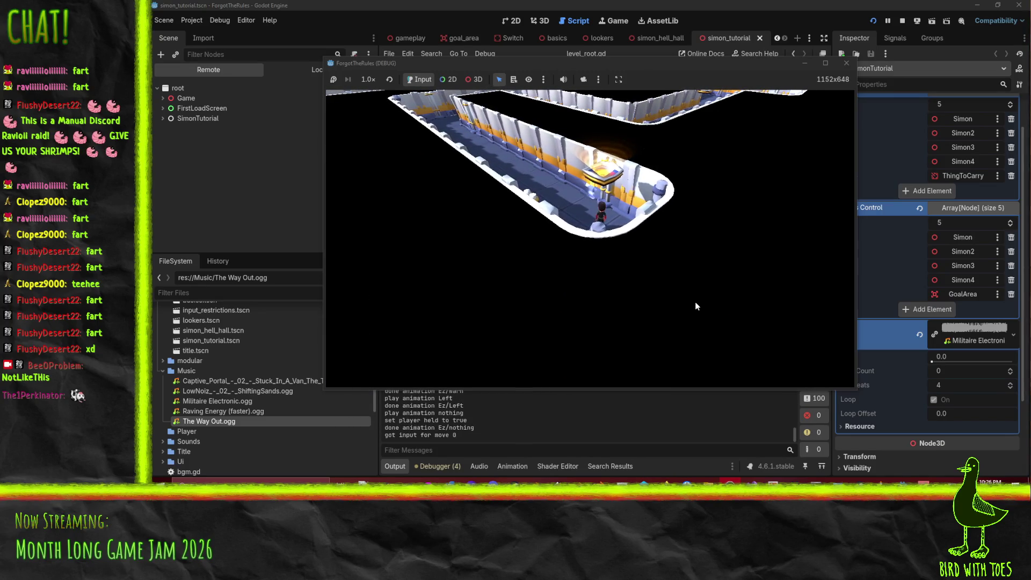
Move the player with the Up key, then close the ForgotTheRules (DEBUG) window to end the test.
key(Up)
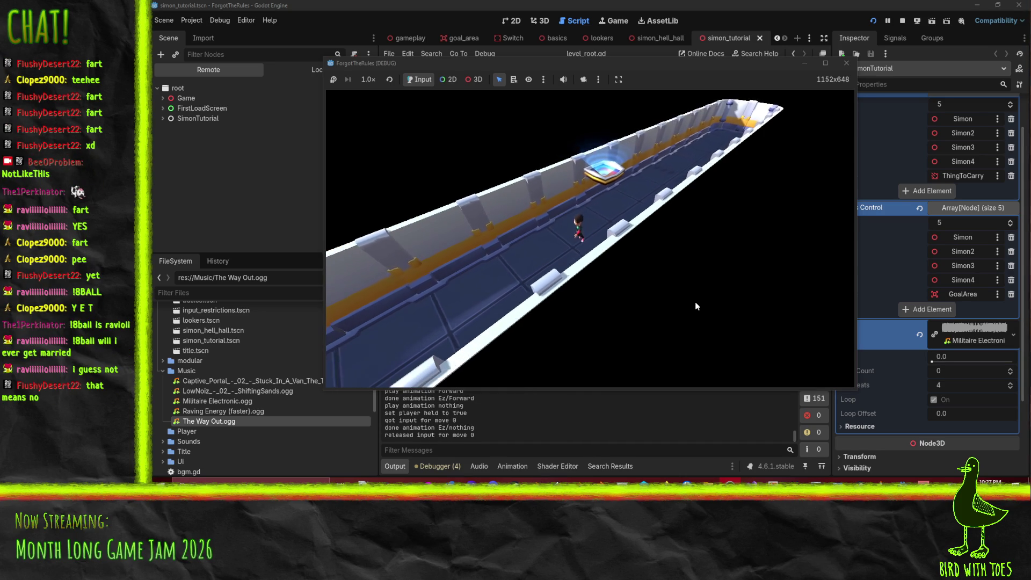
click(846, 62)
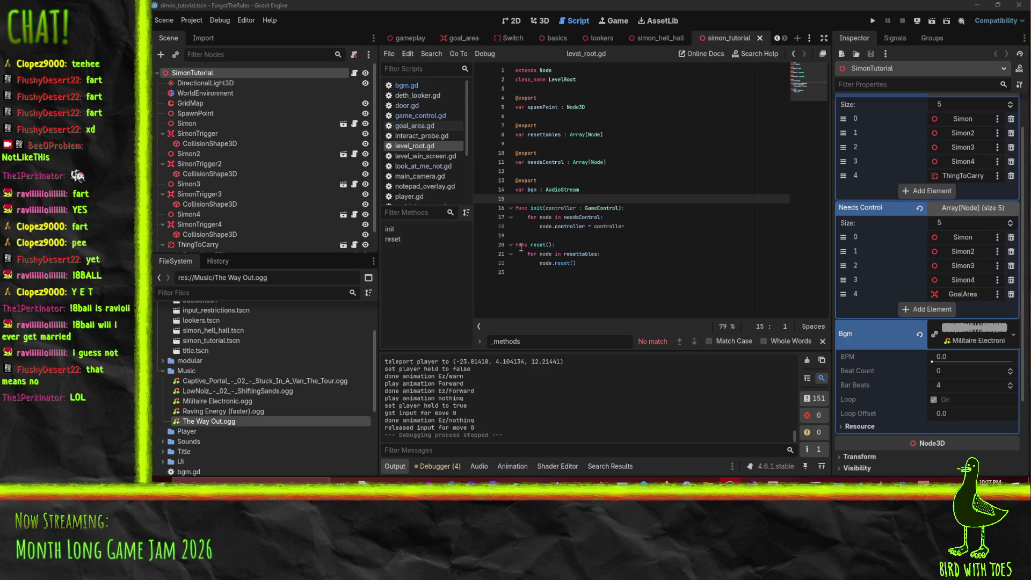
scroll(424, 107, down, 3)
click(416, 152)
scroll(644, 180, up, 15)
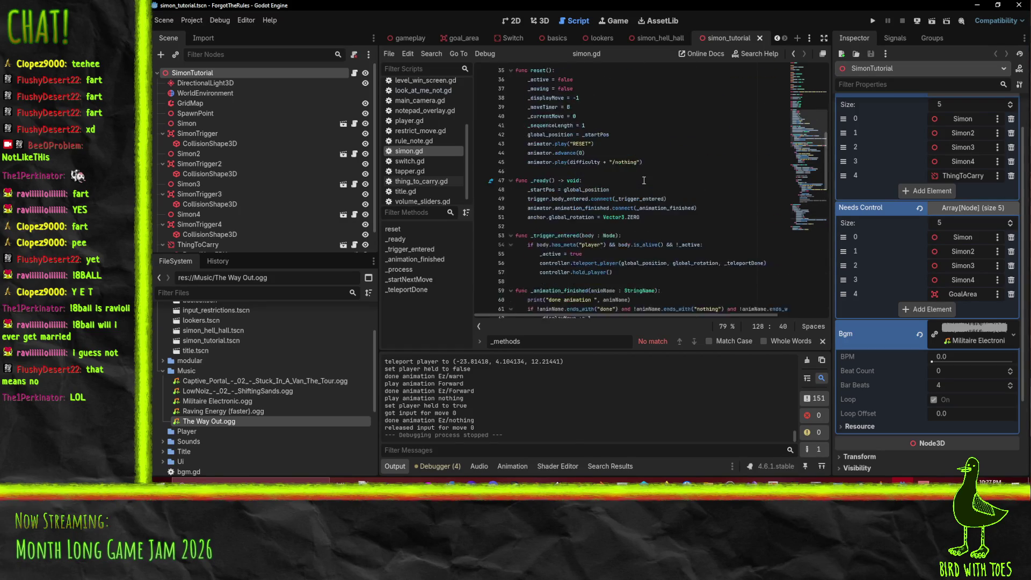
scroll(644, 180, up, 8)
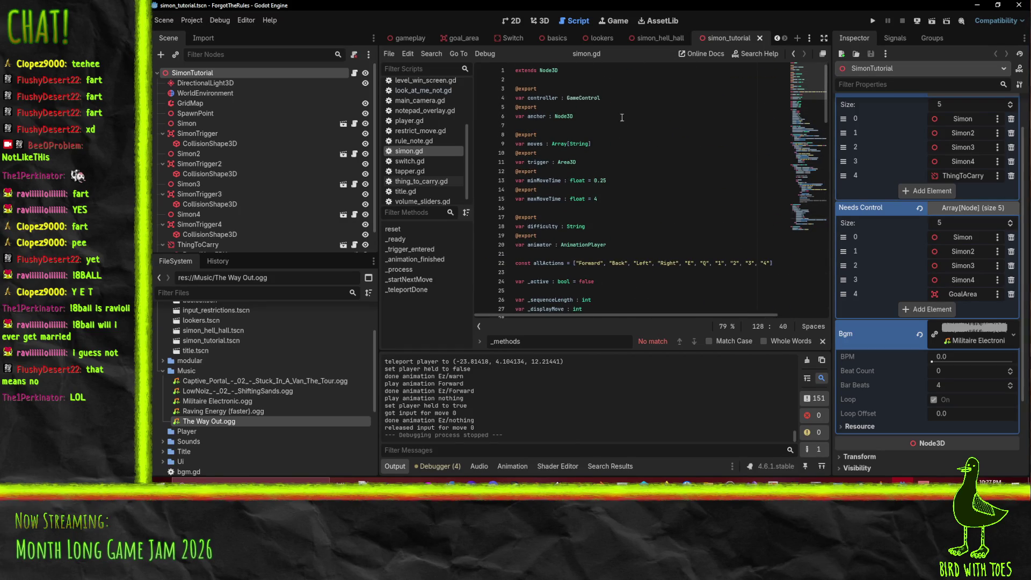
scroll(622, 118, down, 6)
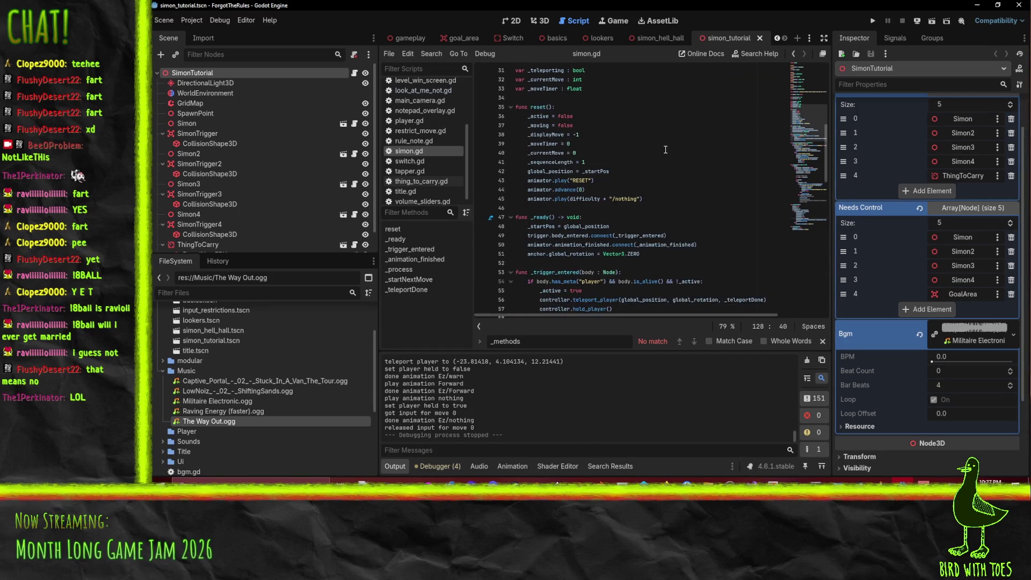
scroll(665, 150, down, 9)
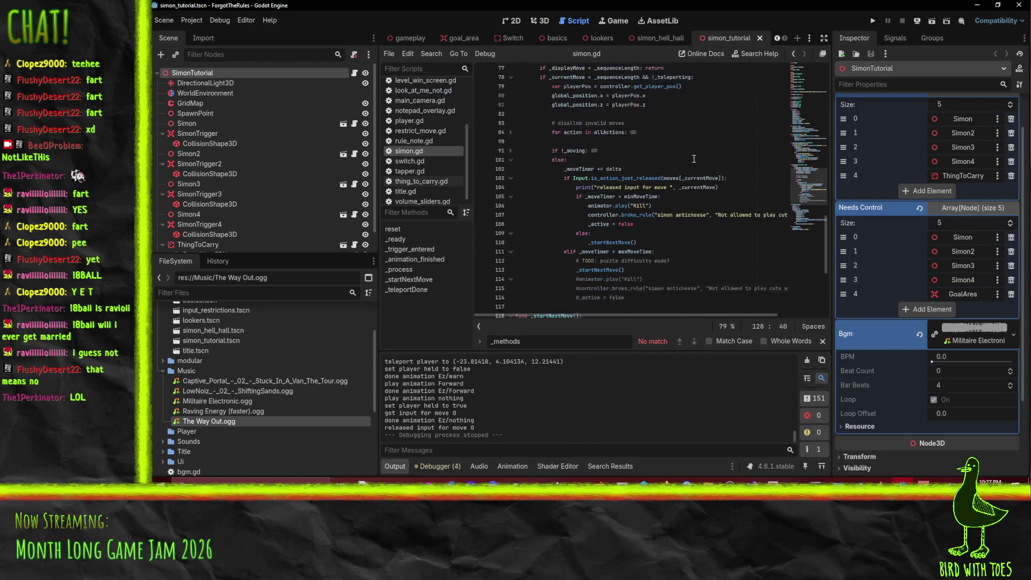
scroll(693, 159, down, 5)
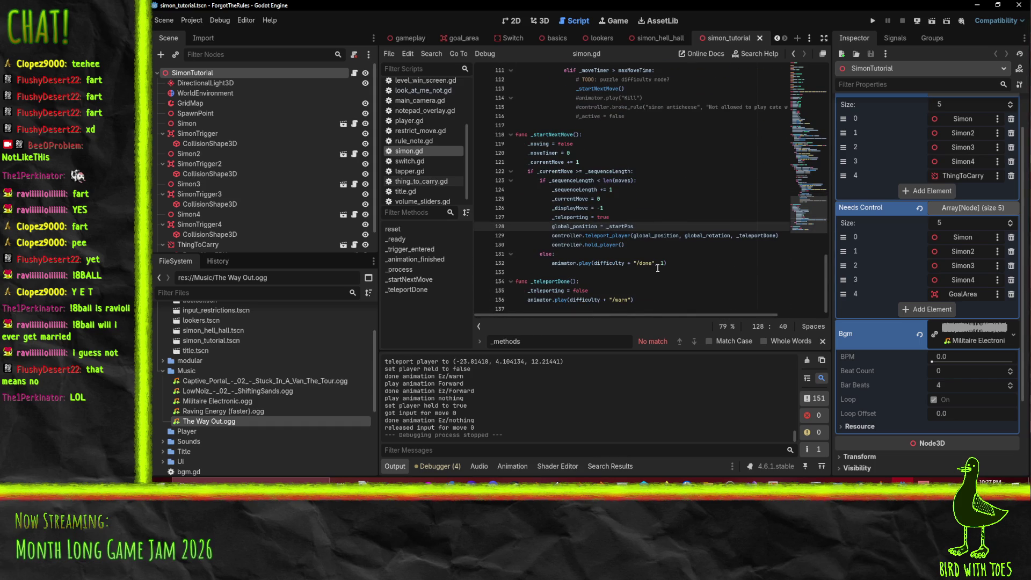
scroll(657, 244, up, 2)
scroll(665, 250, down, 2)
scroll(646, 264, up, 20)
scroll(676, 272, up, 1)
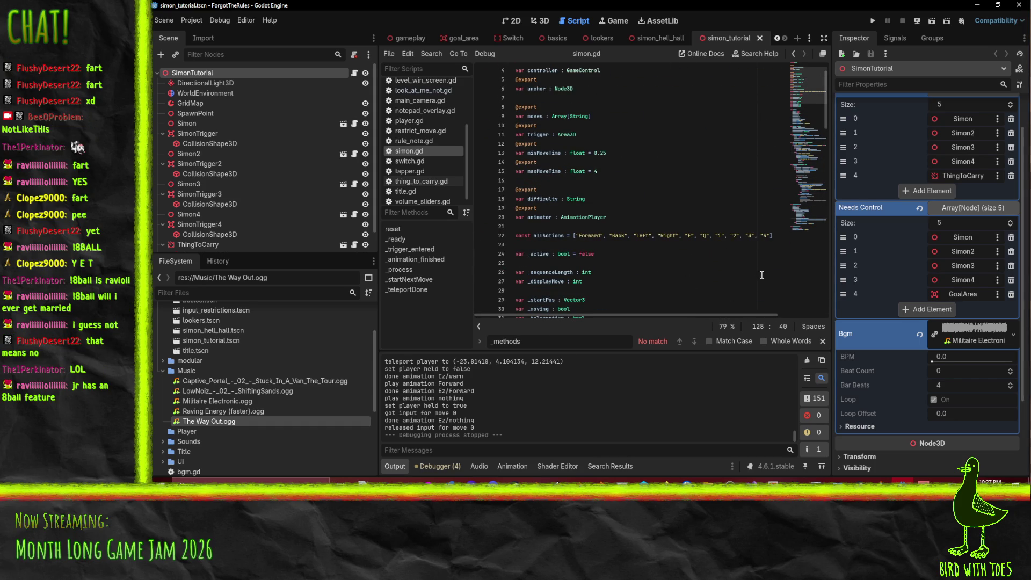
On line 22, cut the "1"–"4" entries after "Q" and paste them back as a # comment.
click(709, 236)
key(shift+End)
key(ctrl+c)
key(Delete)
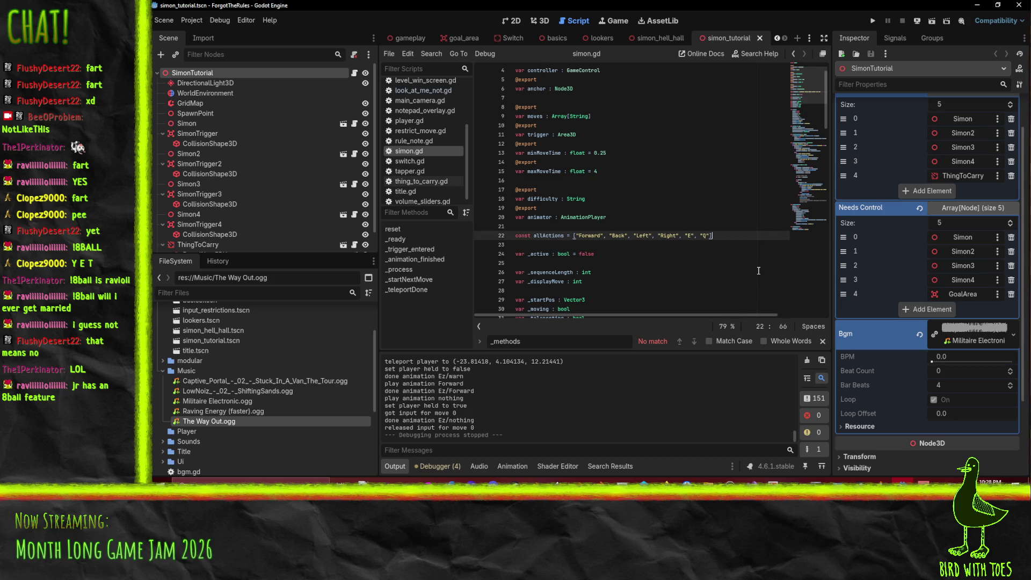
key(ctrl+v)
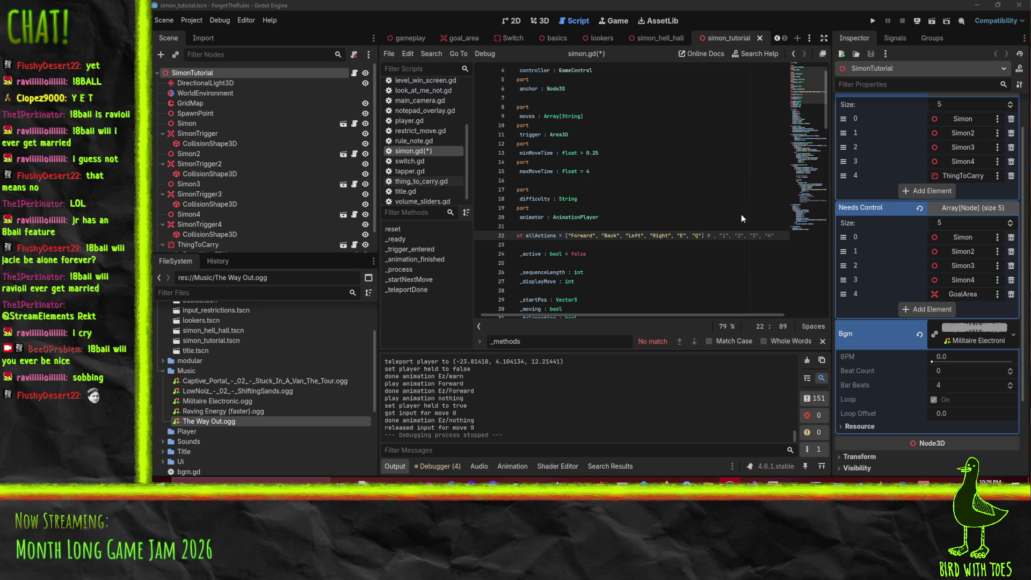
click(652, 237)
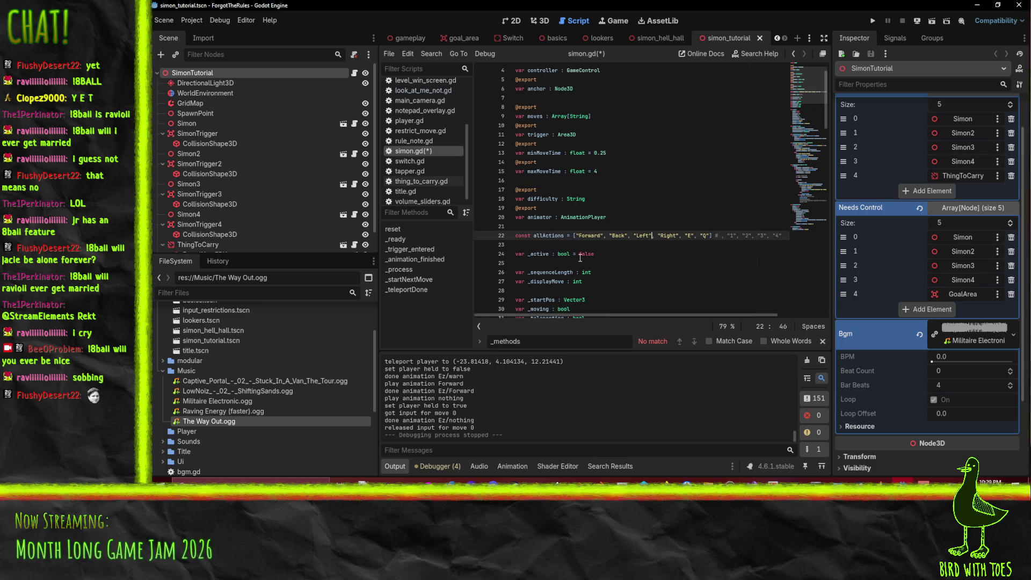
scroll(580, 255, down, 10)
scroll(651, 200, up, 2)
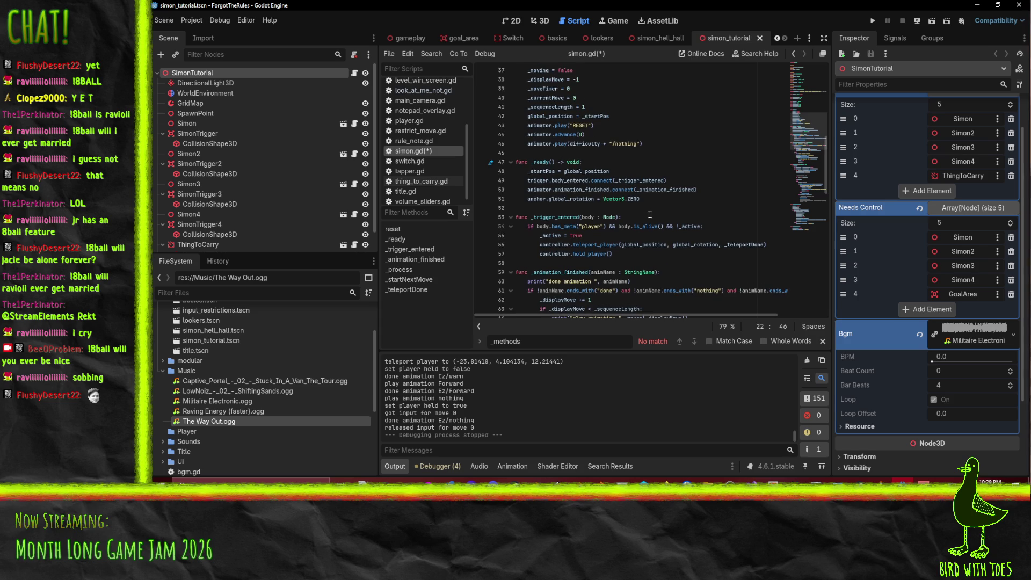
mouse_move(628, 201)
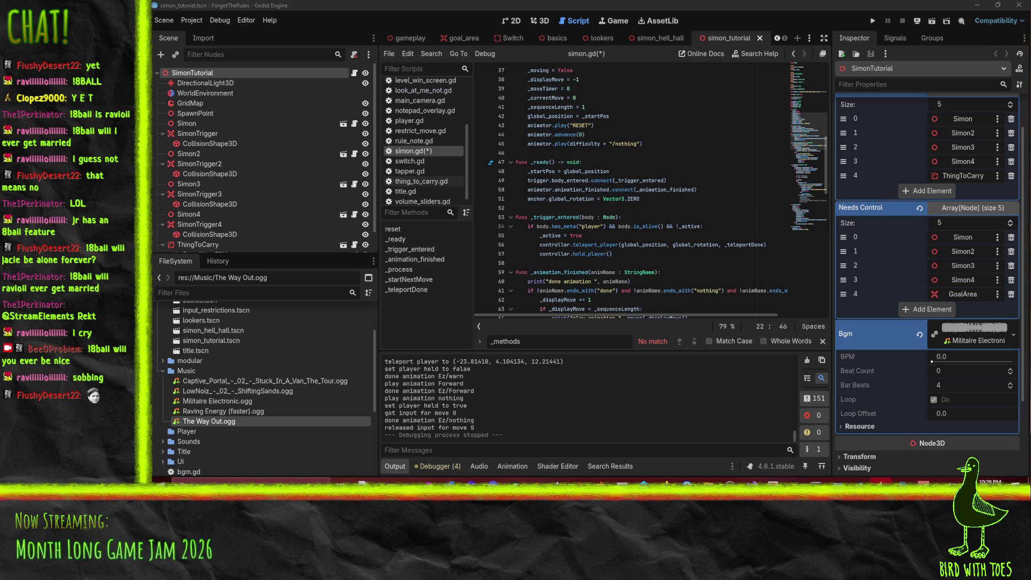
click(731, 209)
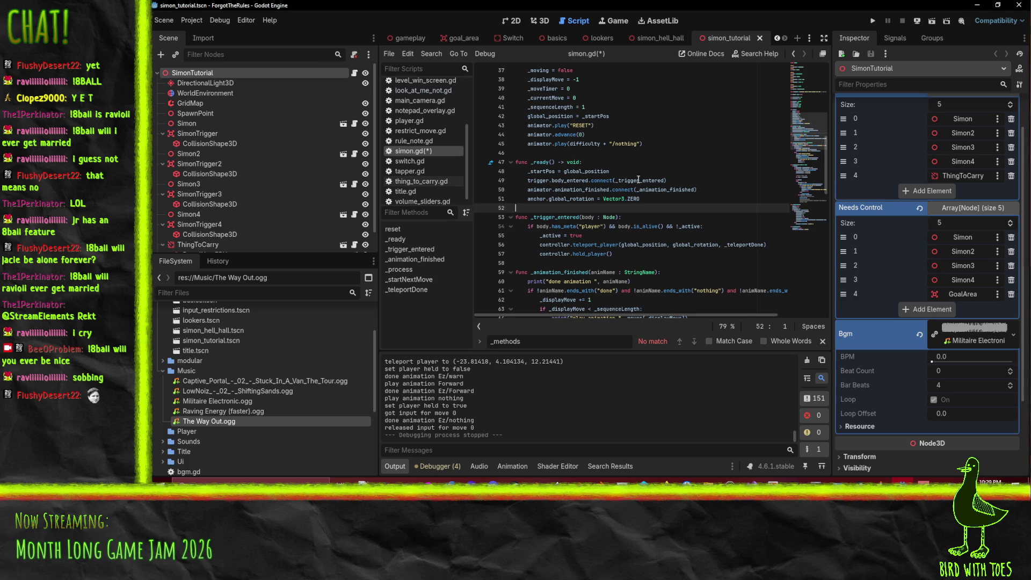
click(680, 244)
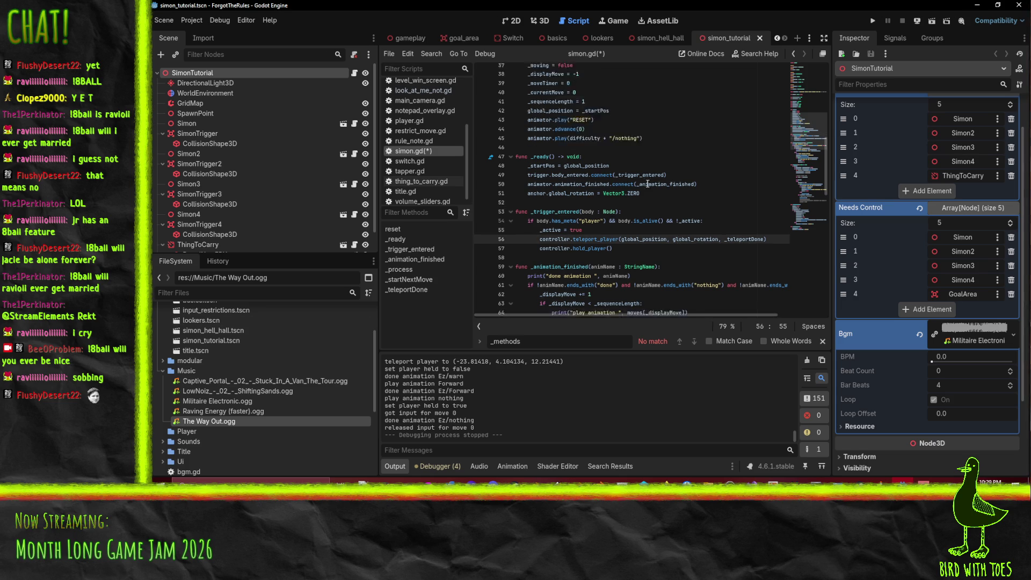
scroll(648, 184, down, 6)
click(625, 144)
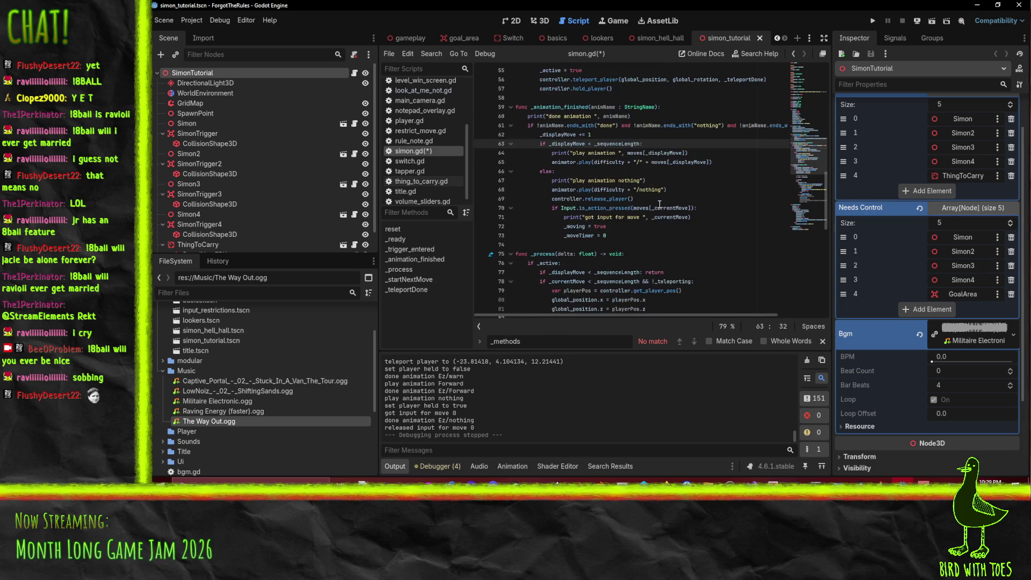
scroll(659, 204, down, 4)
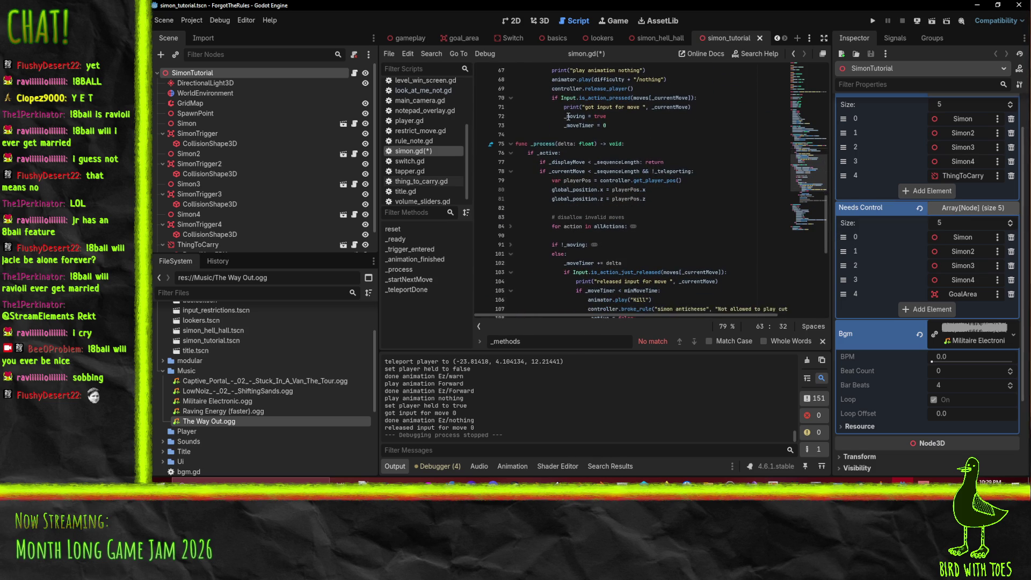
scroll(634, 225, up, 3)
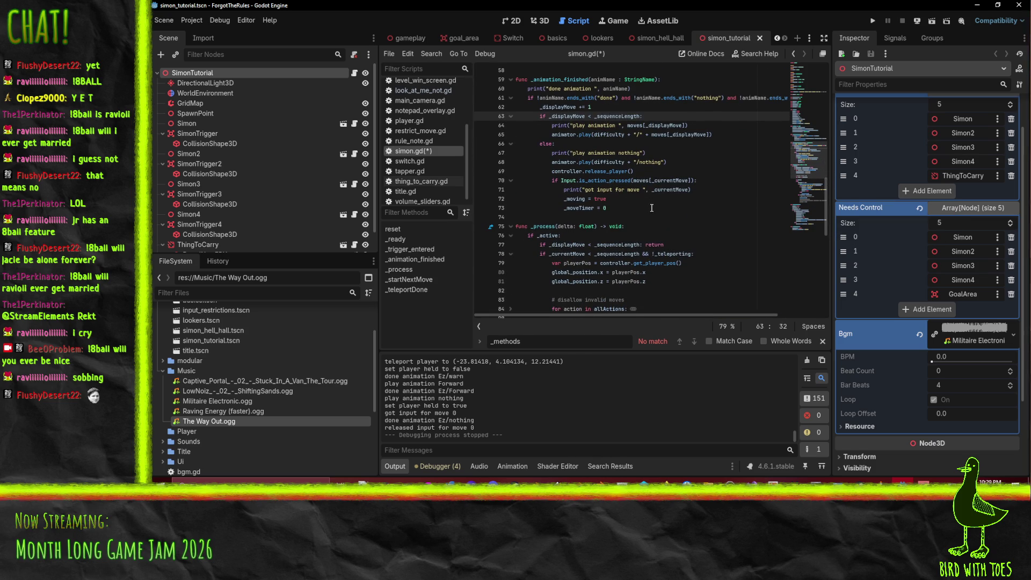
click(646, 216)
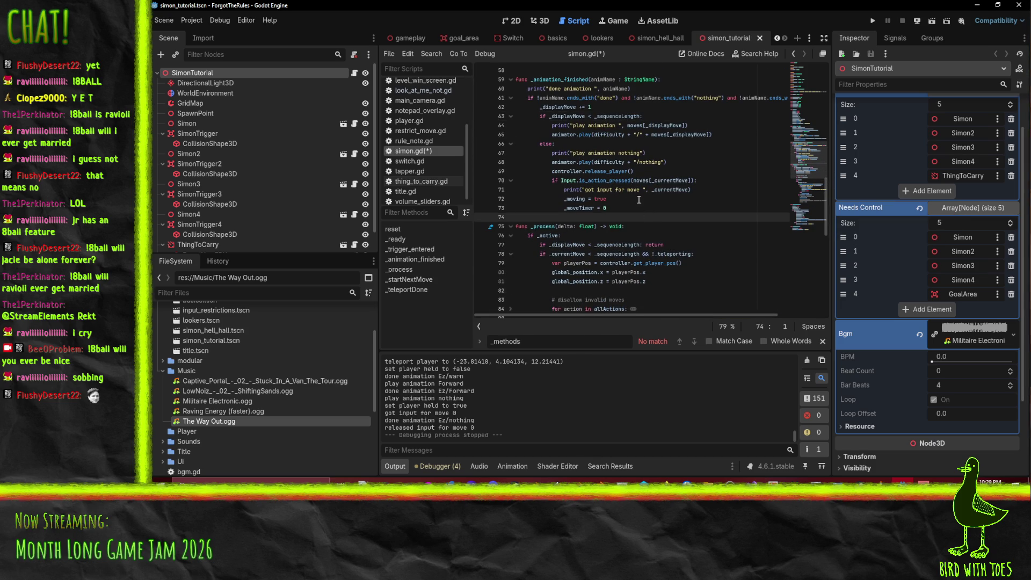
click(653, 209)
drag(653, 209, 546, 79)
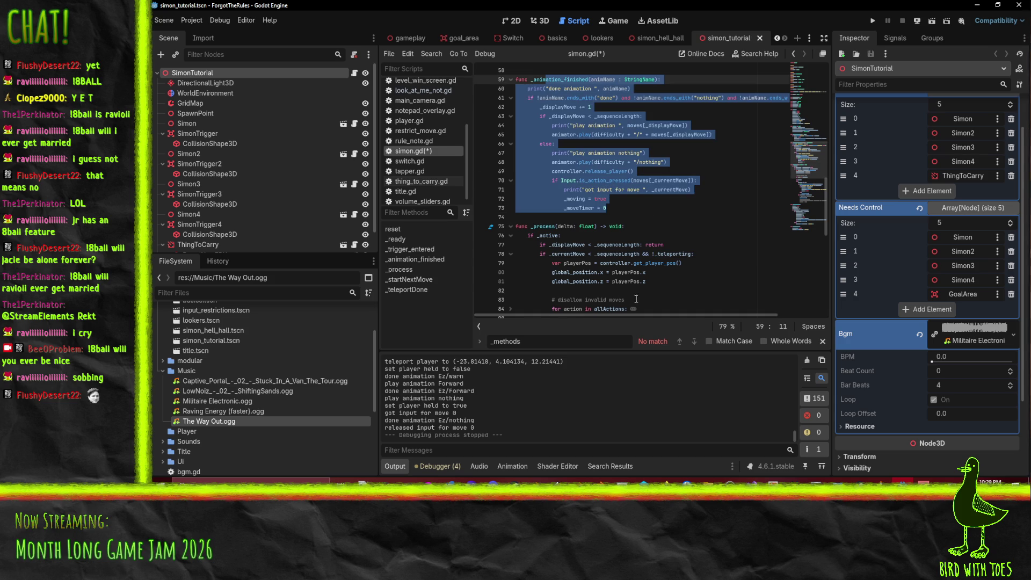
scroll(662, 210, down, 5)
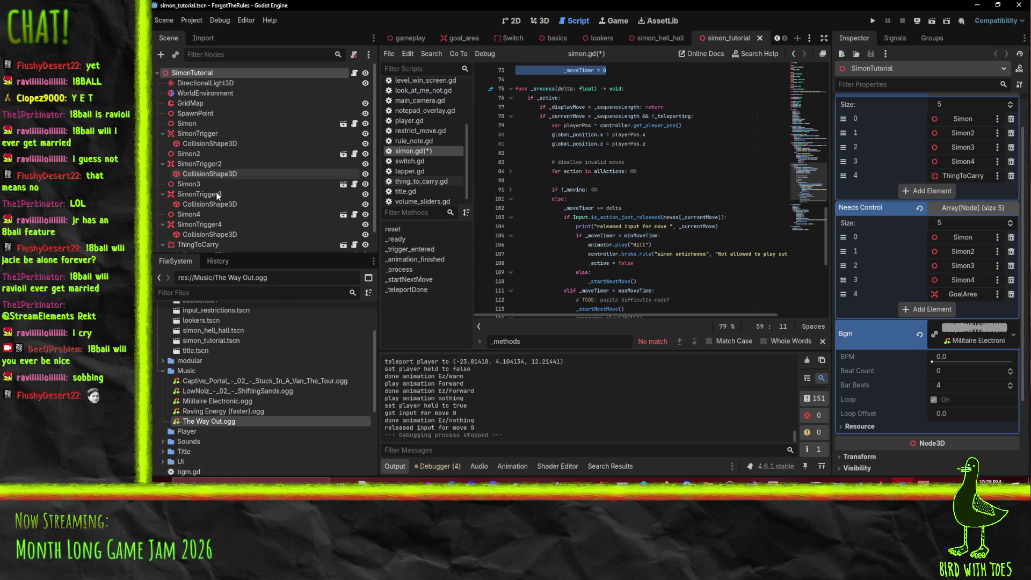
click(339, 155)
Open the Simon scene in 3D, select its AnimationPlayer, and open the animation library manager.
click(342, 154)
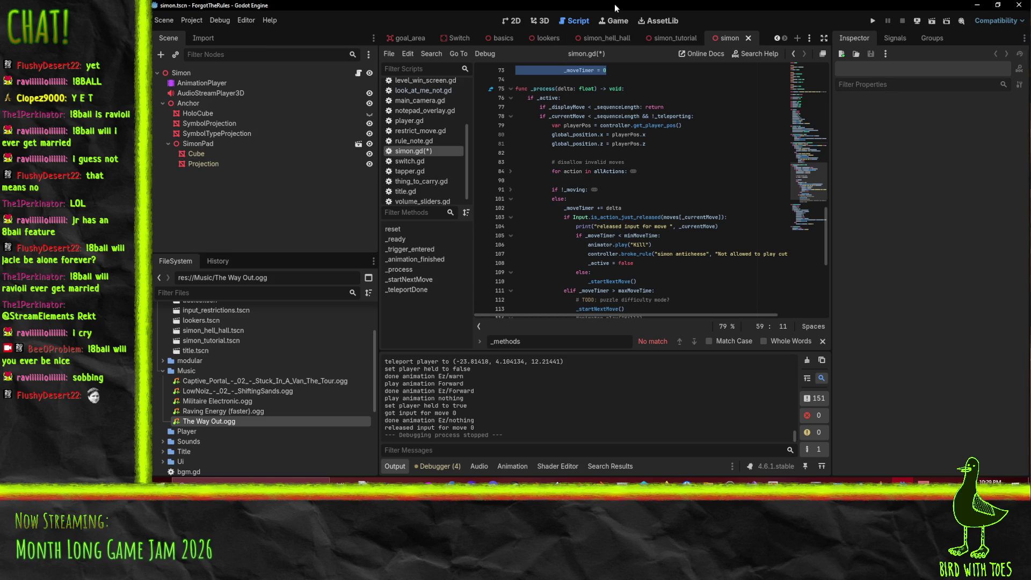
click(540, 22)
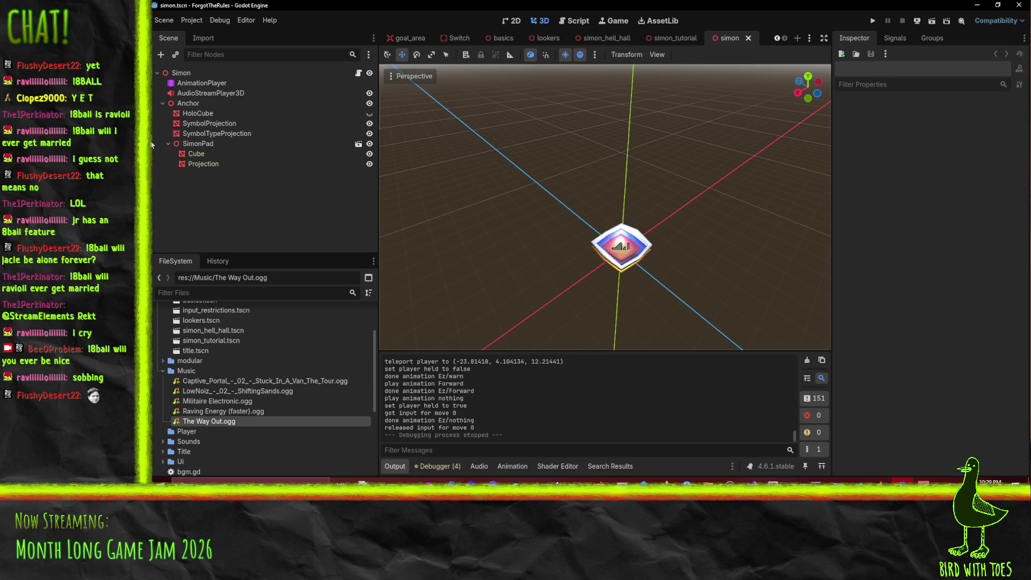
click(203, 82)
scroll(567, 240, down, 3)
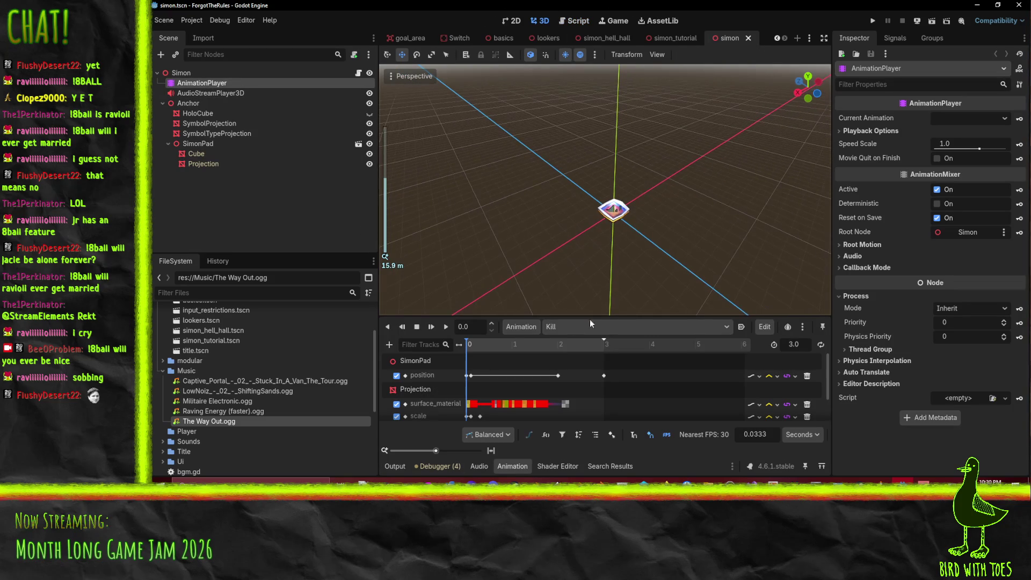
click(529, 325)
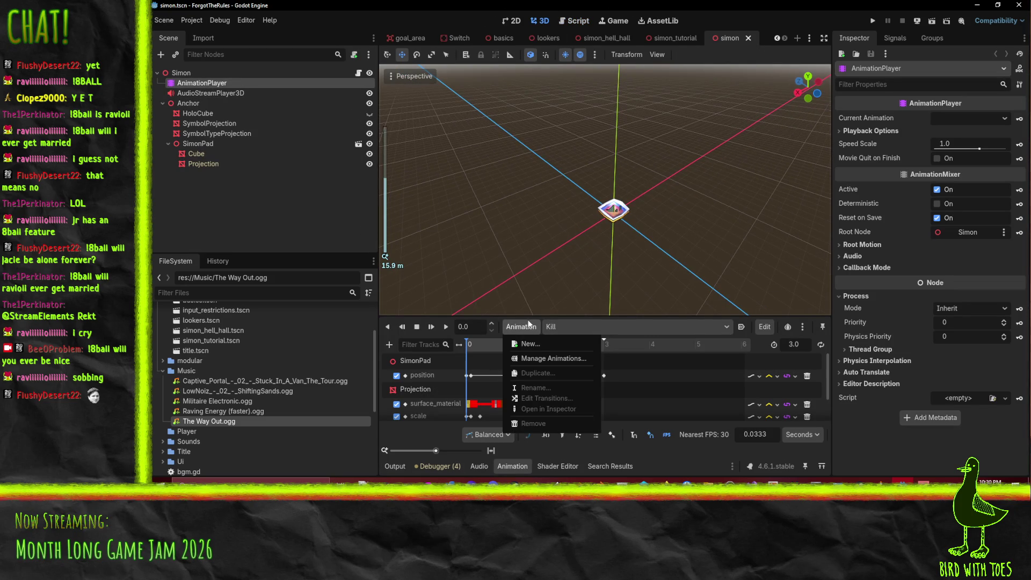
click(555, 359)
Delete the Hard and Mid libraries, expand Ez to check its animations, and close the manager.
click(382, 197)
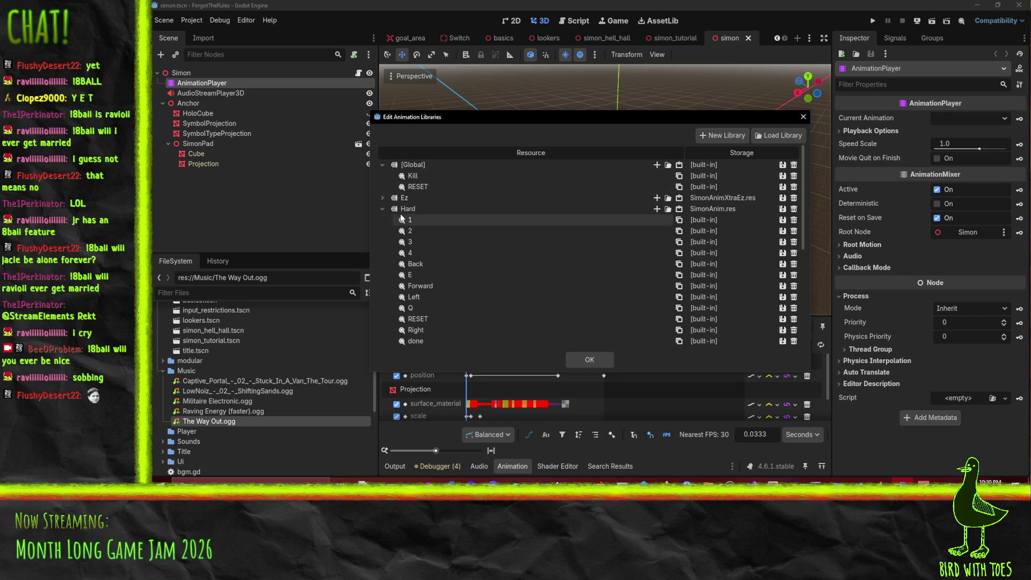
click(793, 209)
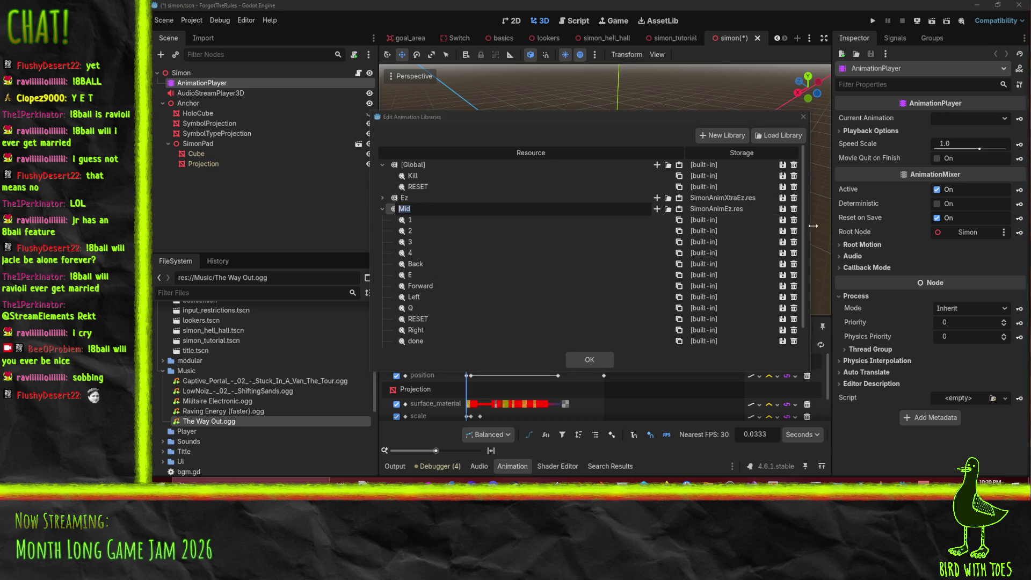
click(793, 209)
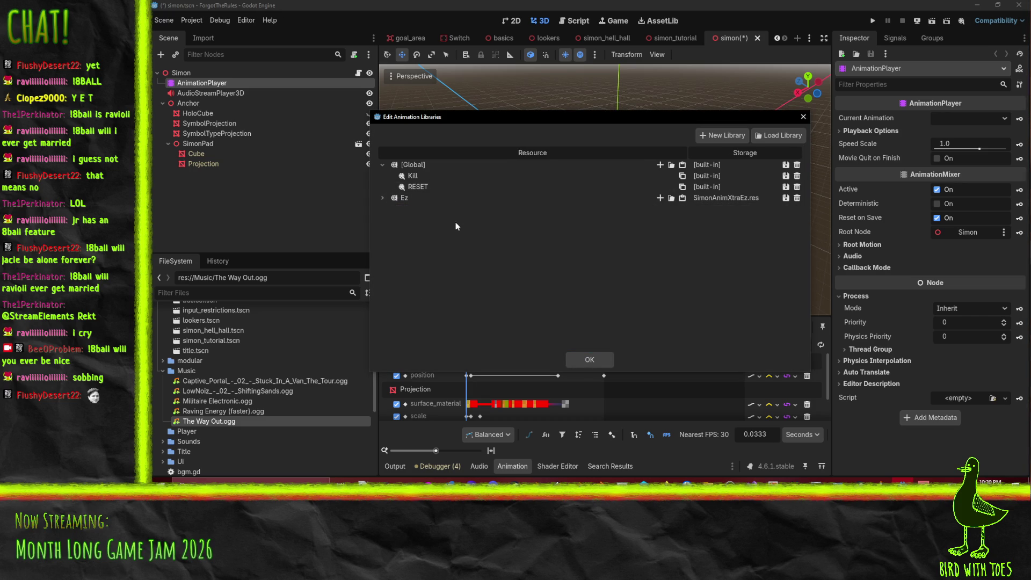
click(382, 198)
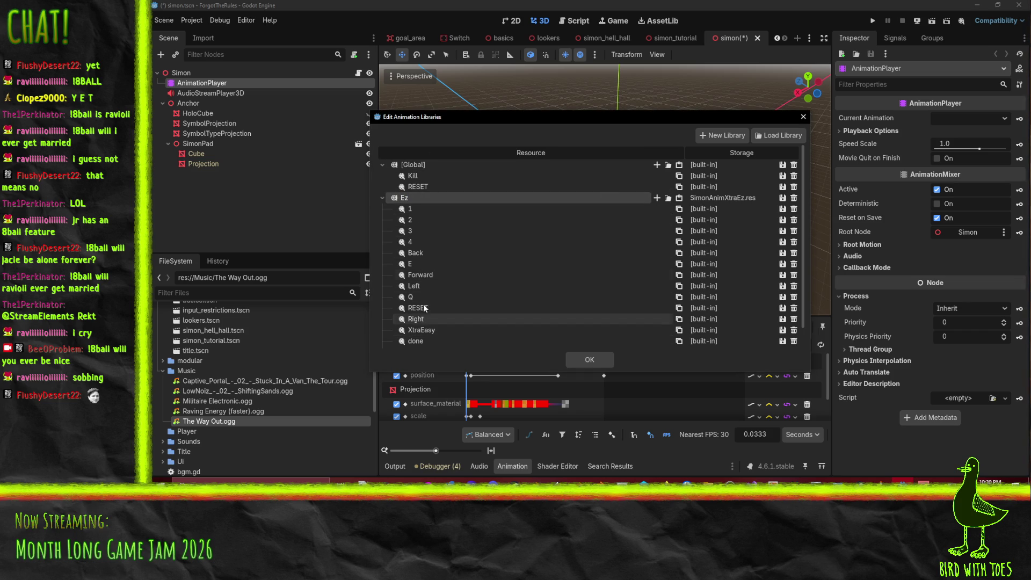
click(427, 250)
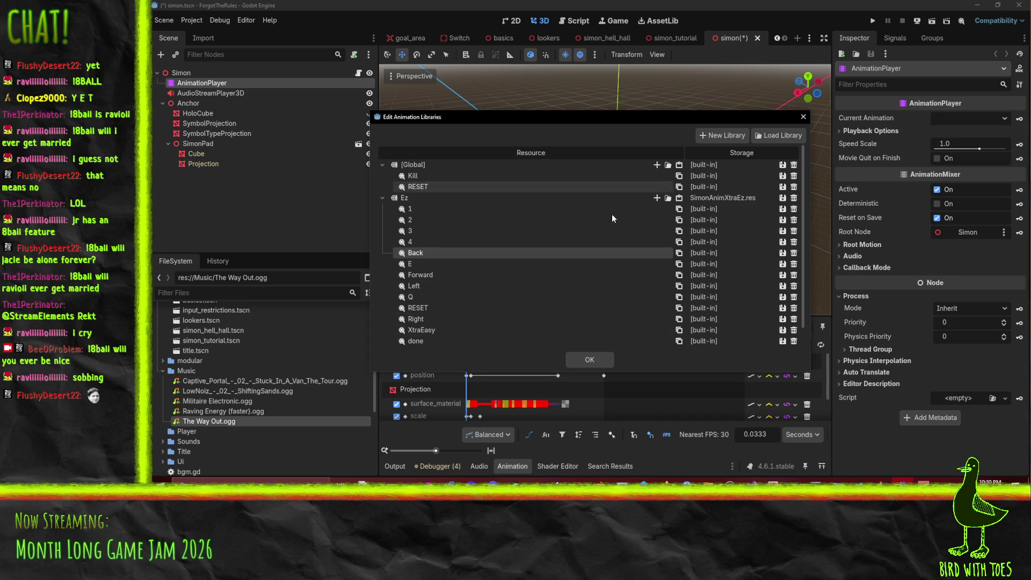
click(591, 360)
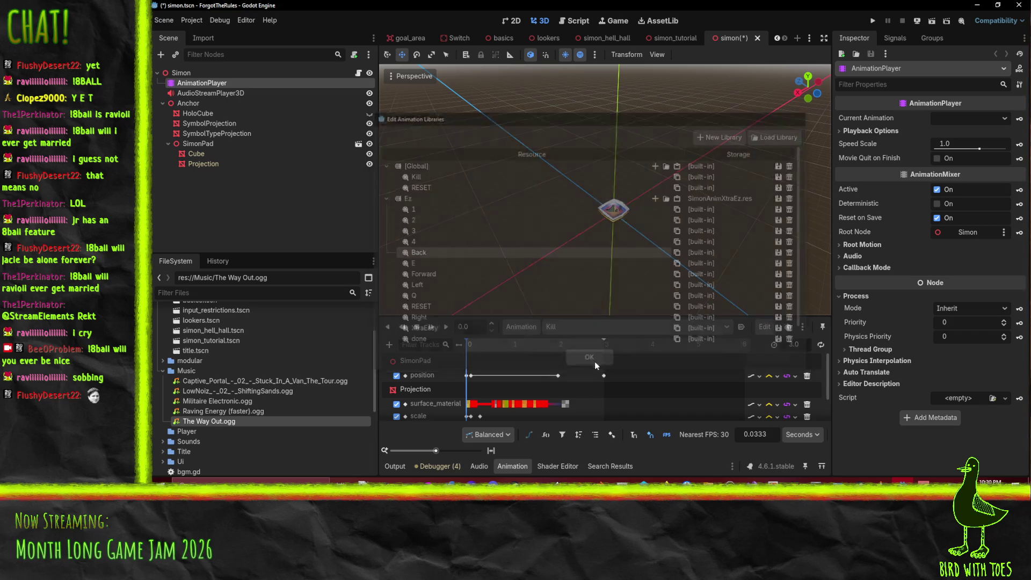
Create new animations named AngyFollow and HapyFollow through Animation > New.
click(522, 326)
click(534, 345)
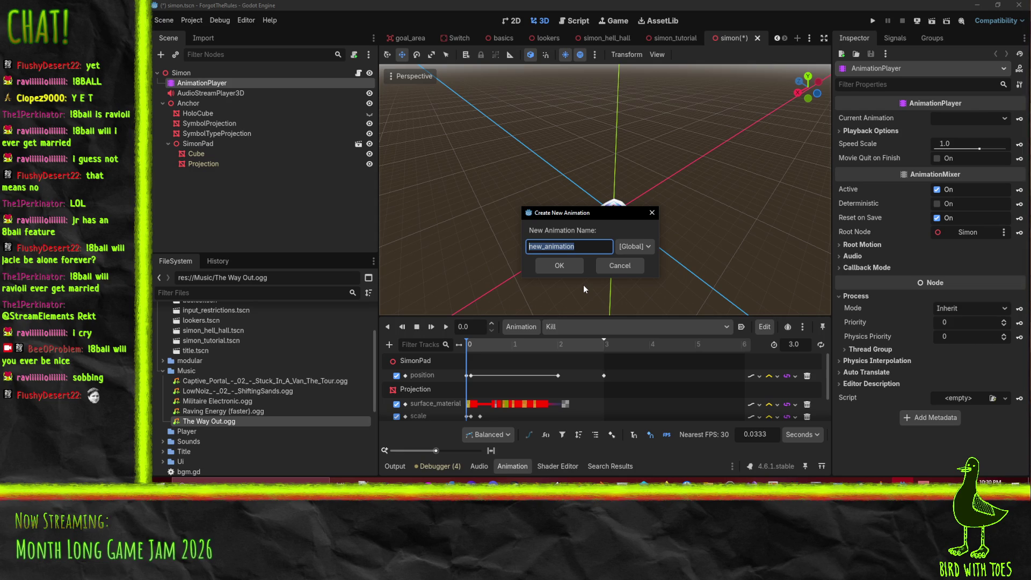
text(Angy)
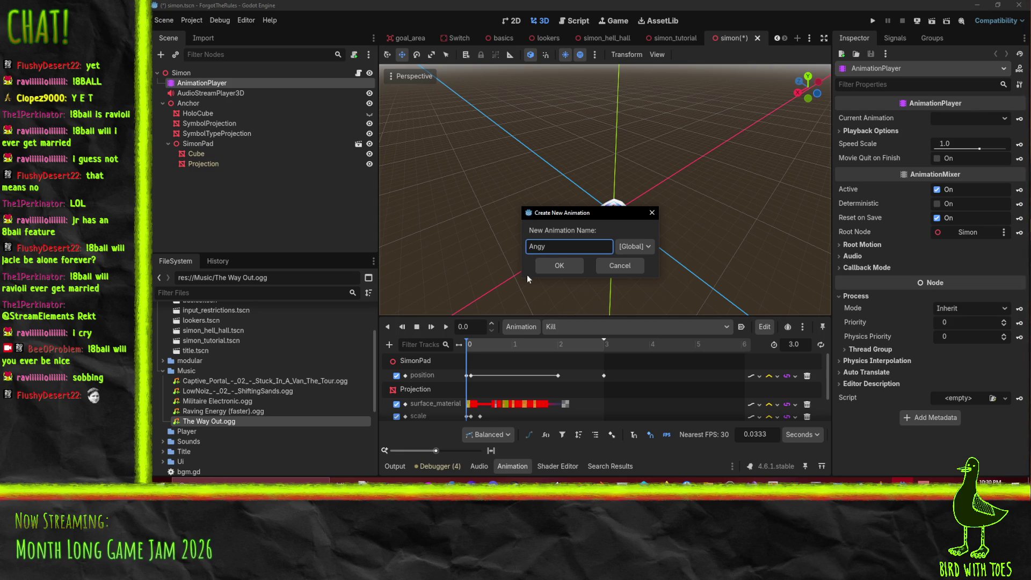
text(Fo)
text(llow)
click(568, 269)
click(537, 325)
click(536, 346)
text(HapyFollow)
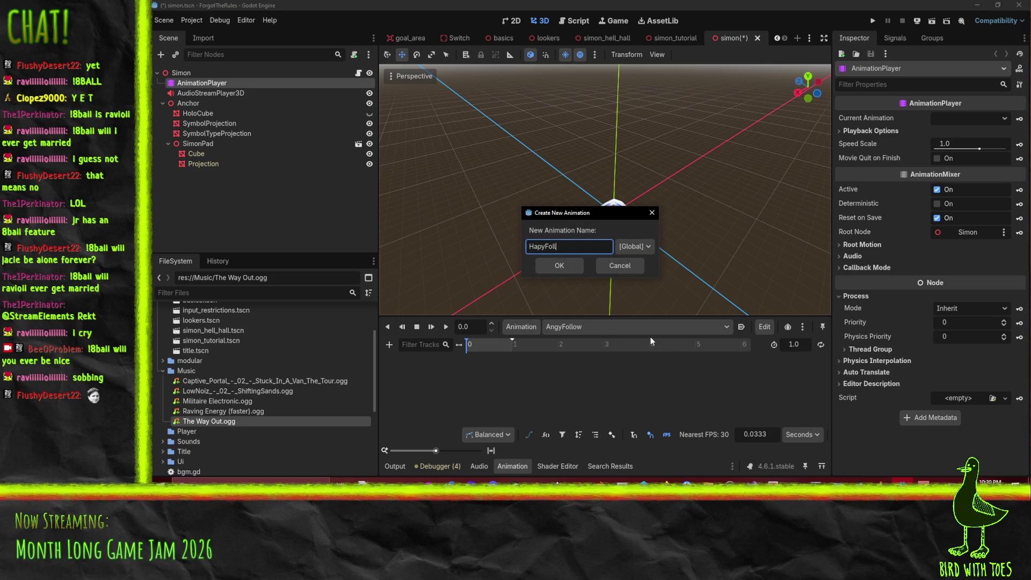
key(Return)
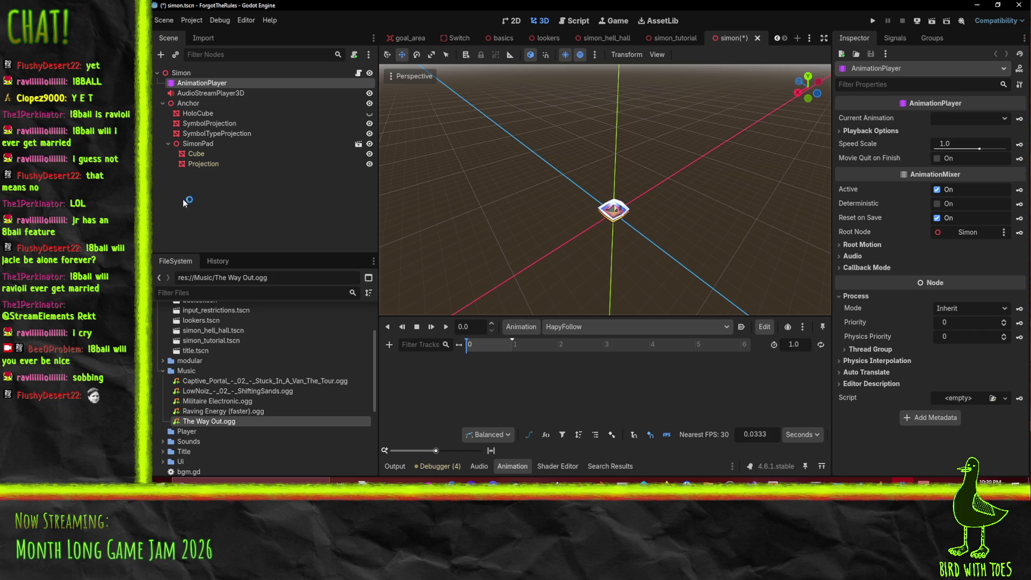
click(202, 164)
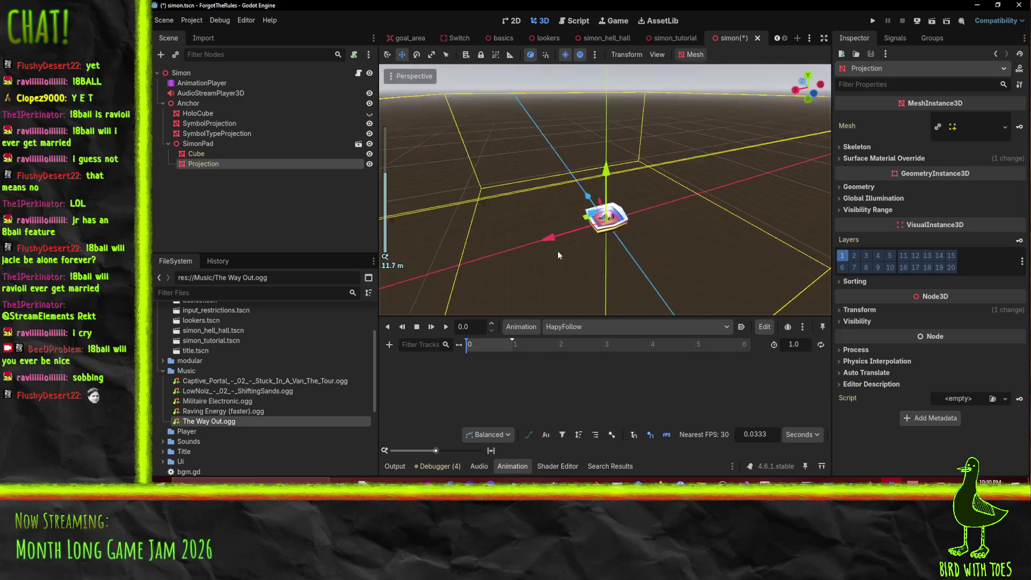
Check the RESET animation's tracks, then switch back to HapyFollow.
click(568, 327)
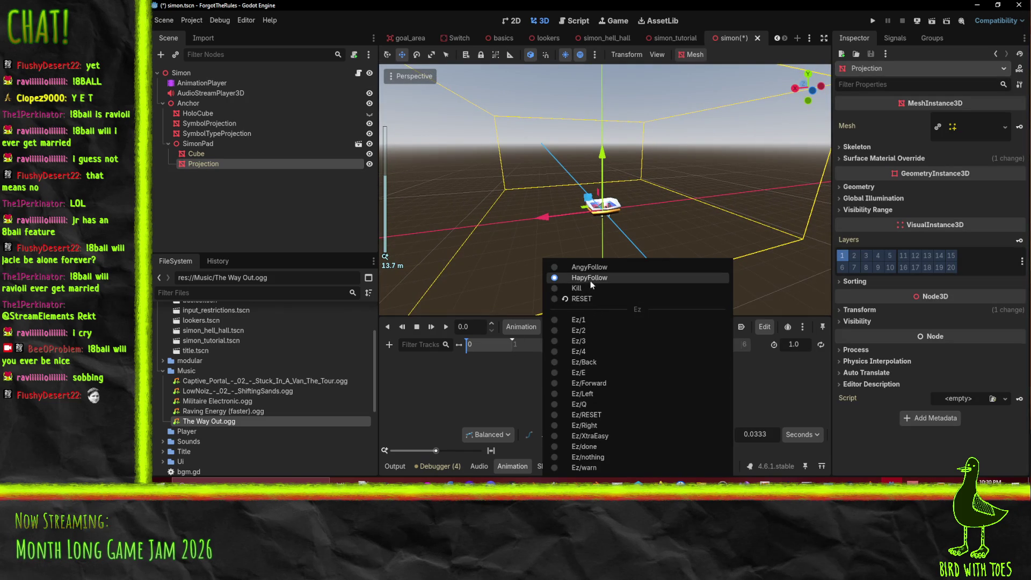
click(585, 298)
click(569, 327)
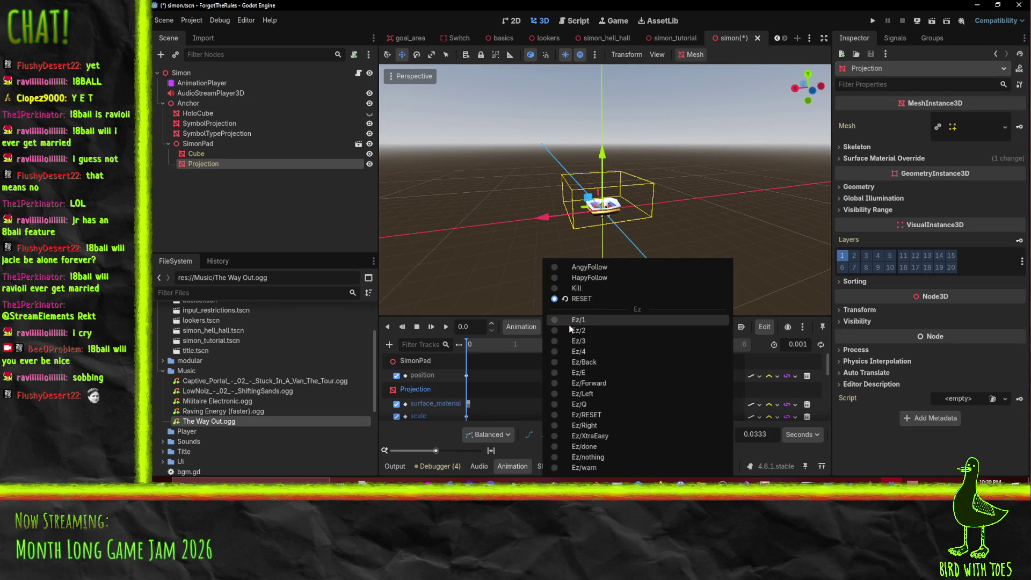
click(617, 278)
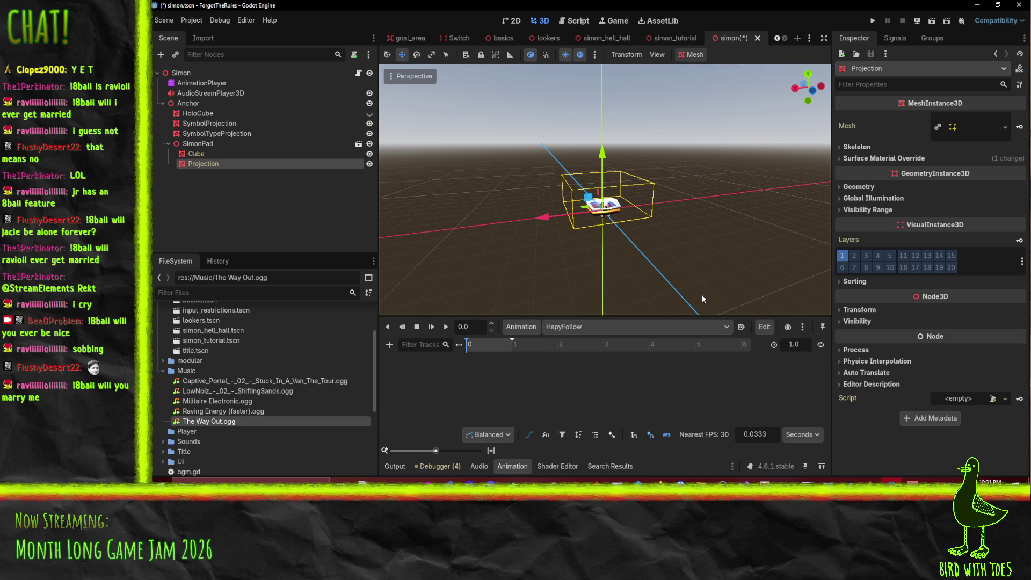
drag(711, 246, 681, 266)
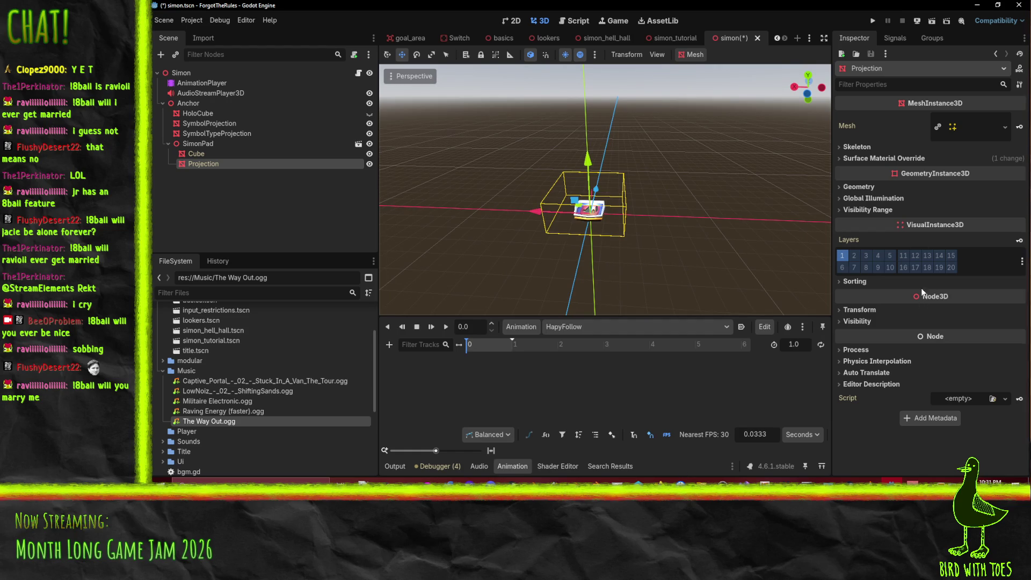
Revert the Projection's slot 0 shader Albedo Color to its default black.
click(878, 157)
click(857, 147)
click(937, 212)
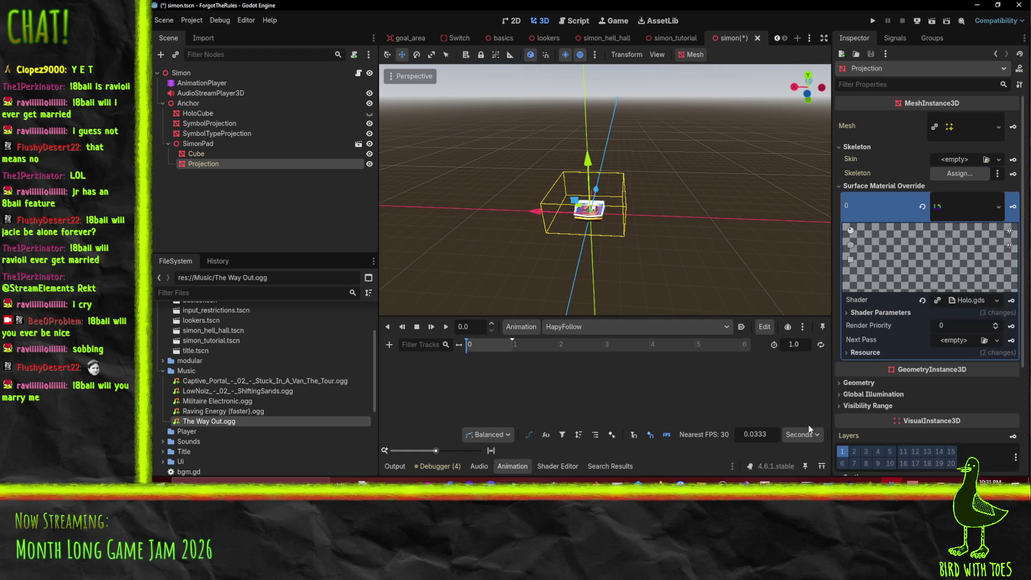
scroll(956, 280, down, 5)
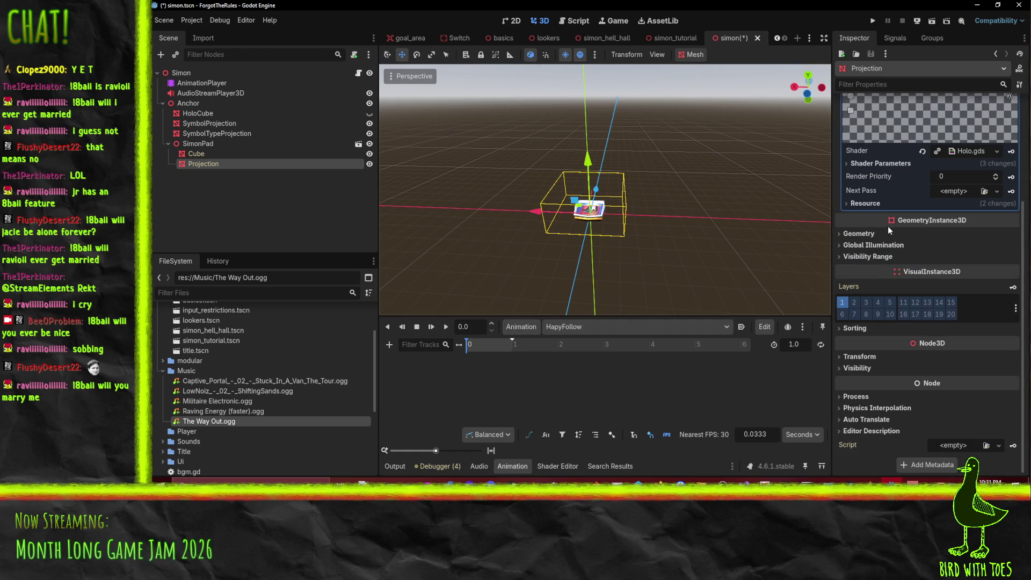
click(872, 164)
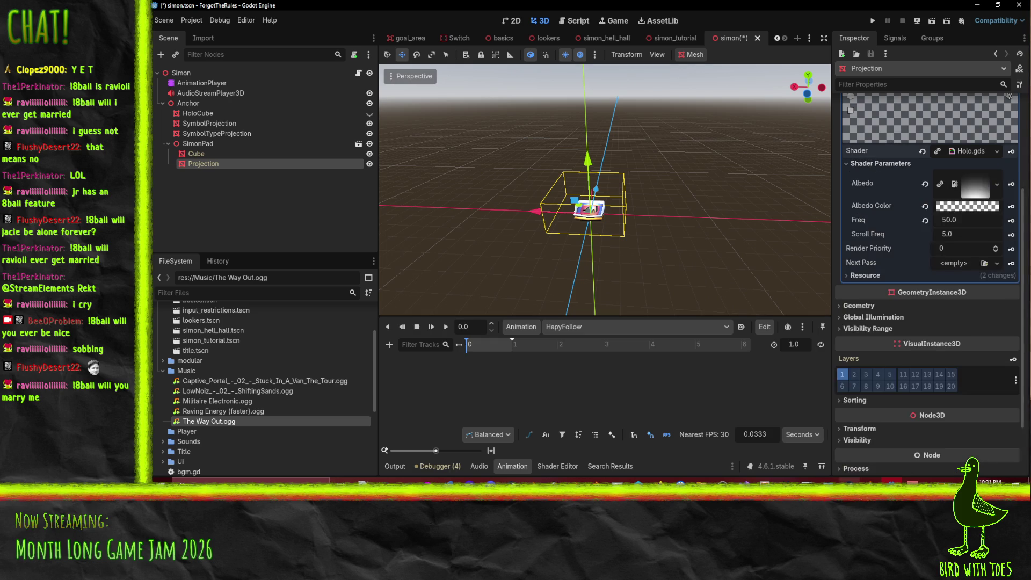
click(924, 206)
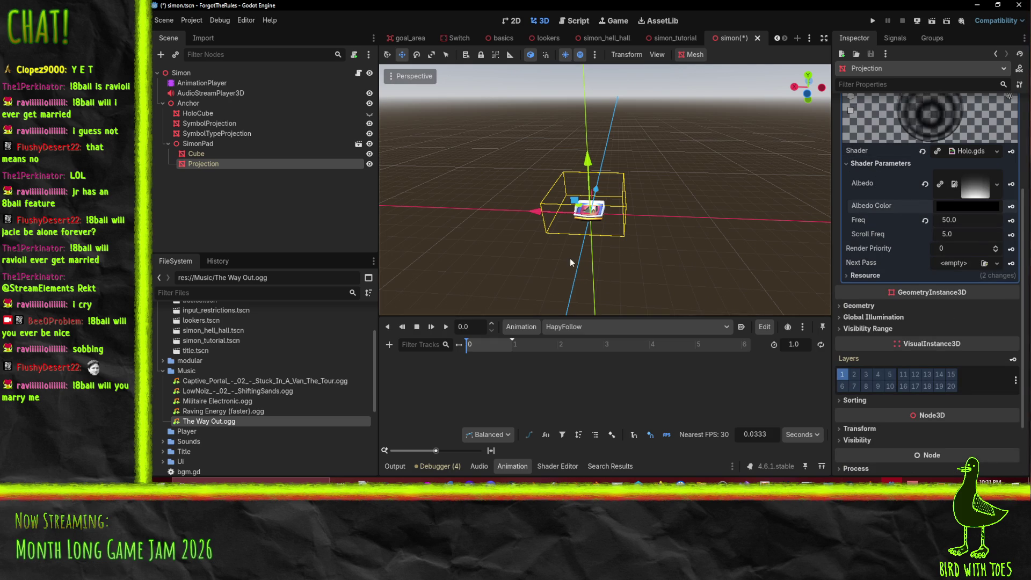
Inspect the Projection's Visibility settings in the Inspector.
mouse_move(545, 224)
mouse_down()
mouse_move(551, 234)
mouse_move(730, 224)
mouse_move(700, 231)
mouse_up()
scroll(915, 343, down, 3)
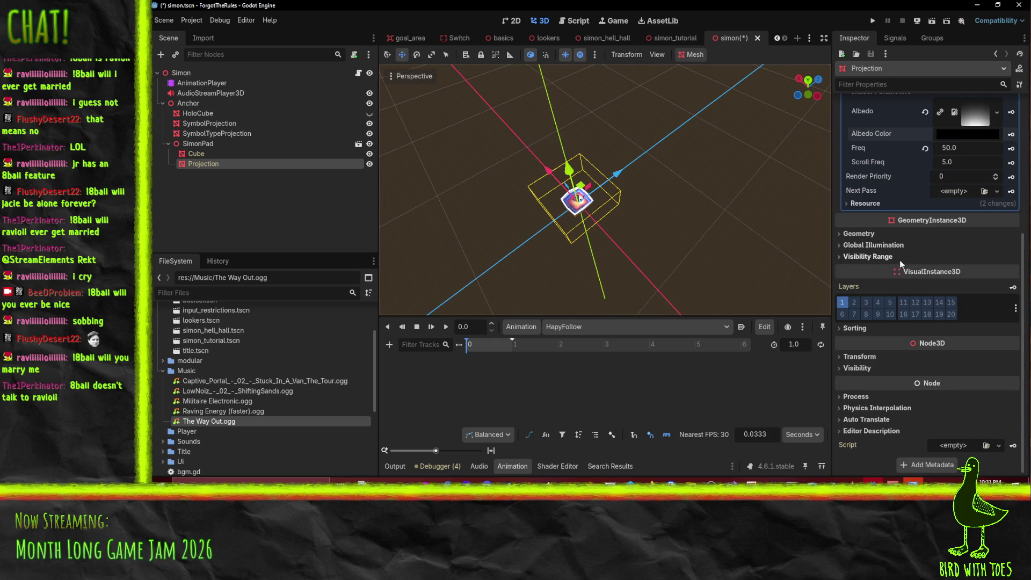
click(858, 365)
click(860, 363)
click(860, 364)
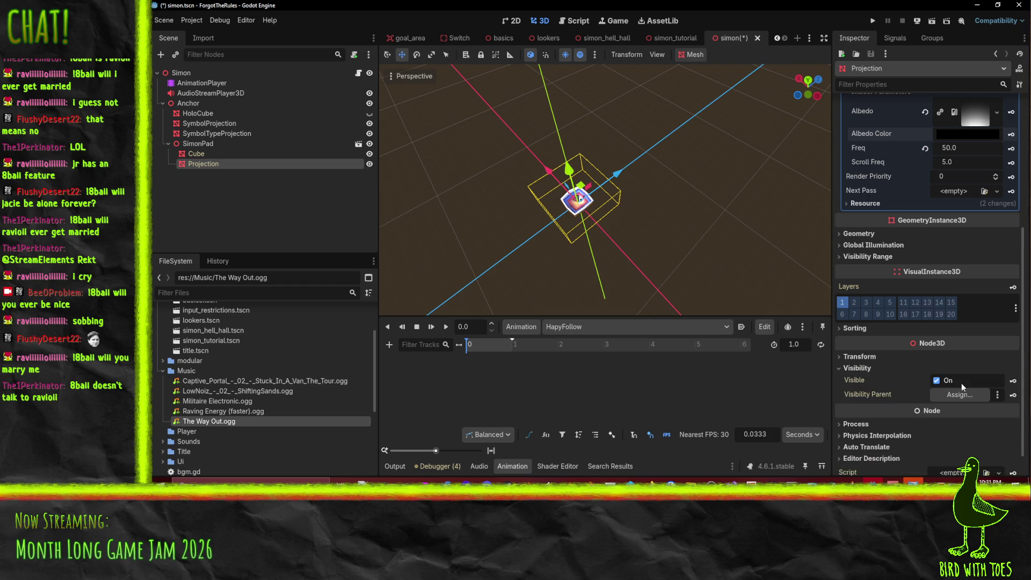
scroll(961, 260, up, 4)
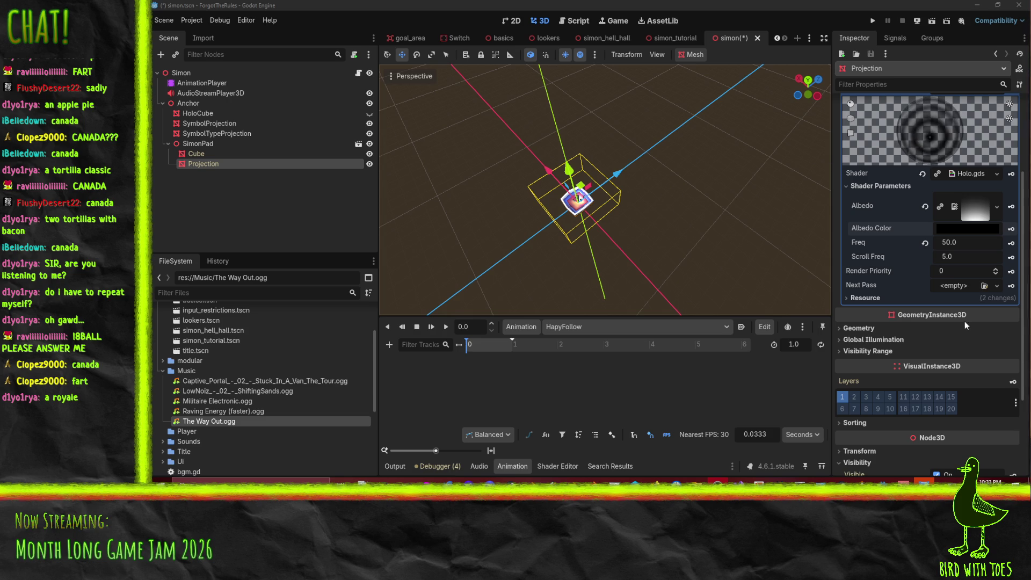
Set Albedo Color to hex ffffff, then raise saturation to about 54 for pink ff7575.
click(970, 228)
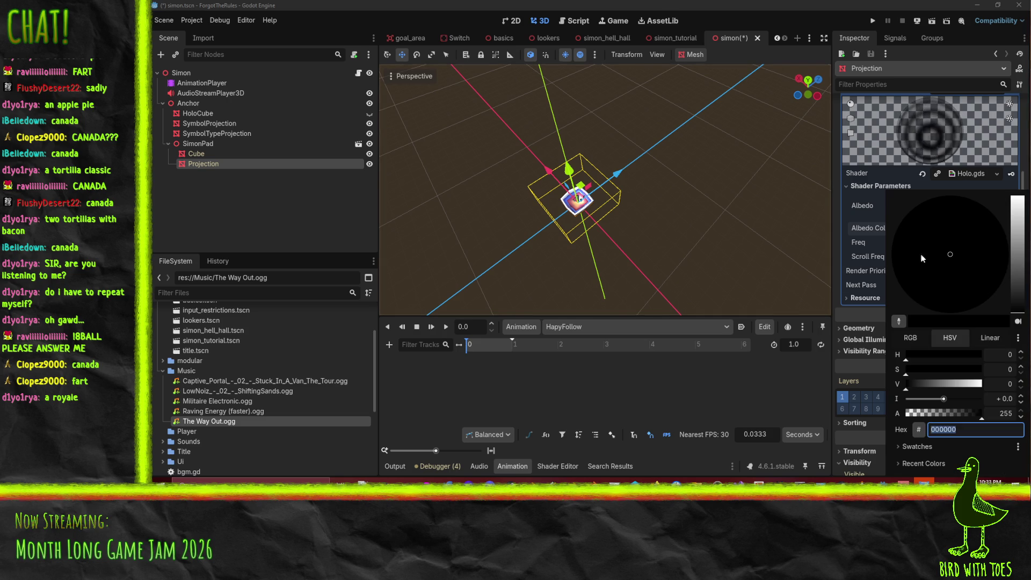
text(ffffff)
key(Return)
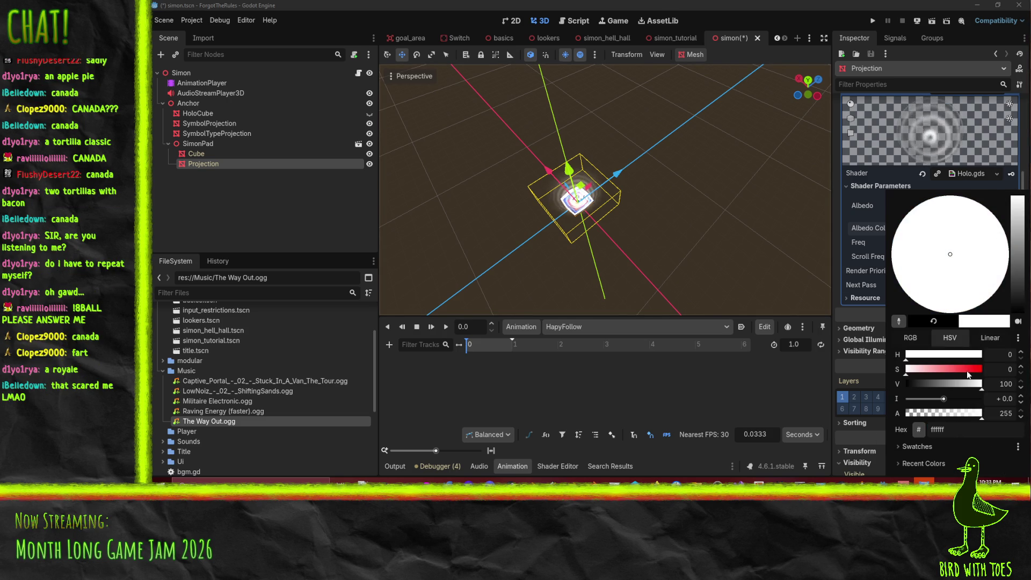
mouse_move(906, 370)
mouse_down()
mouse_move(960, 370)
mouse_move(942, 370)
mouse_up()
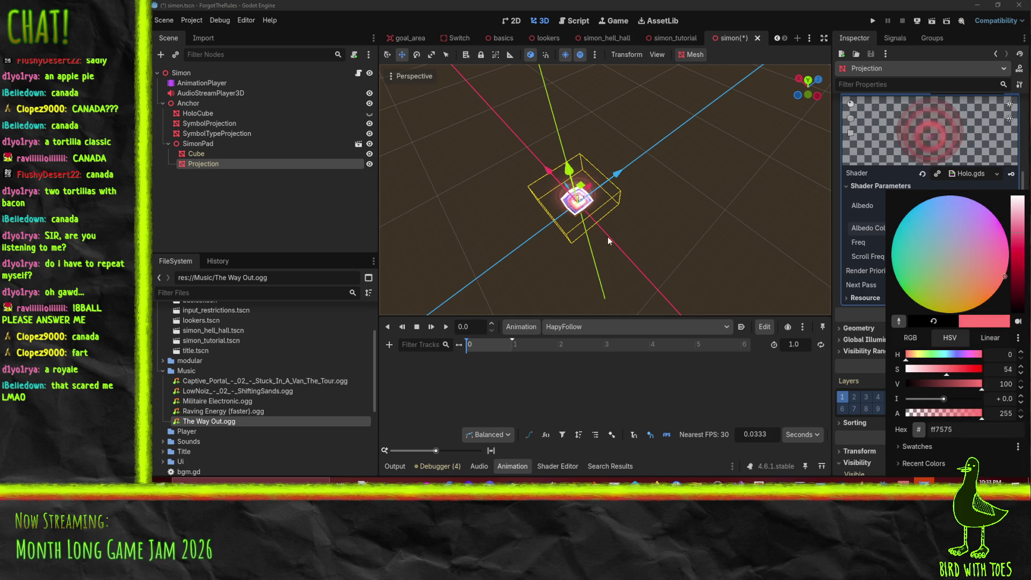
click(664, 238)
scroll(664, 238, up, 5)
mouse_move(664, 238)
mouse_down()
mouse_move(709, 171)
mouse_move(698, 163)
mouse_move(648, 207)
mouse_up()
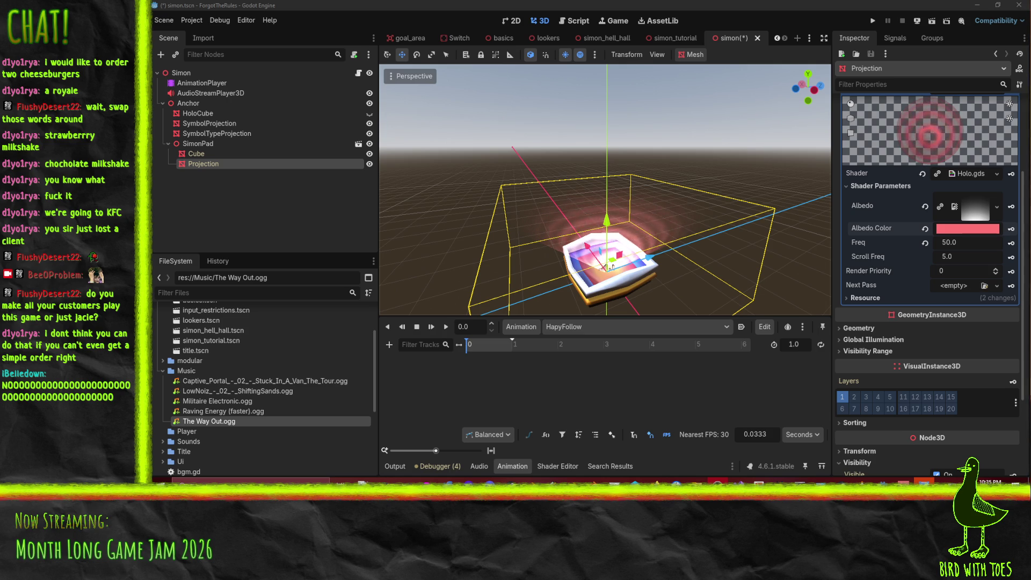
mouse_move(611, 266)
mouse_down()
mouse_move(556, 224)
mouse_move(593, 208)
mouse_move(677, 299)
mouse_up()
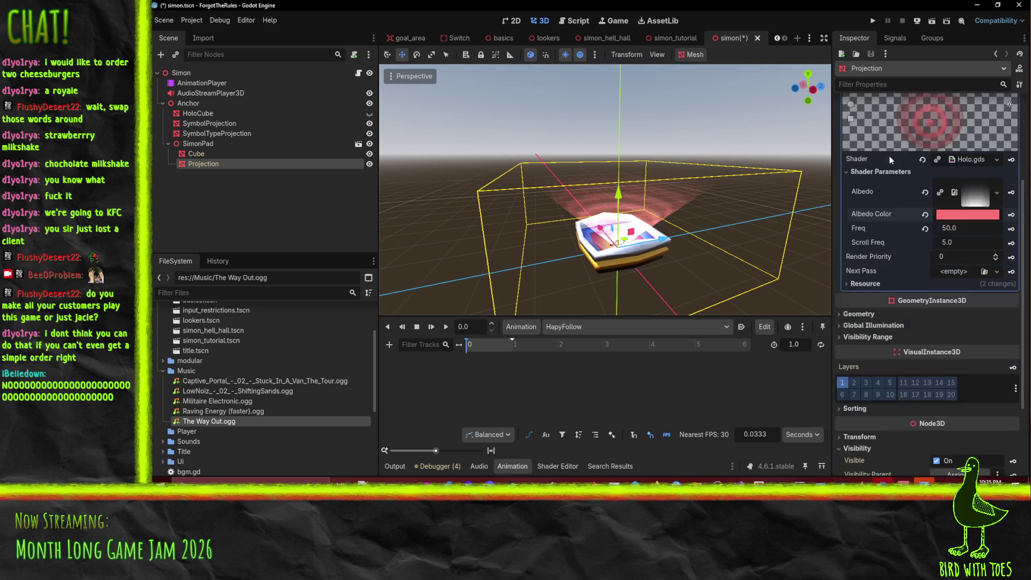
Key the Projection's Node3D > Transform Scale into HapyFollow, creating the new track.
scroll(889, 156, down, 2)
scroll(894, 359, down, 3)
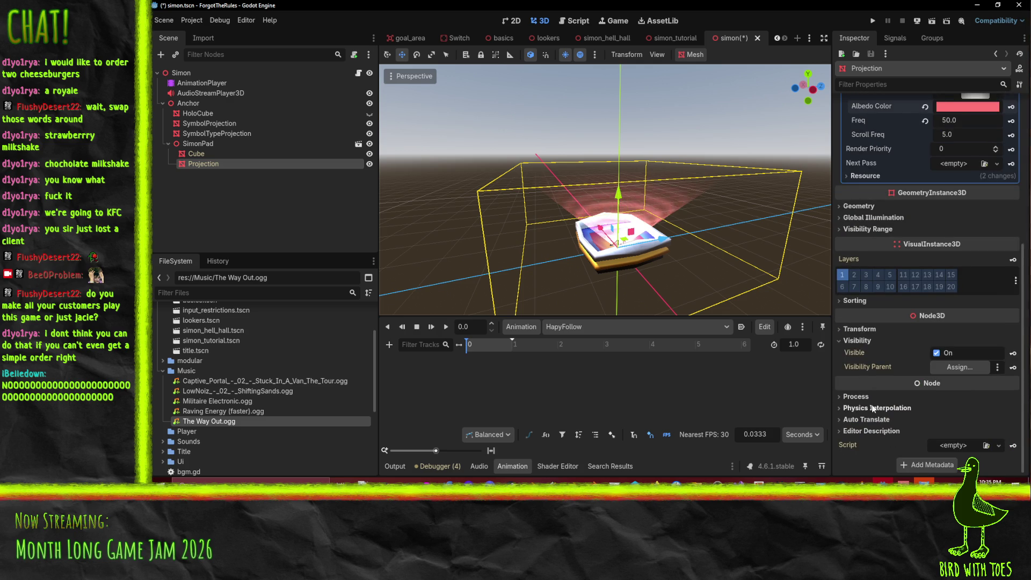
scroll(885, 404, up, 5)
scroll(887, 329, down, 5)
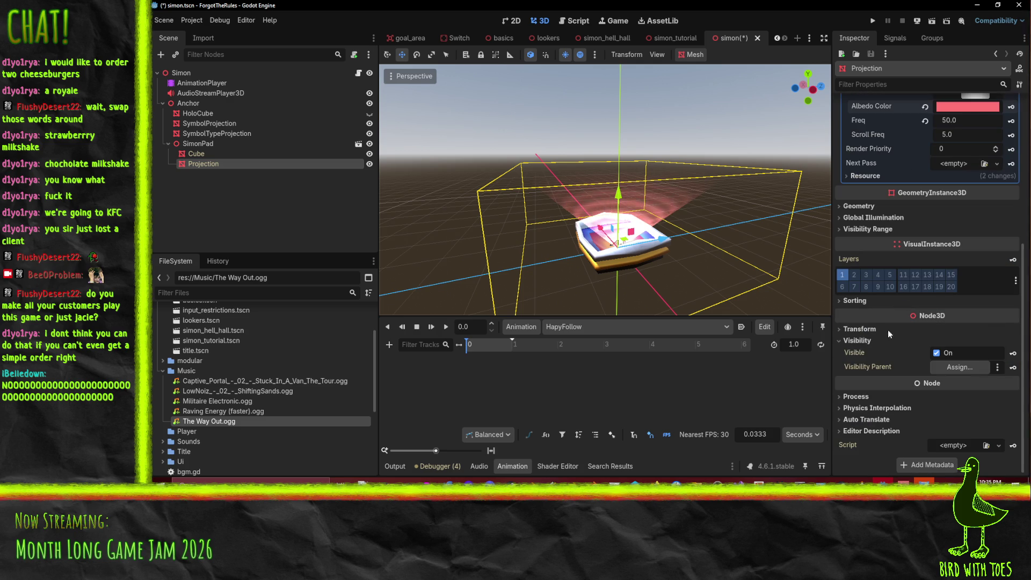
click(859, 329)
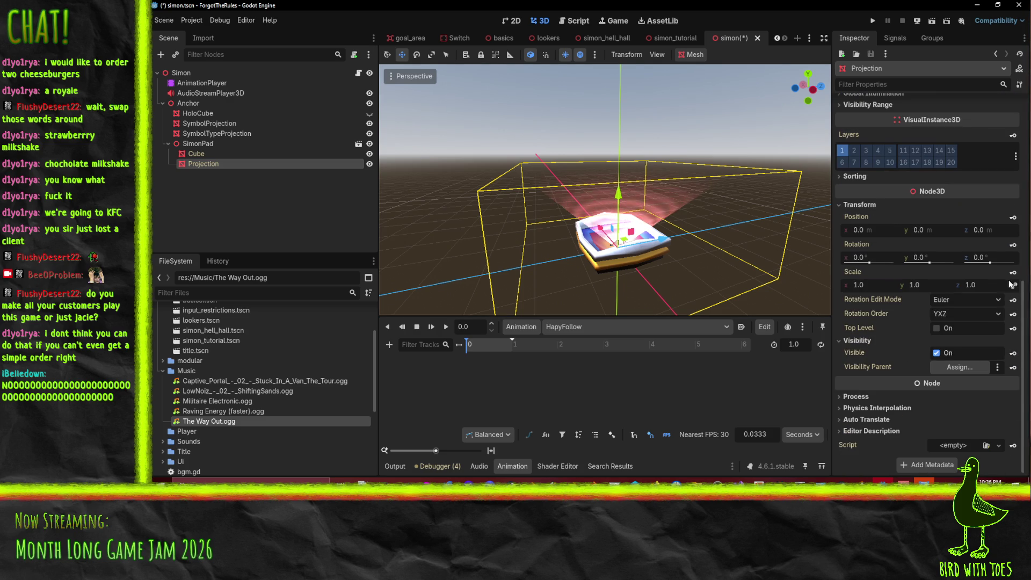
click(549, 273)
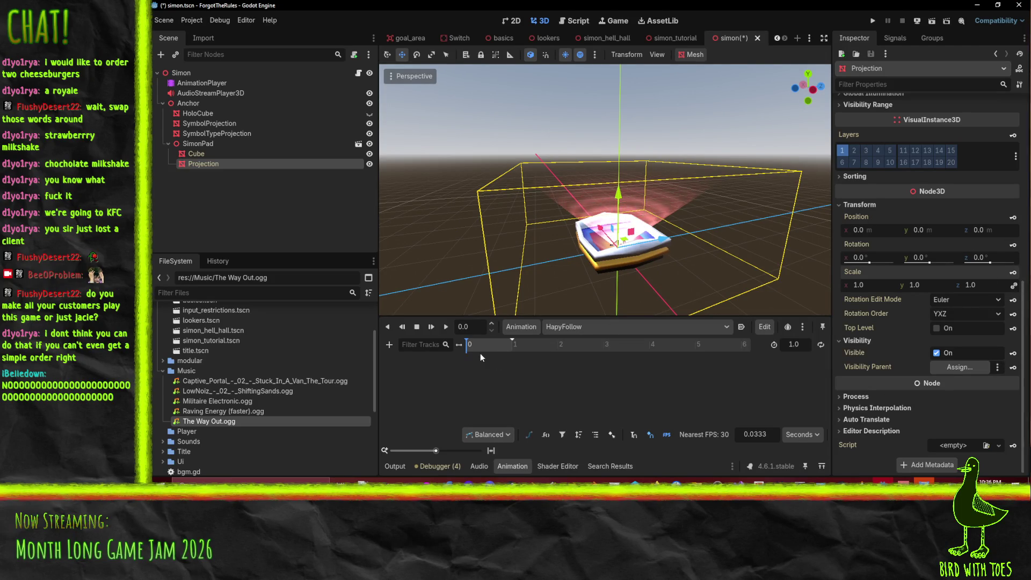
scroll(970, 124, up, 6)
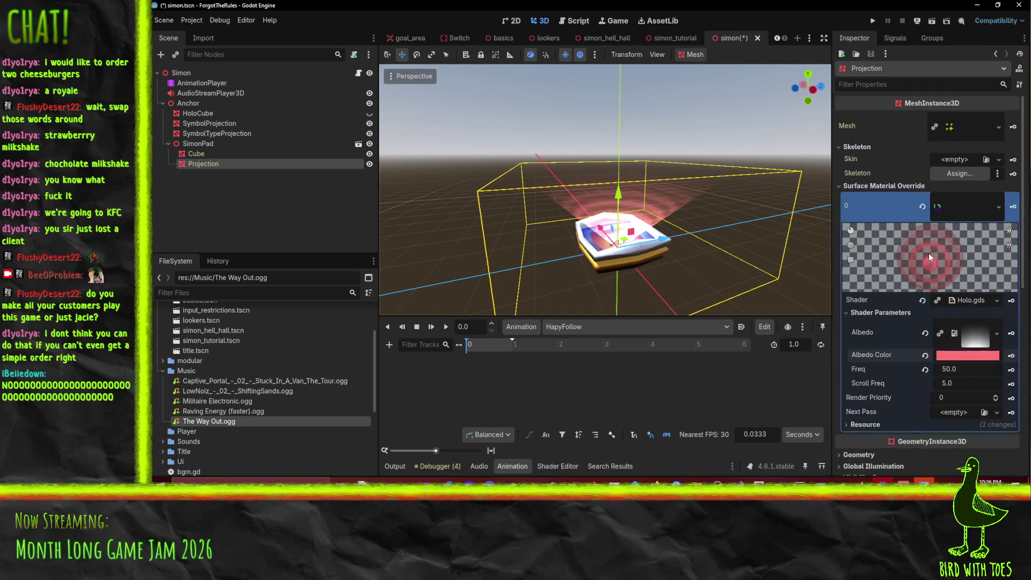
Key the Projection's Albedo Color into HapyFollow as a surface_material track.
click(1012, 356)
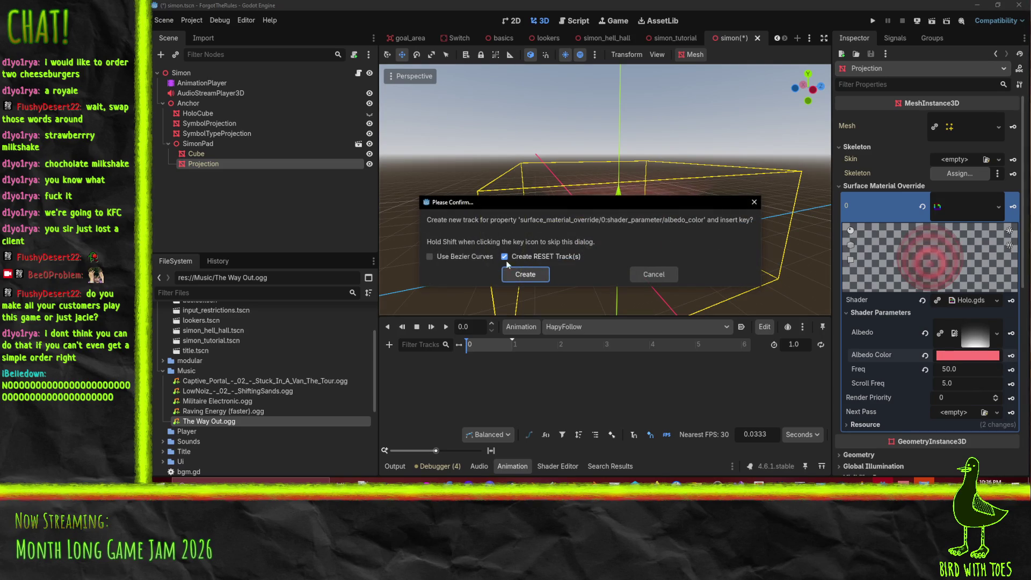
click(523, 274)
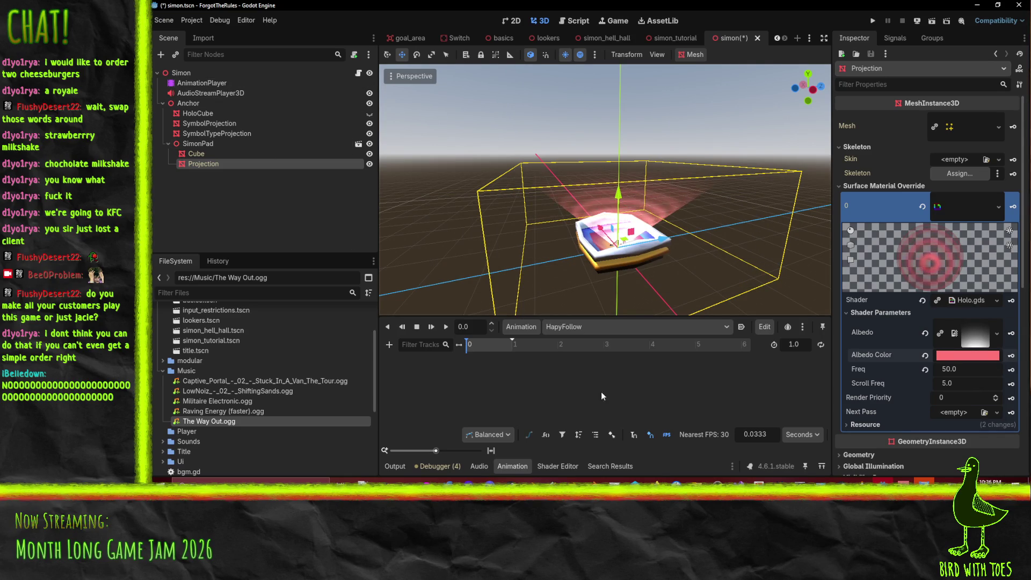
click(208, 92)
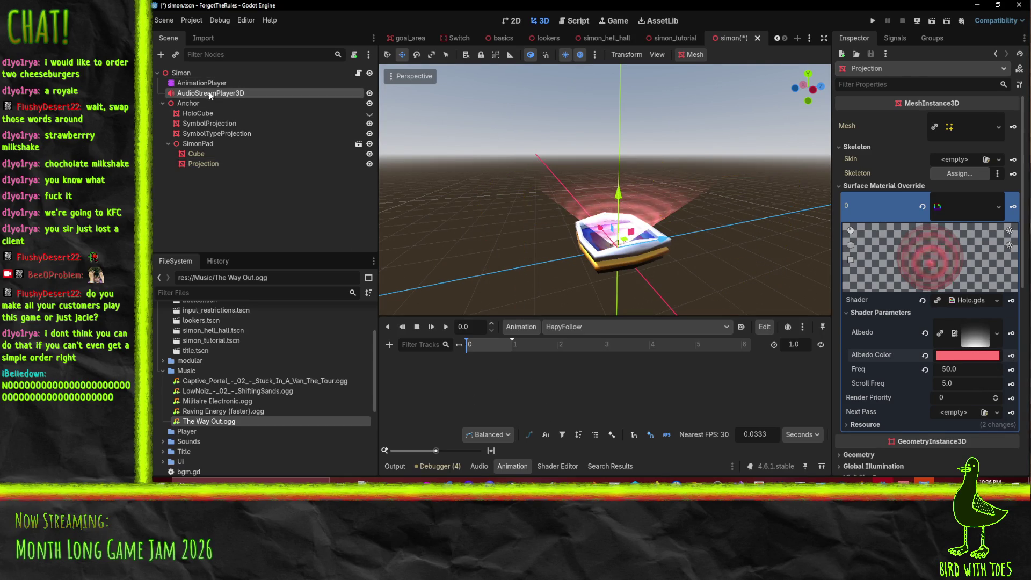
click(212, 163)
click(217, 84)
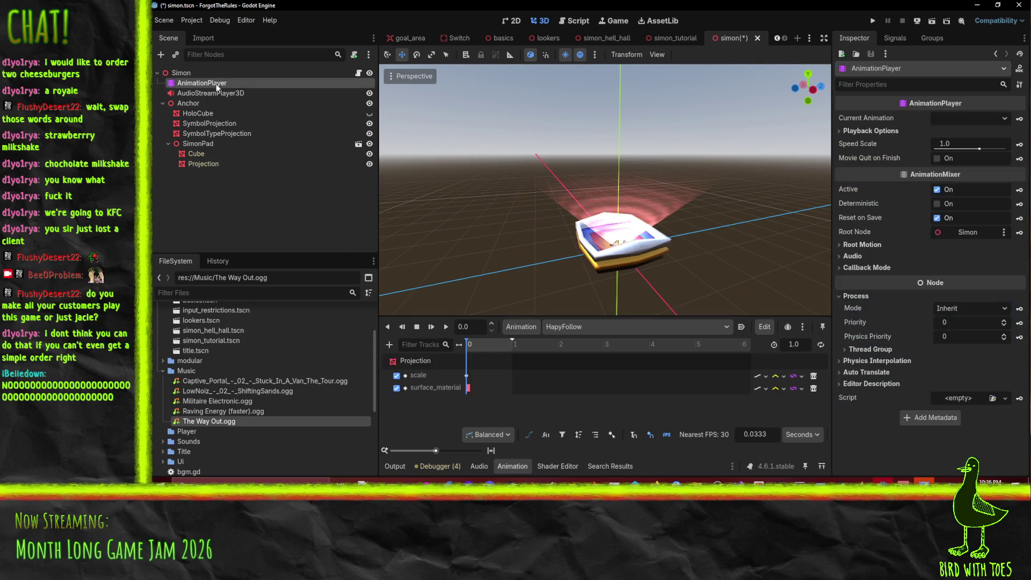
click(193, 165)
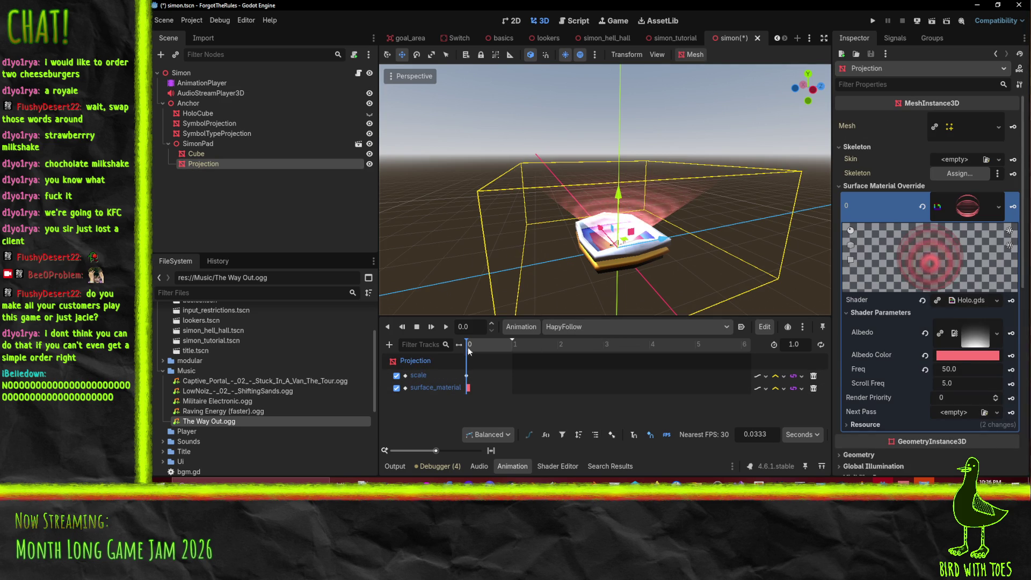
Insert a second scale key near the end of the animation, at 0.9 s.
click(512, 344)
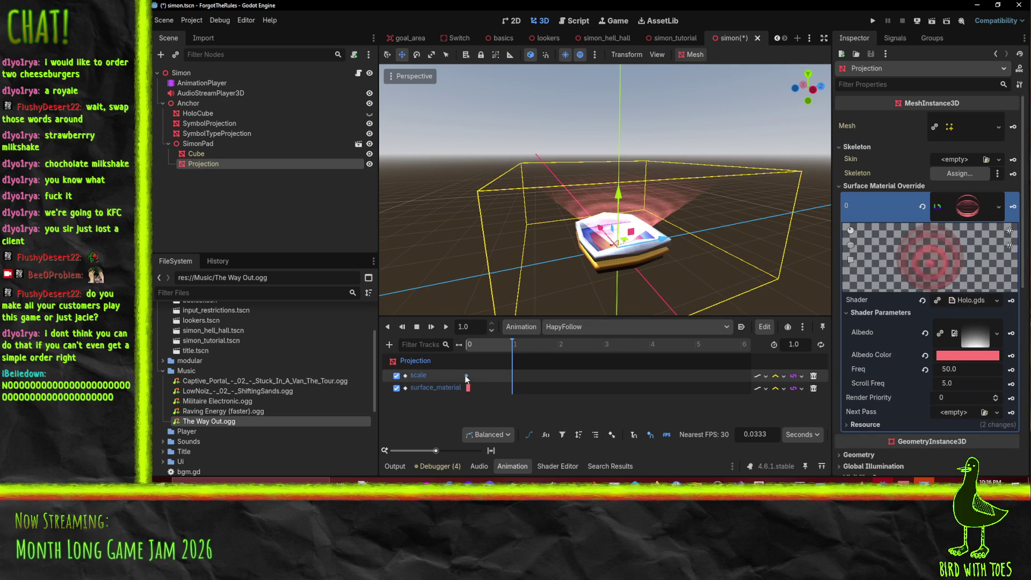
click(466, 375)
right_click(509, 377)
click(559, 401)
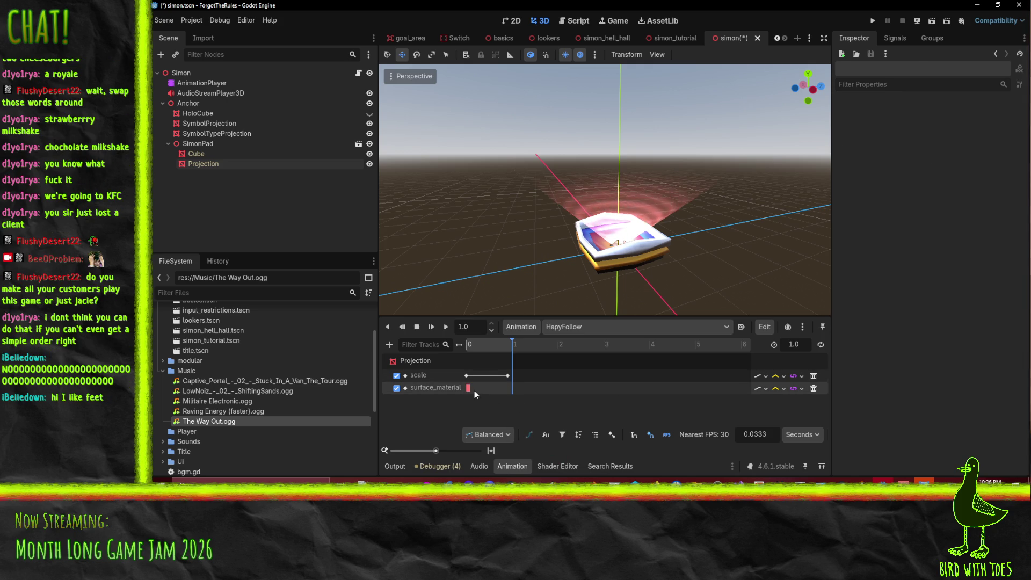
Add a second surface_material key near 1.0 and move the 0.9 scale key to exactly 1.0.
click(468, 388)
right_click(511, 391)
click(545, 395)
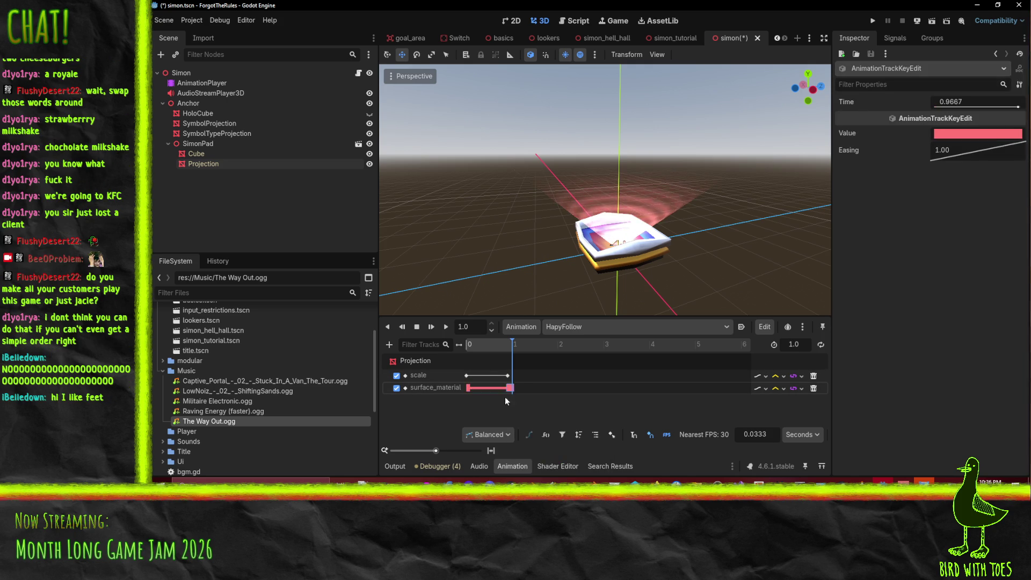
click(513, 376)
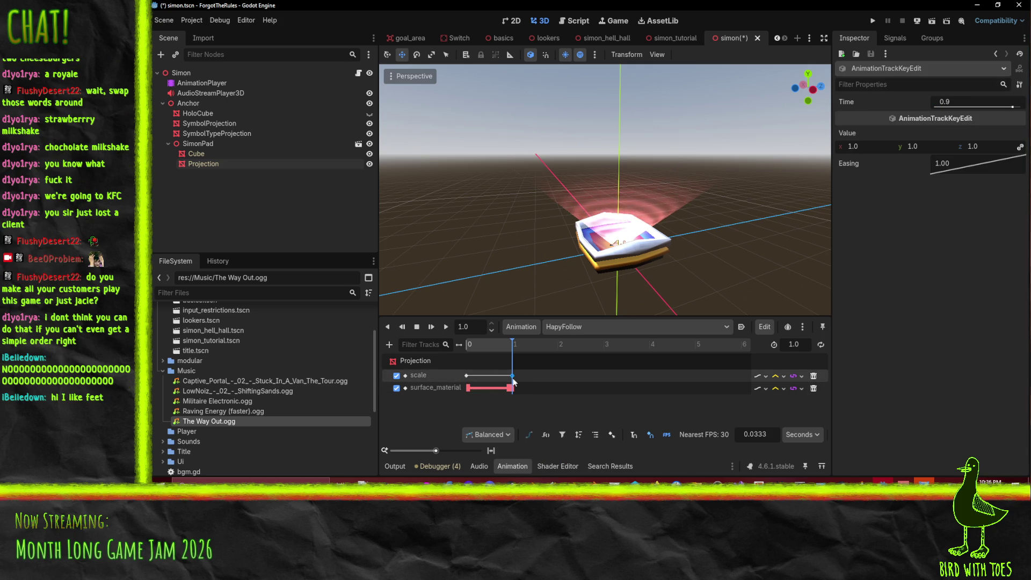
drag(513, 381, 514, 376)
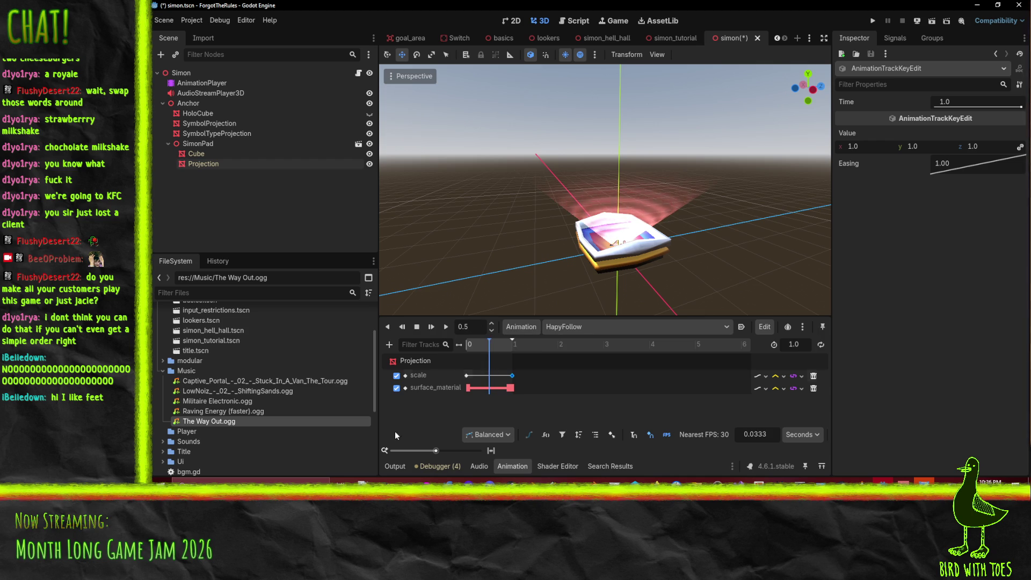
Set the Projection's Transform Scale to 1.1, 1.0, 1.1 at the 0.5 s mark.
click(203, 164)
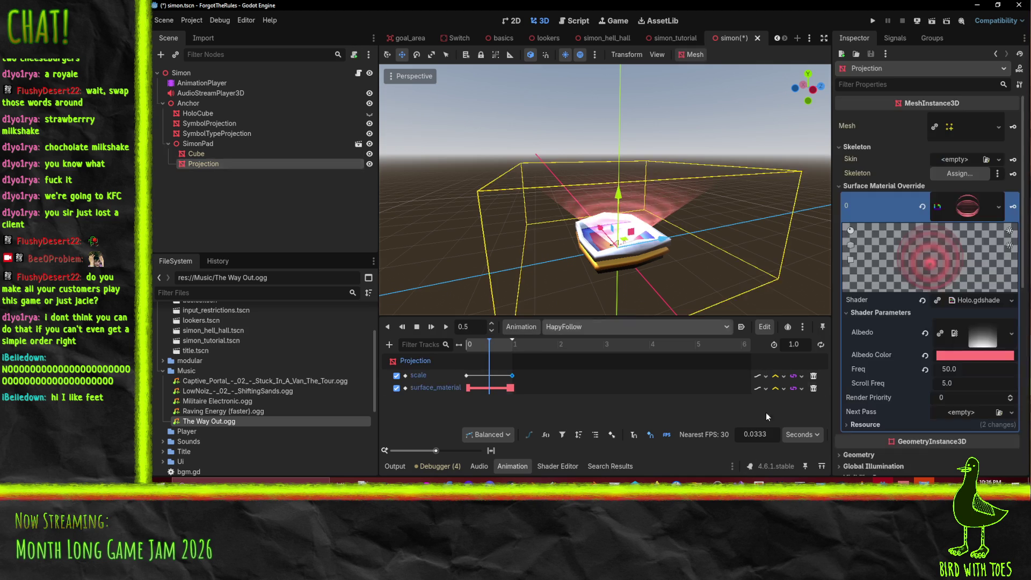
scroll(978, 397, down, 5)
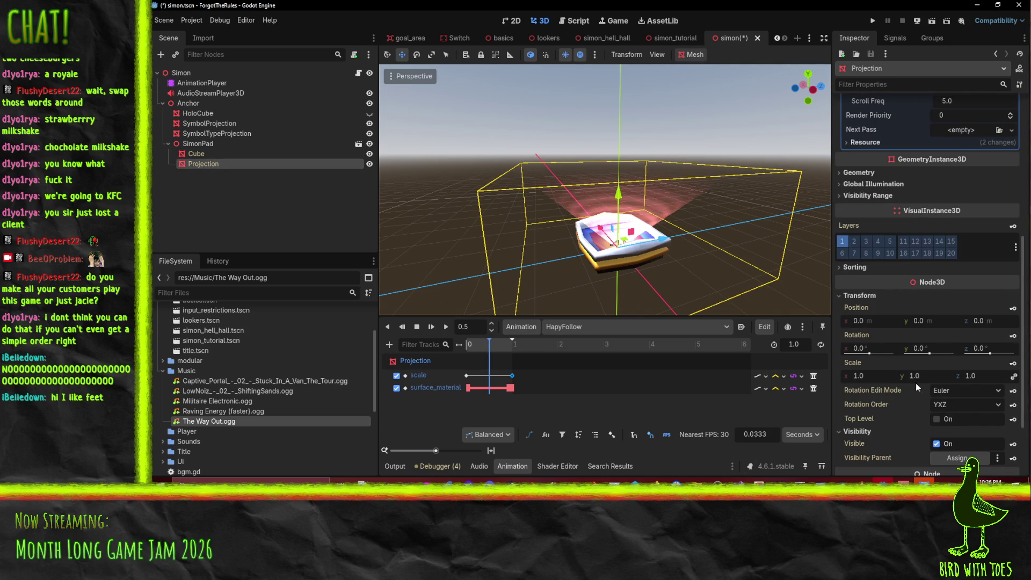
key(Return)
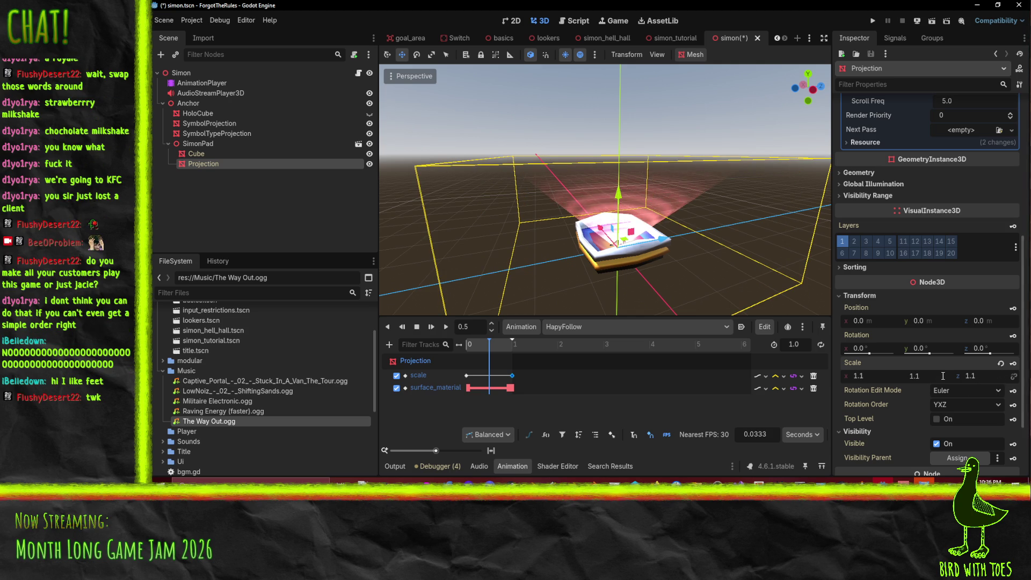
key(Return)
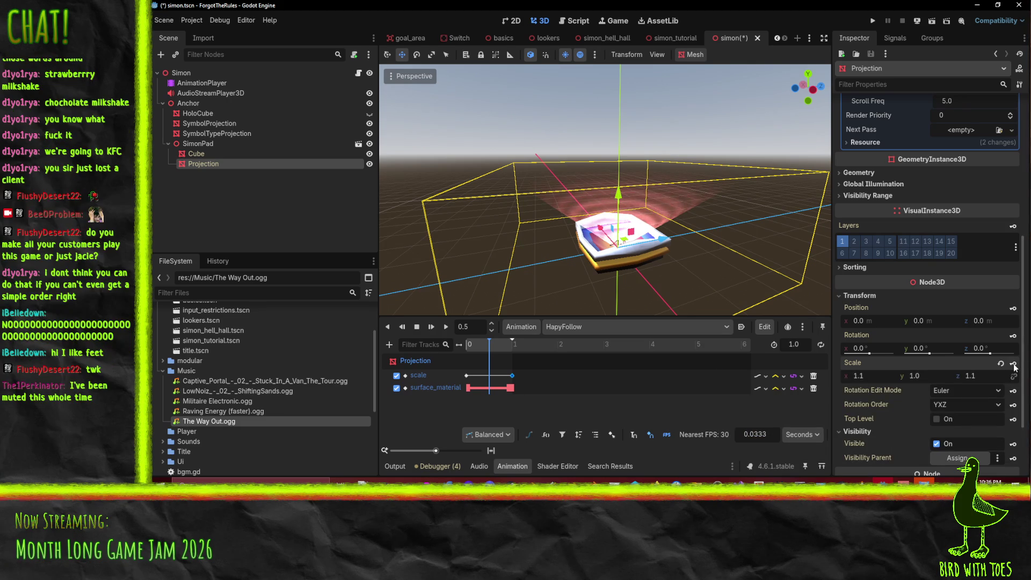
Play HapyFollow to preview the hologram swelling, then pause to inspect it.
click(445, 326)
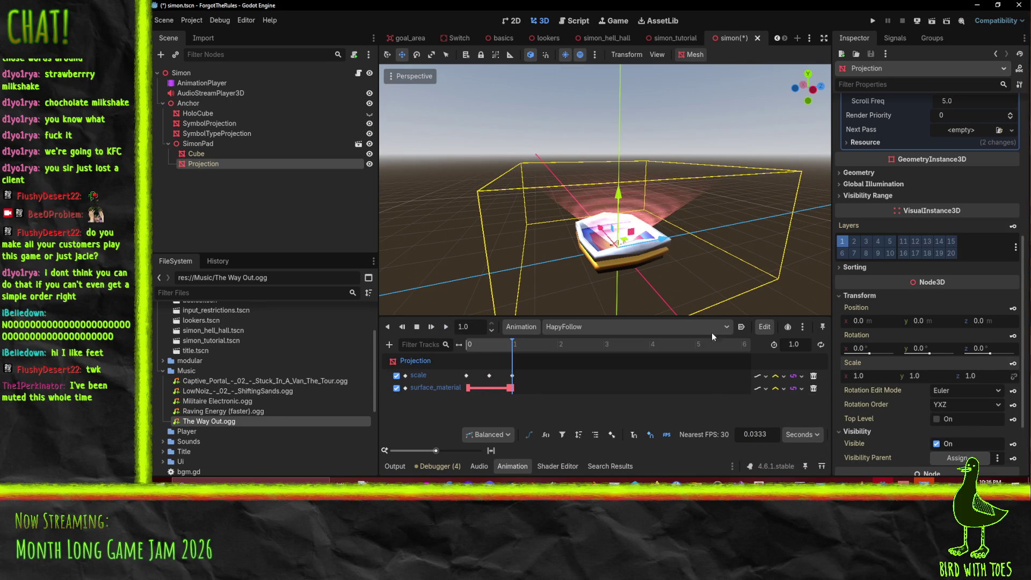
click(443, 326)
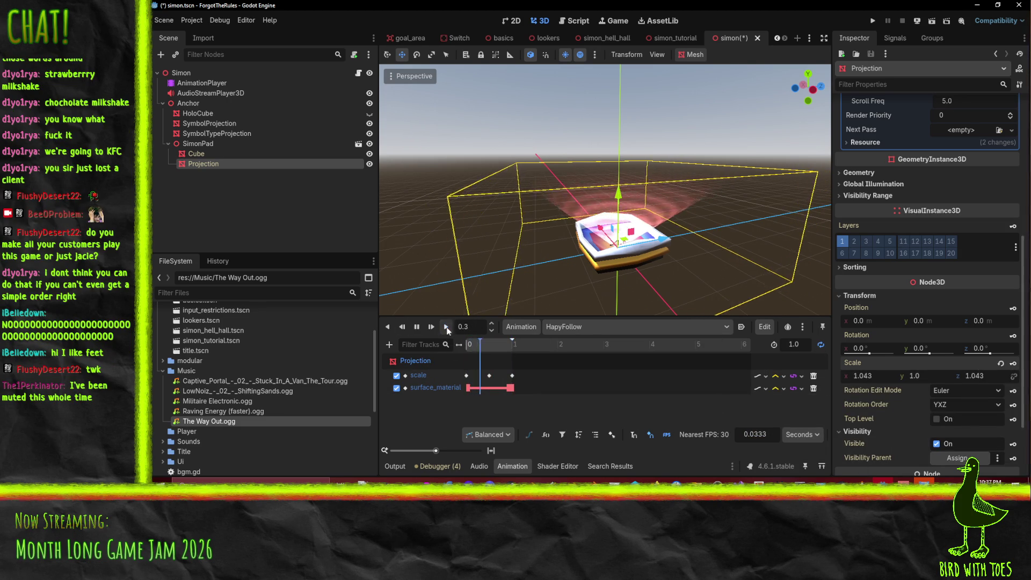
scroll(536, 233, down, 3)
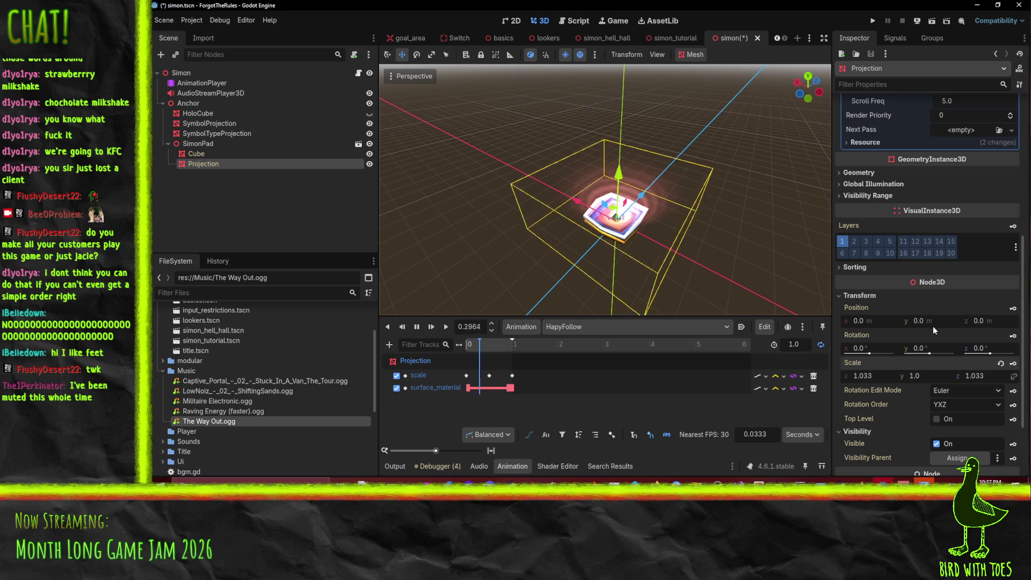
click(416, 327)
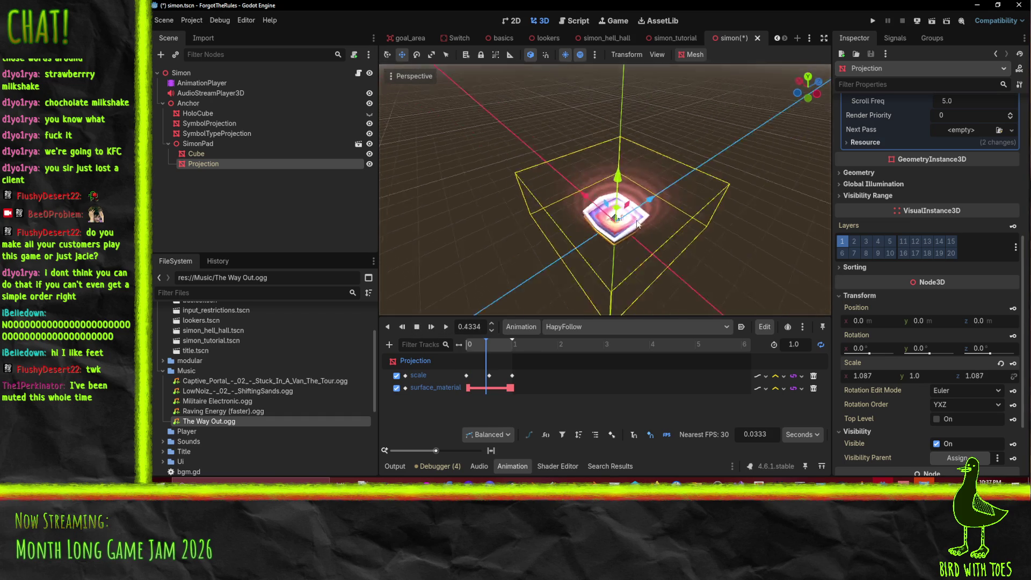
scroll(661, 221, up, 4)
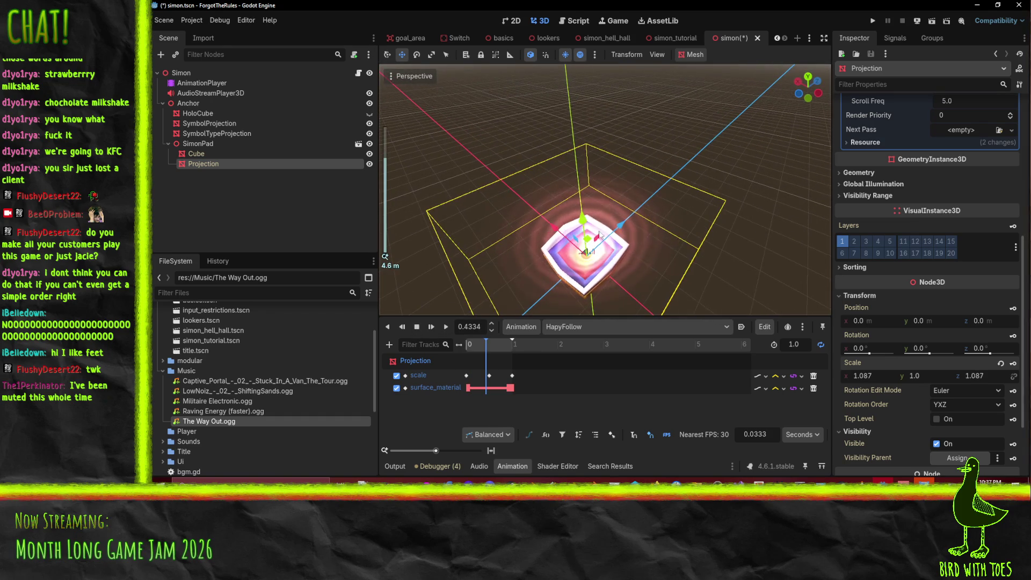
scroll(994, 217, up, 5)
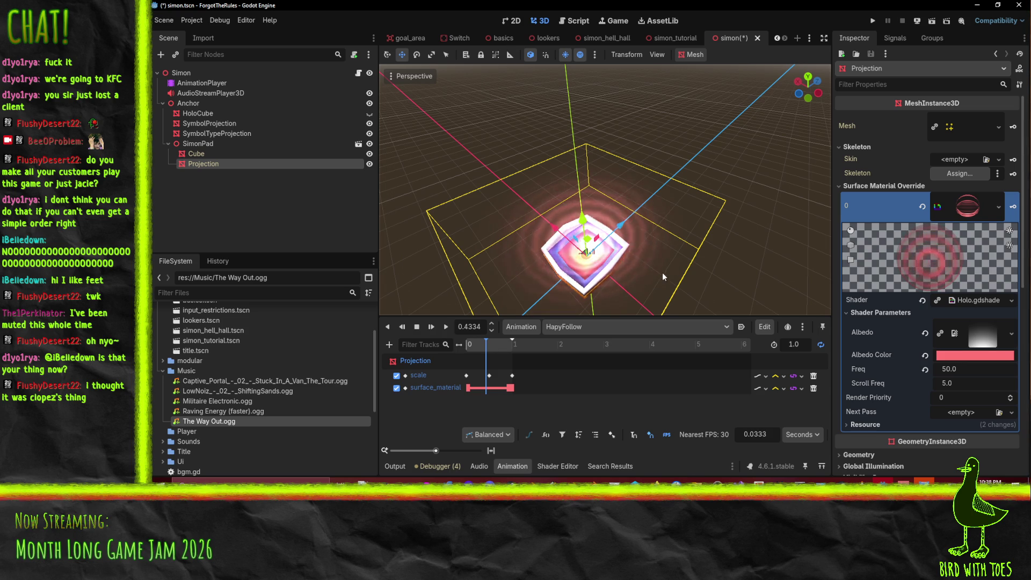
Lower the hologram albedo saturation from ff7575 to ff7070 and replay HapyFollow to check it.
drag(661, 273, 613, 234)
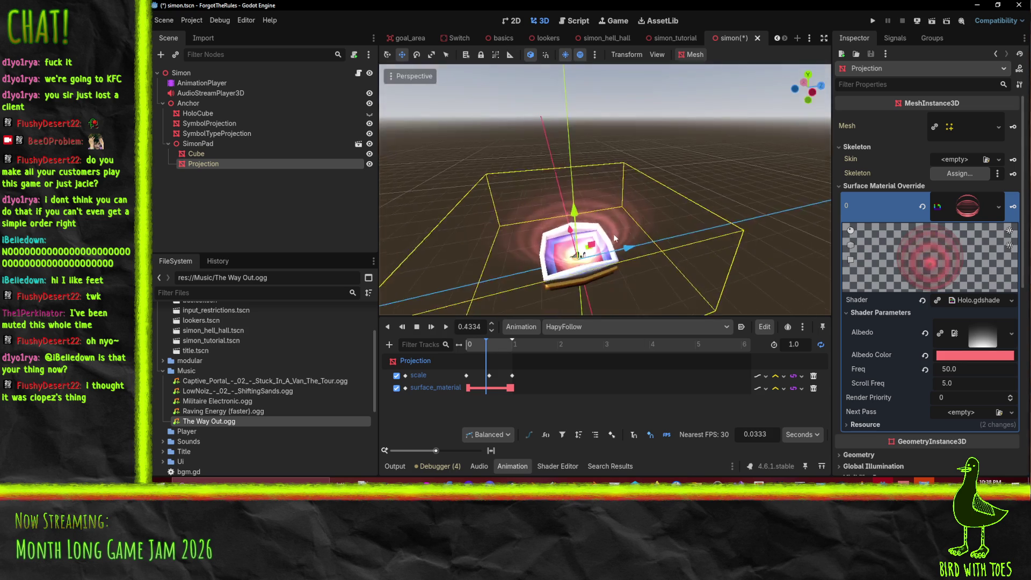
click(974, 355)
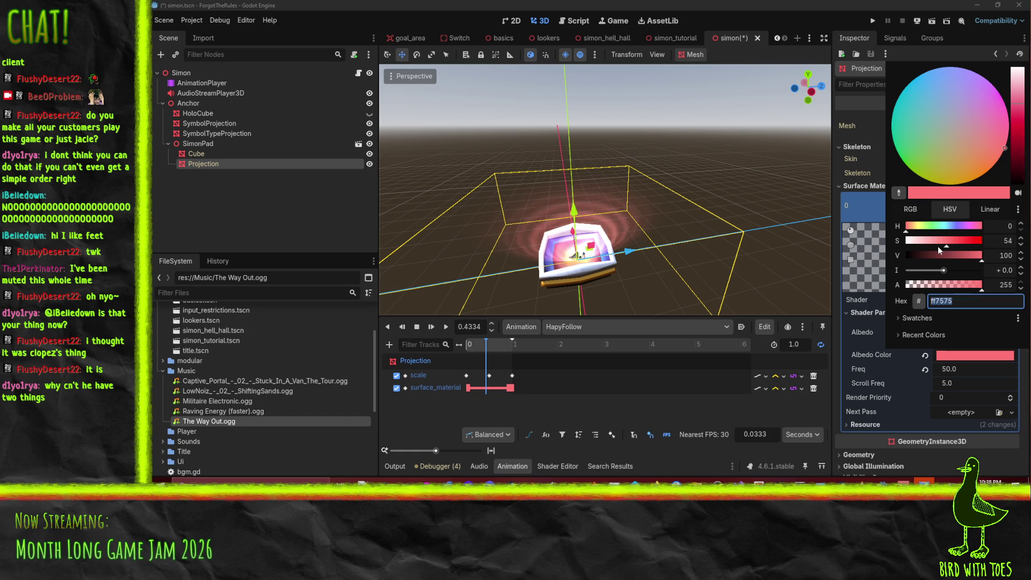
mouse_move(945, 243)
mouse_down()
mouse_move(932, 242)
mouse_move(957, 243)
mouse_move(947, 246)
mouse_up()
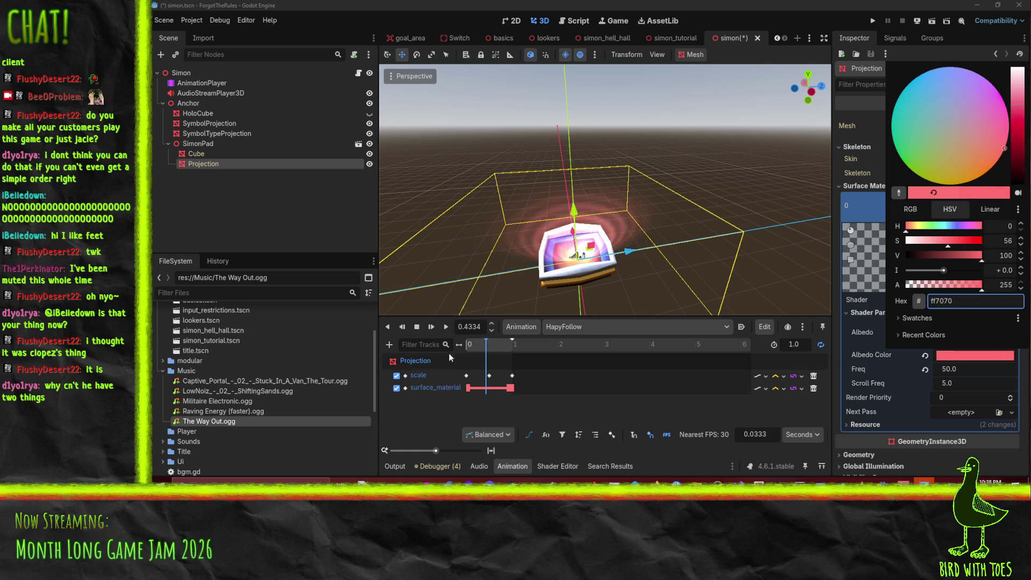
click(449, 330)
click(448, 326)
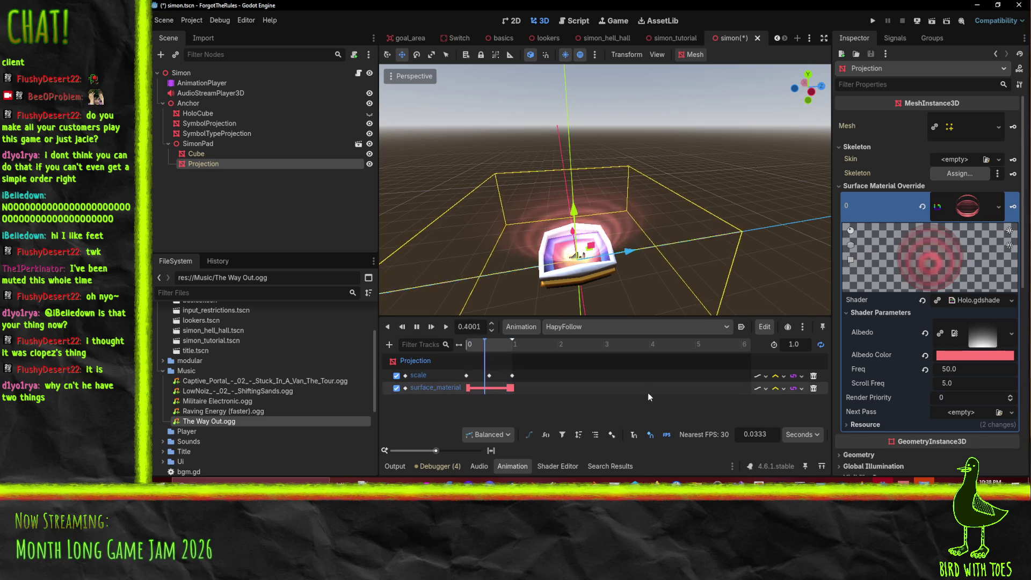
mouse_move(752, 258)
mouse_down()
mouse_move(614, 192)
mouse_move(636, 234)
mouse_move(728, 250)
mouse_up()
scroll(639, 238, down, 2)
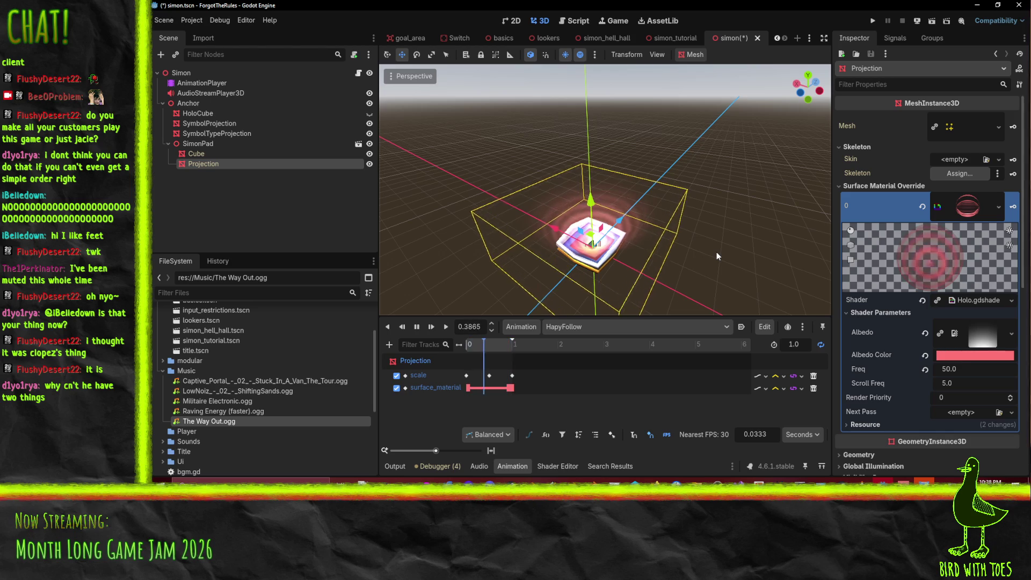
Rewind the playhead, save the scene, and switch the animation editor to AngyFollow.
click(427, 325)
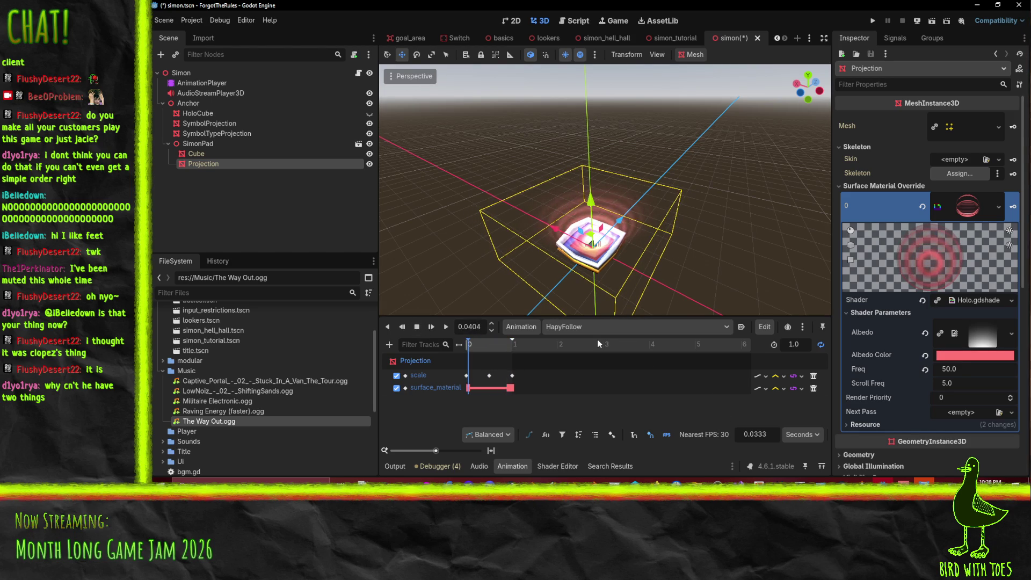
key(ctrl+s)
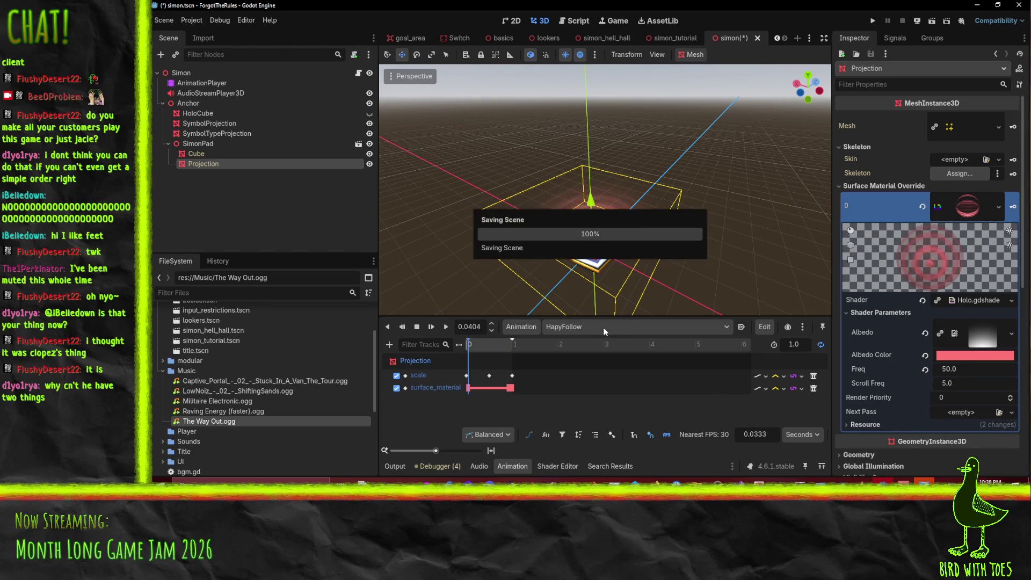
click(605, 327)
click(608, 267)
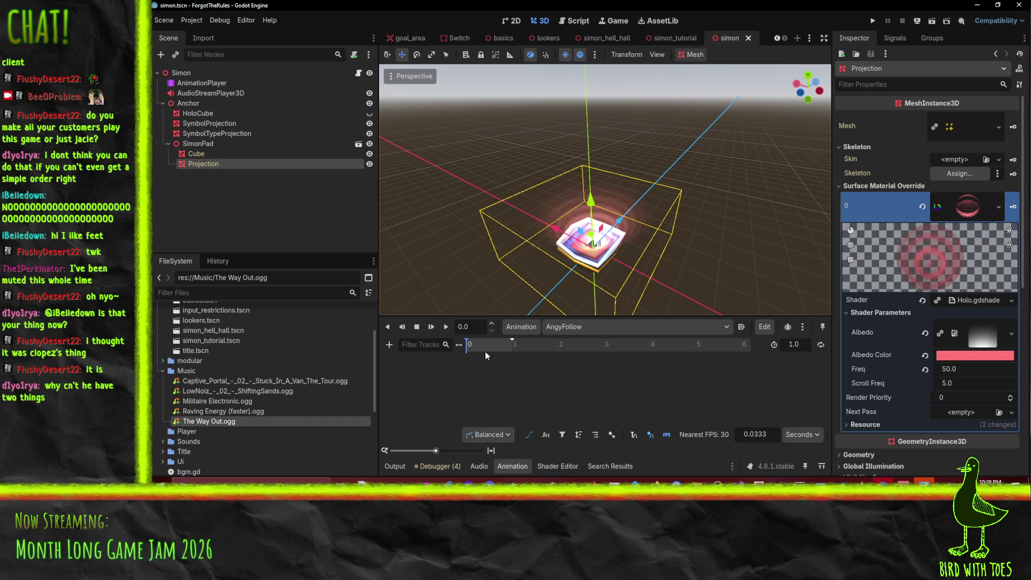
Glance at the albedo colour picker, then browse the RESET and Ez/warn animations.
click(971, 355)
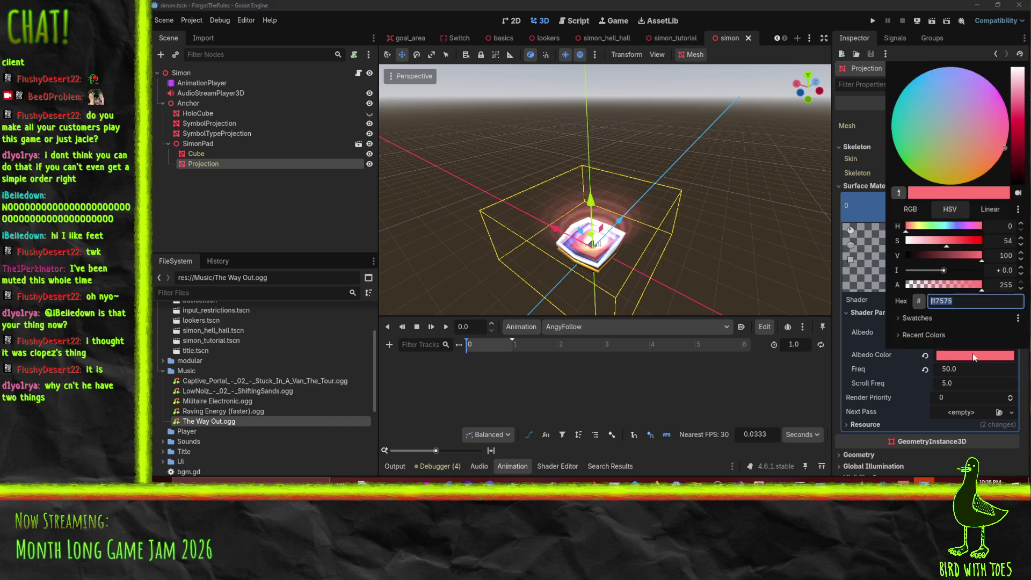
click(694, 410)
click(588, 329)
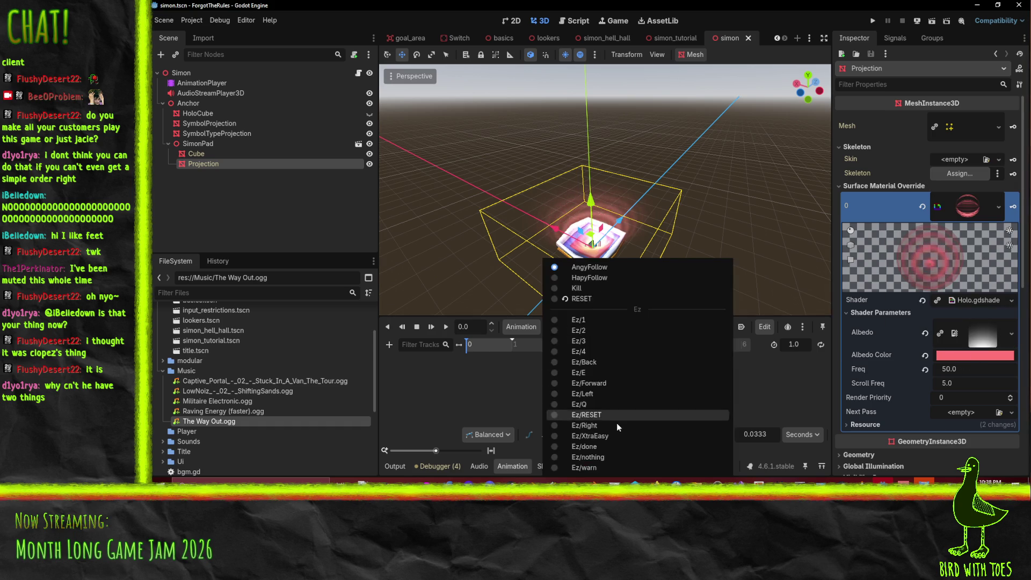
click(617, 299)
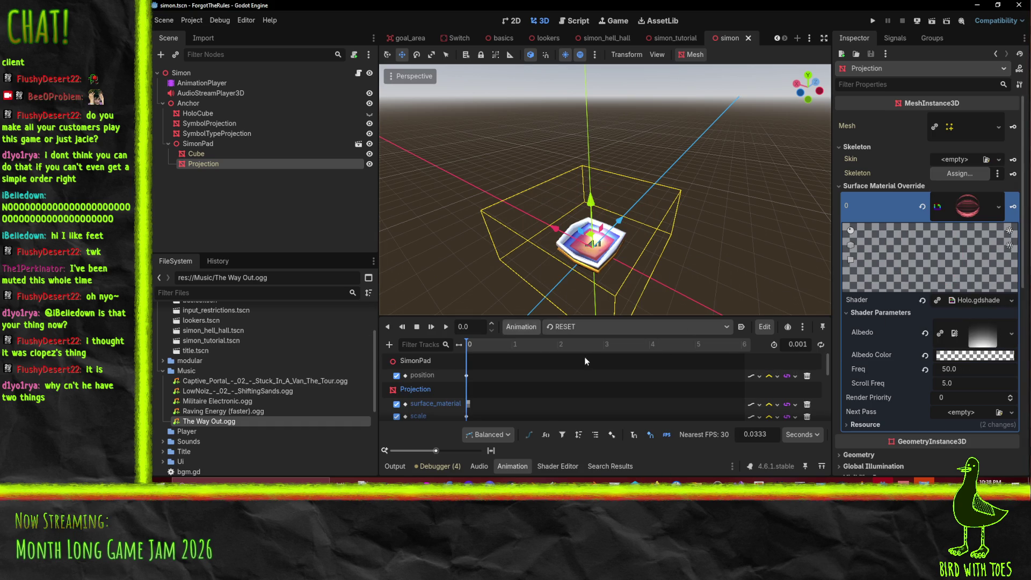
click(569, 327)
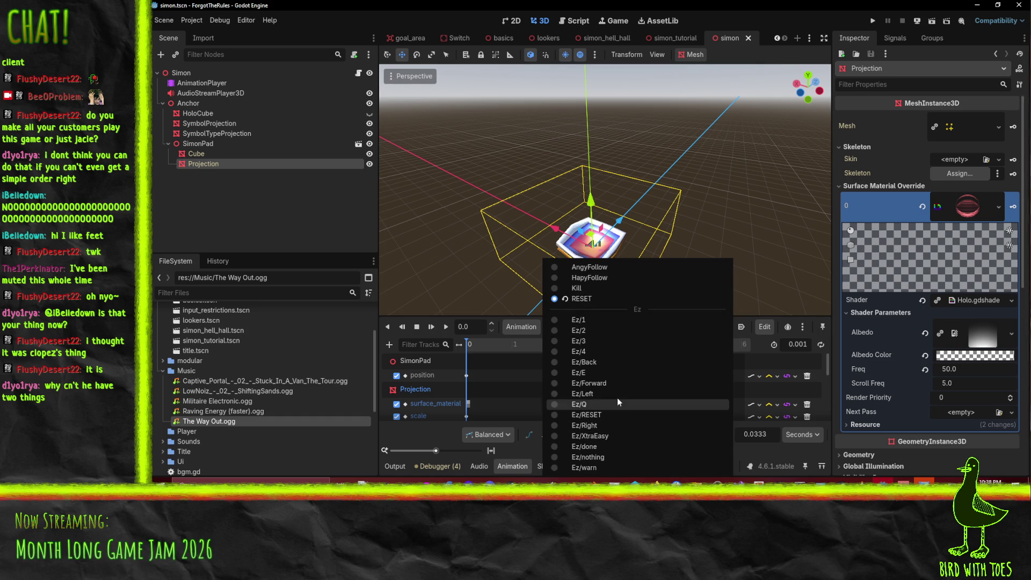
click(615, 467)
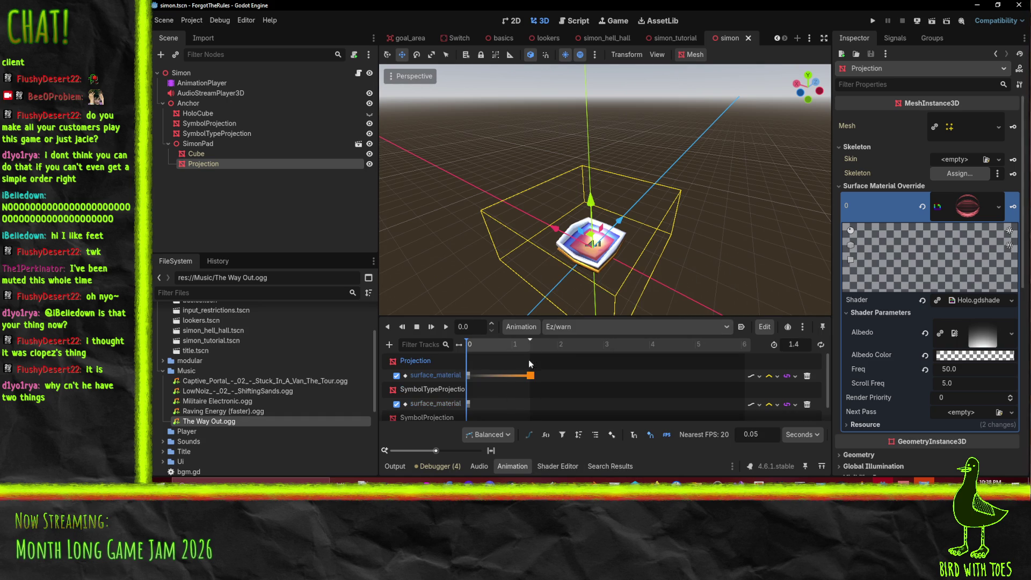
Inspect the orange colour key at 1.4 in Ez/warn, then return to AngyFollow.
click(530, 375)
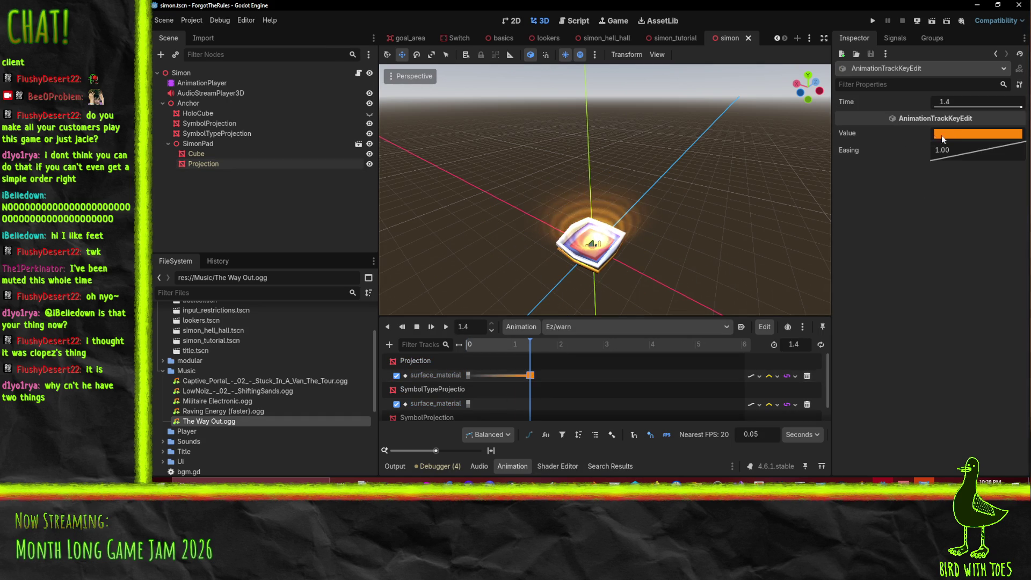
click(977, 134)
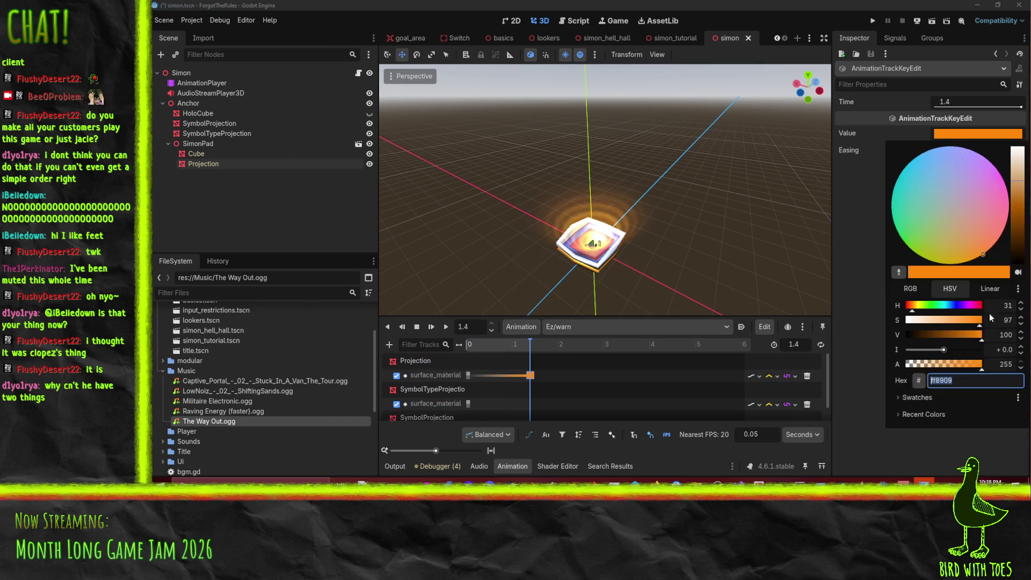
click(975, 380)
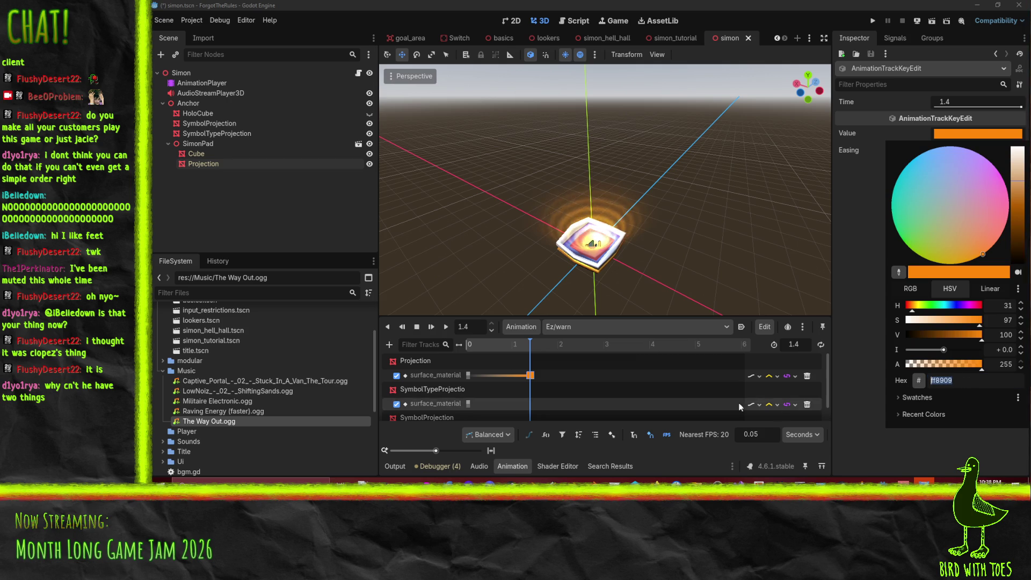
click(571, 330)
click(582, 327)
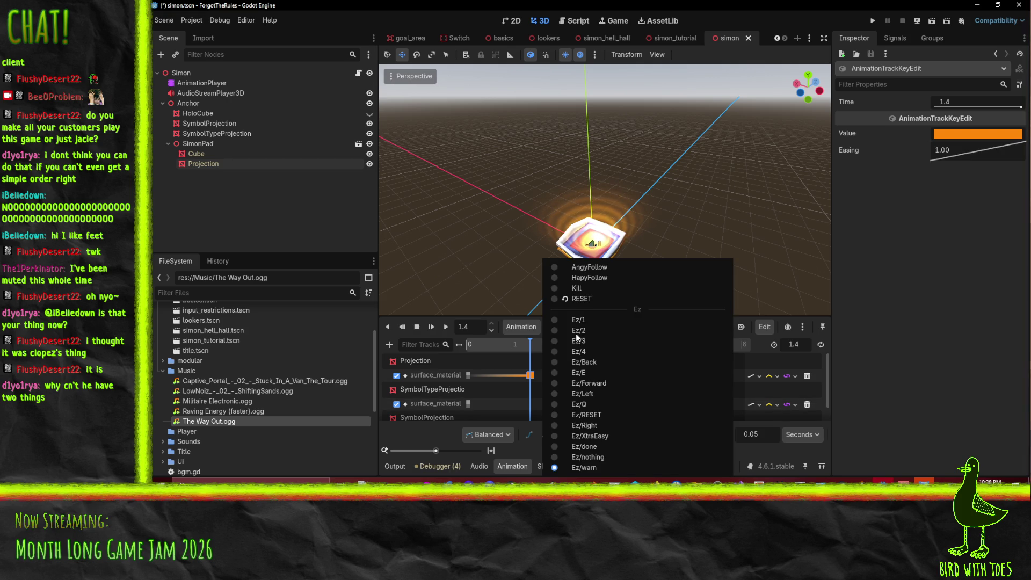
click(604, 267)
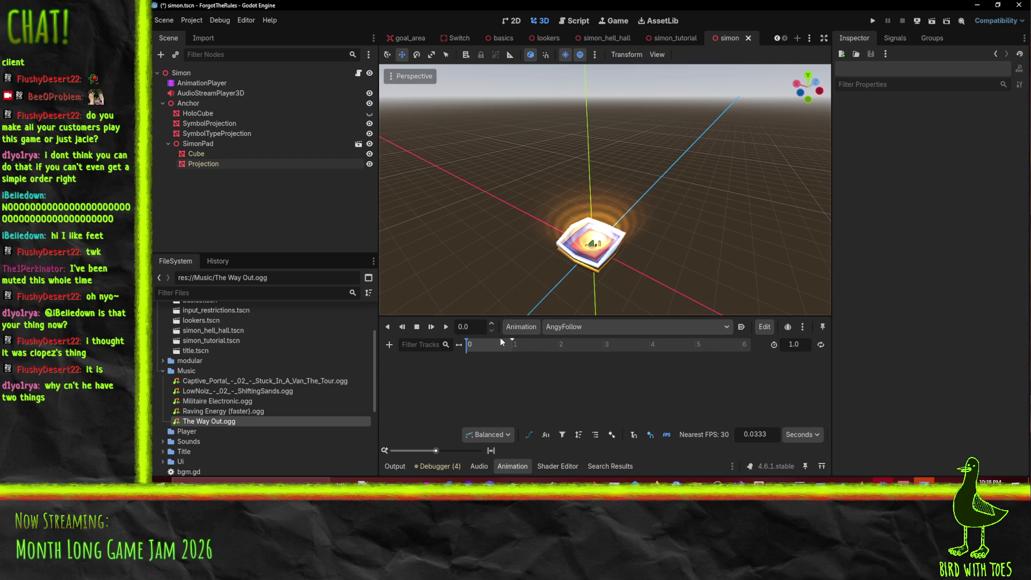
Key the Projection's Albedo Color into a new AngyFollow track, set the playhead to 1.0, and save.
click(215, 163)
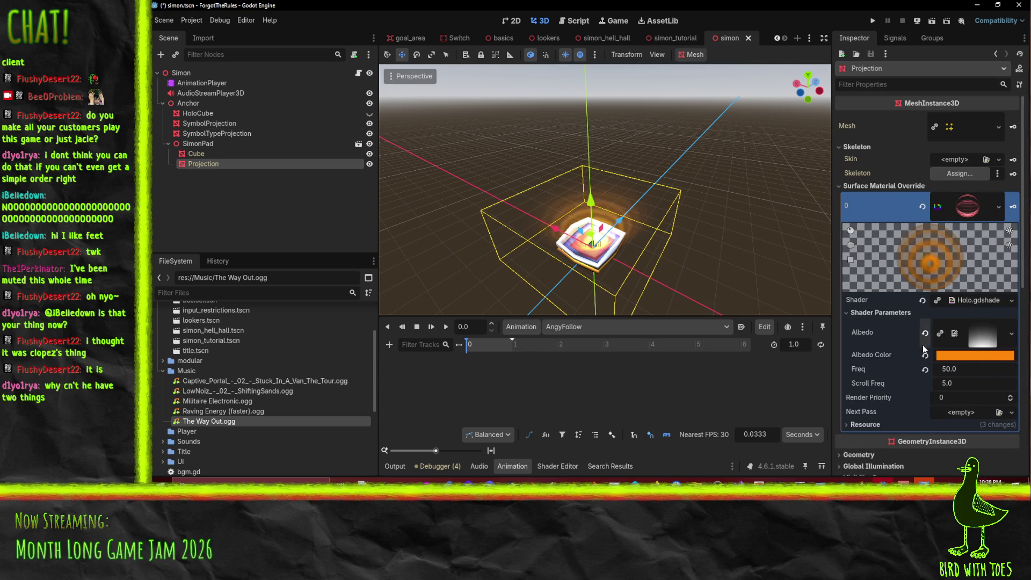
click(199, 83)
click(212, 165)
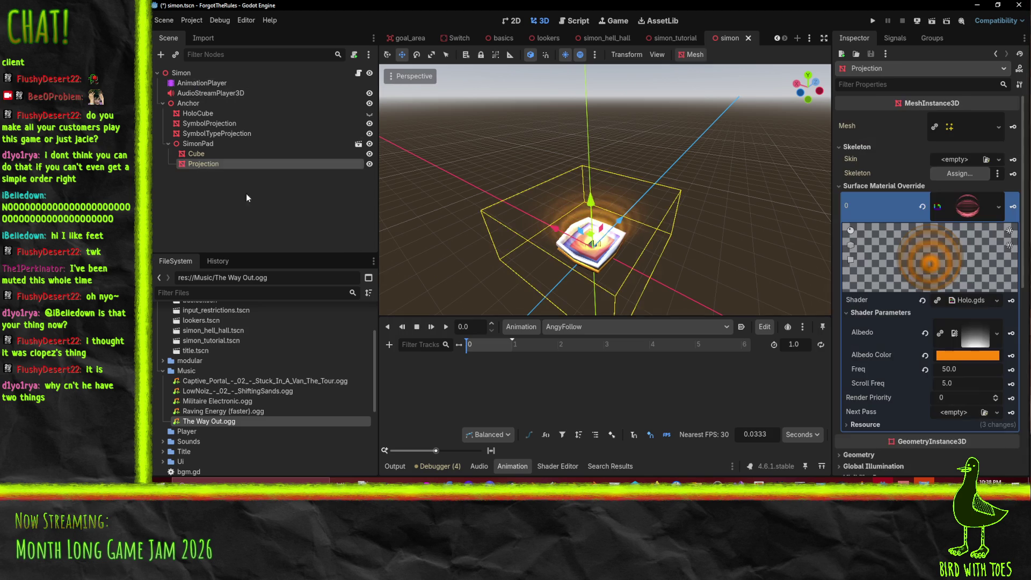
click(1012, 356)
click(518, 279)
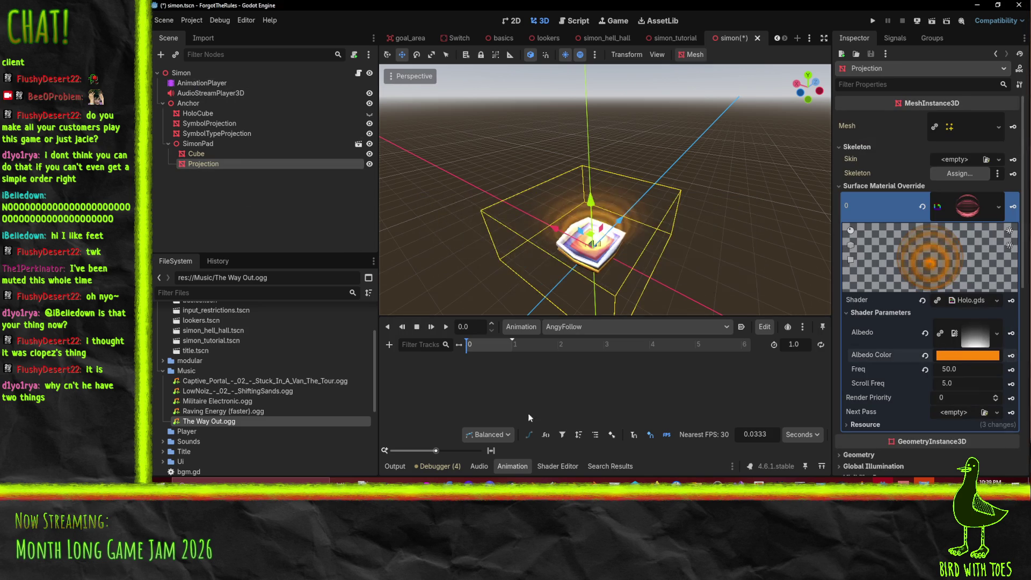
drag(508, 348, 519, 347)
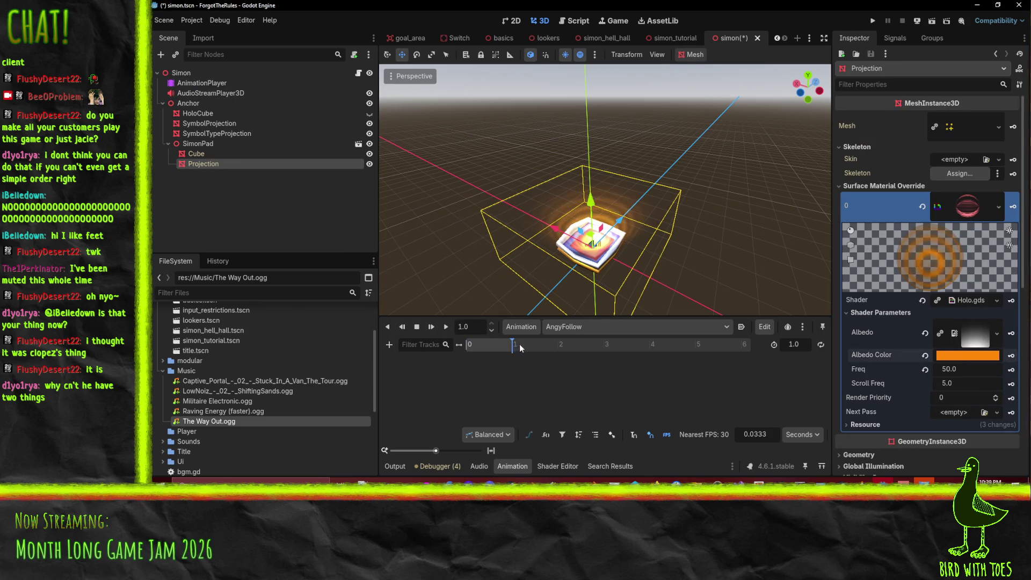
key(ctrl+s)
click(192, 20)
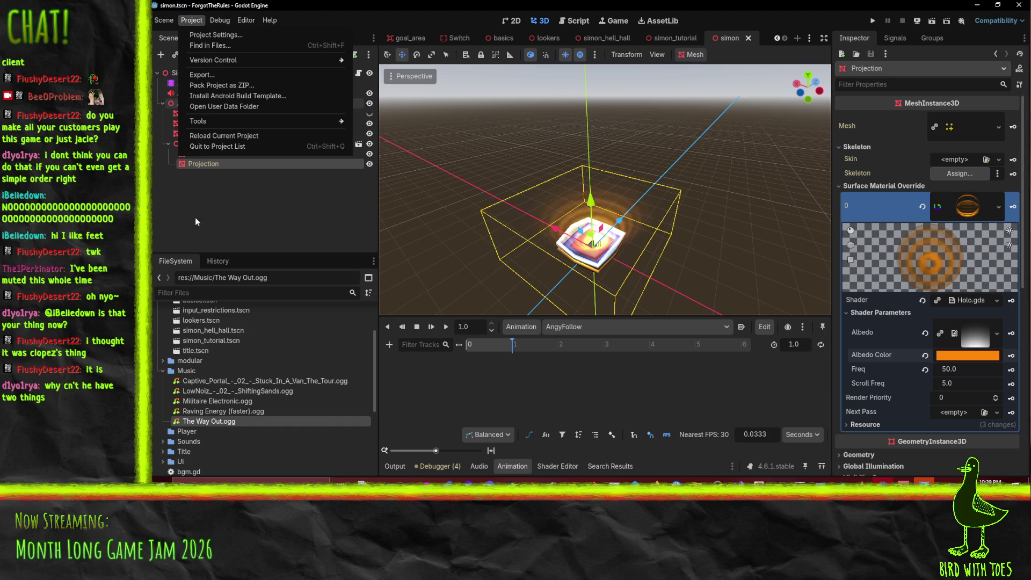
Reload the current project and wait for the editor to reopen.
click(218, 139)
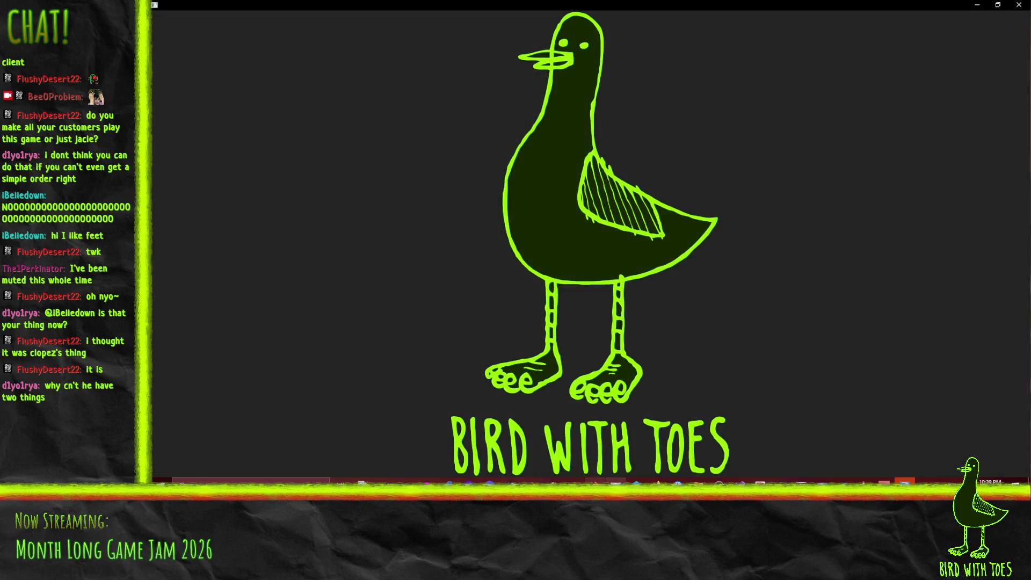
mouse_move(615, 482)
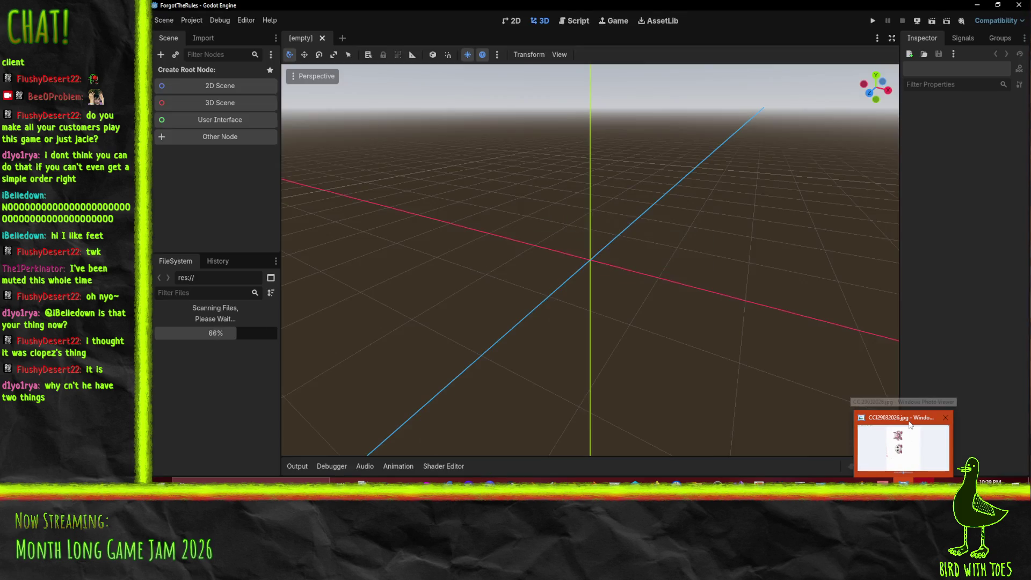
mouse_move(914, 425)
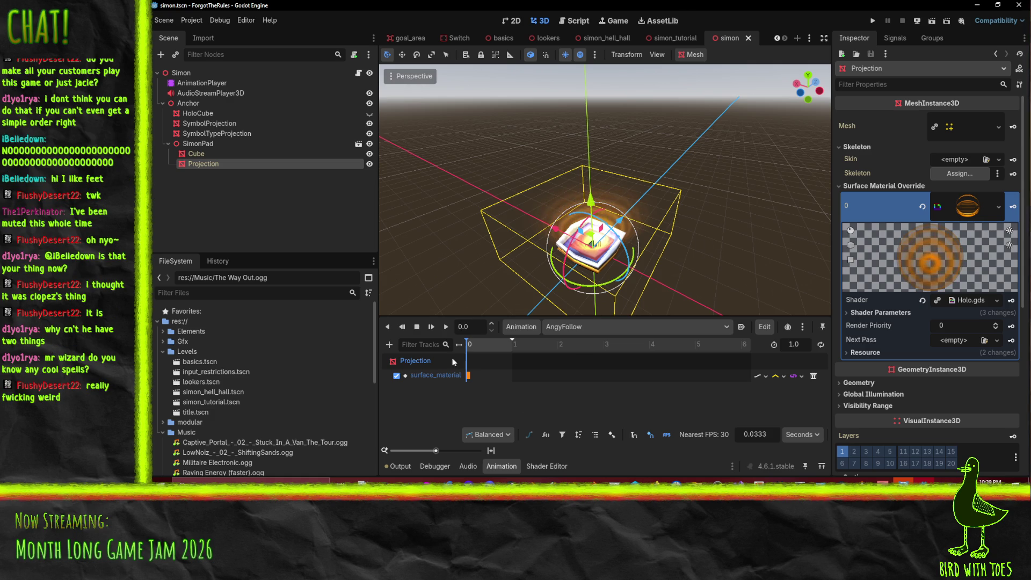
At 1.0 s, expand the material's Shader Parameters and insert a keyframe, undoing a duplicate track.
click(511, 344)
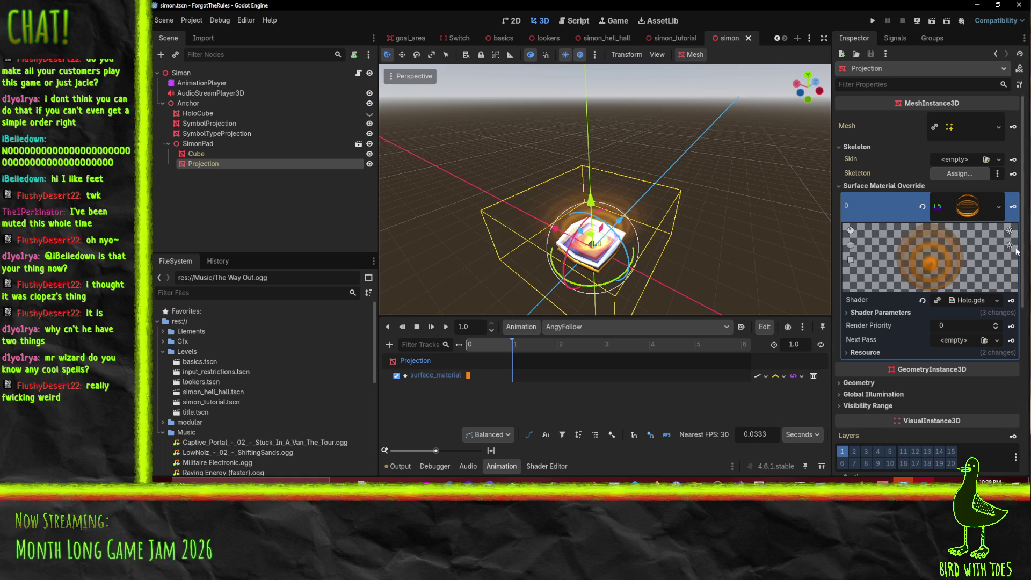
click(1012, 206)
click(564, 271)
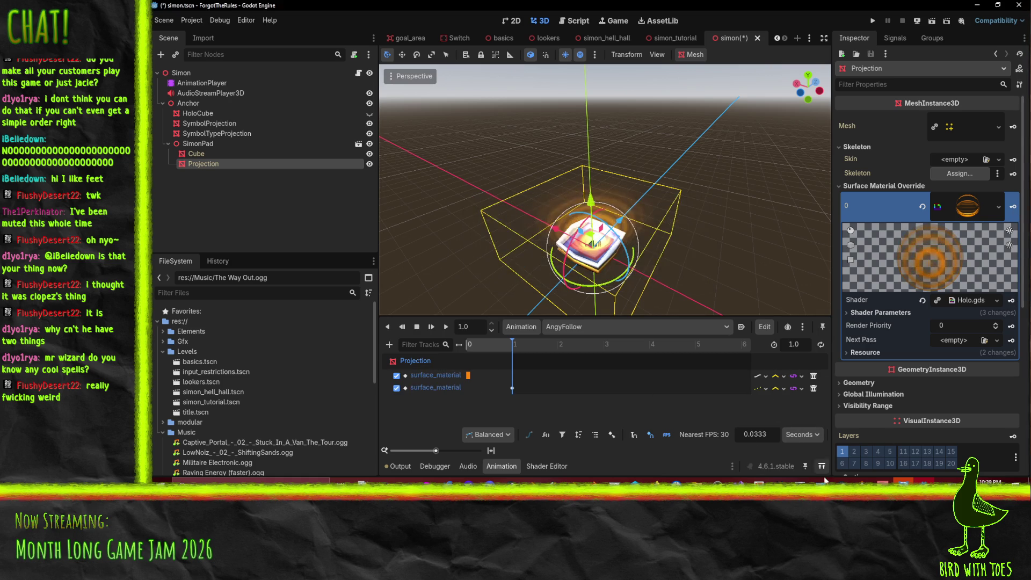
key(ctrl+z)
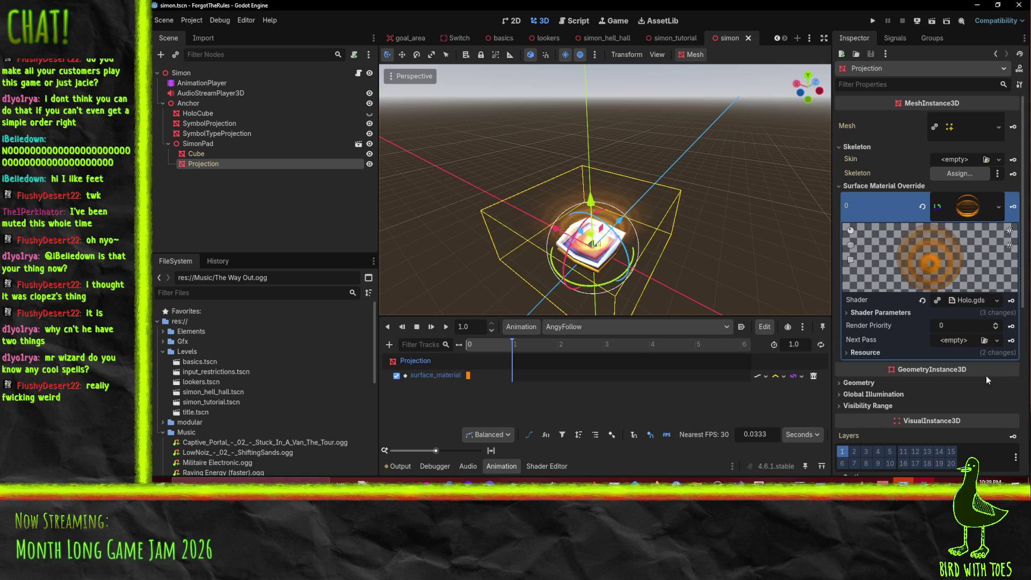
click(891, 312)
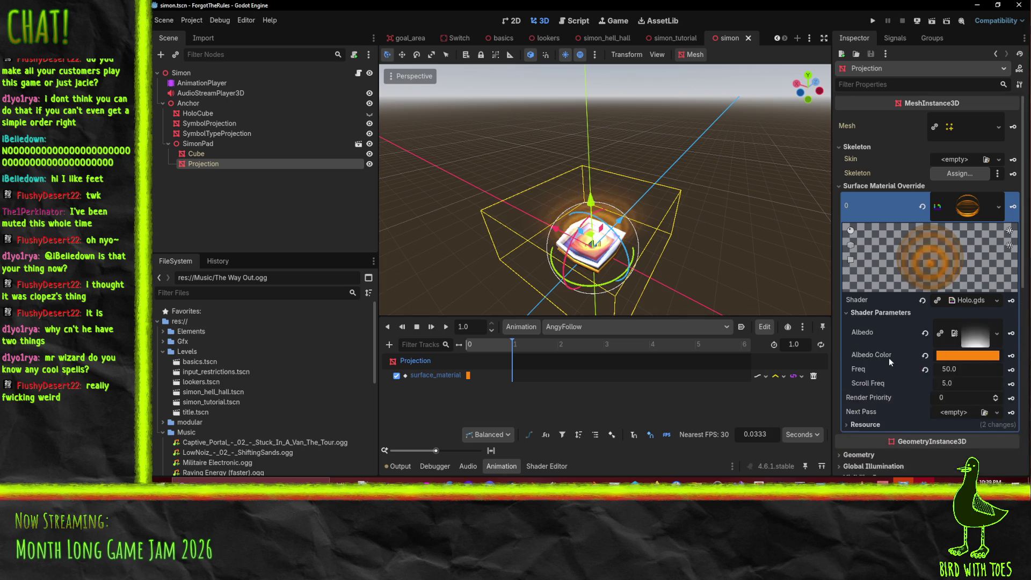
scroll(888, 358, down, 3)
key(ctrl+shift+z)
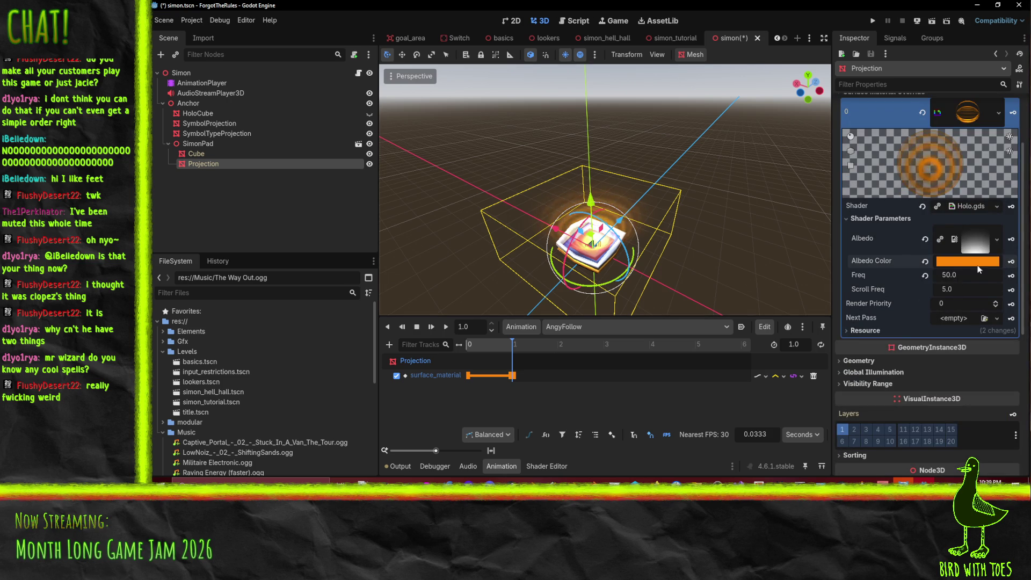
Set the 1.0 s Albedo Color key to red ff0808, slightly darkened.
click(967, 261)
text(ff0808)
key(Return)
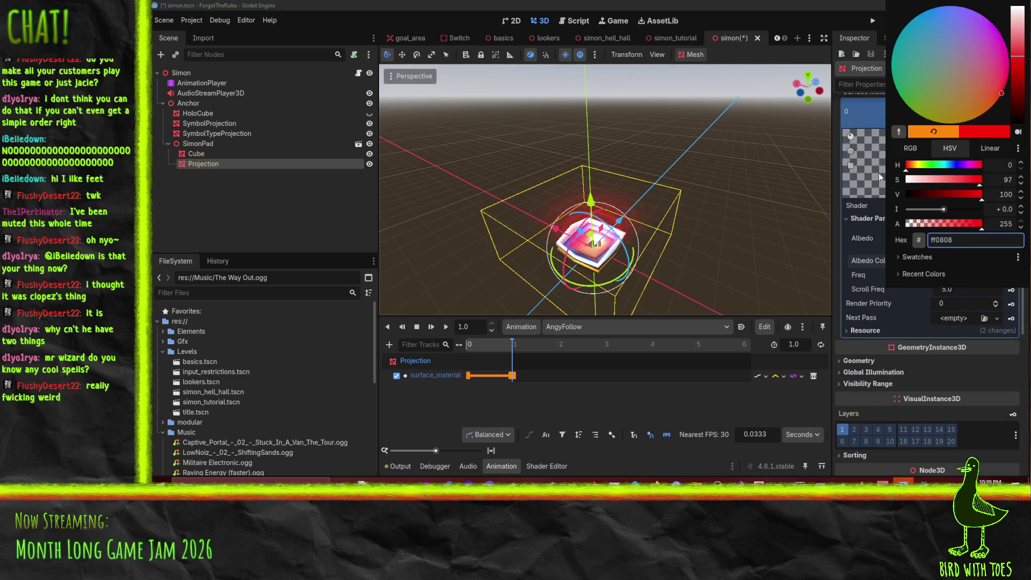
mouse_move(968, 196)
mouse_down()
mouse_move(948, 197)
mouse_move(991, 198)
mouse_up()
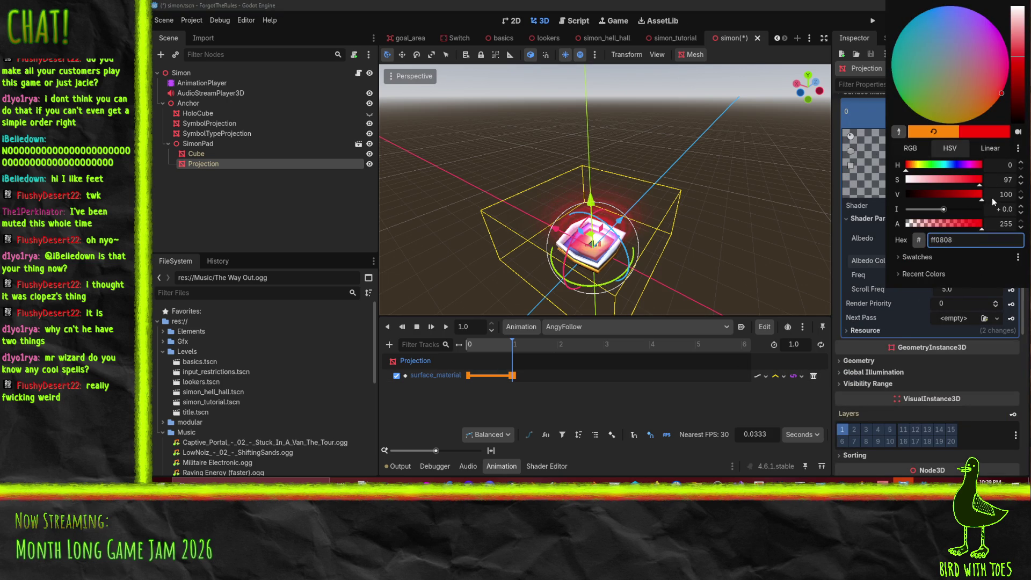
click(844, 283)
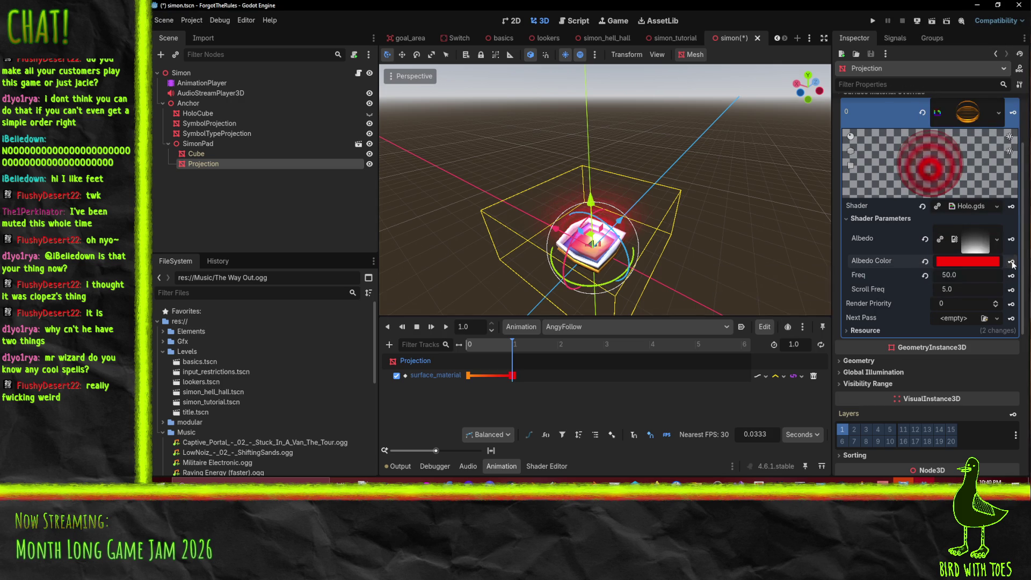
Scrub and play AngyFollow to preview the orange-to-red fade.
click(509, 344)
mouse_move(513, 355)
mouse_down()
mouse_move(473, 350)
mouse_move(543, 350)
mouse_move(434, 352)
mouse_move(561, 352)
mouse_move(459, 353)
mouse_up()
mouse_move(745, 267)
mouse_down()
mouse_move(674, 224)
mouse_move(590, 279)
mouse_up()
click(447, 327)
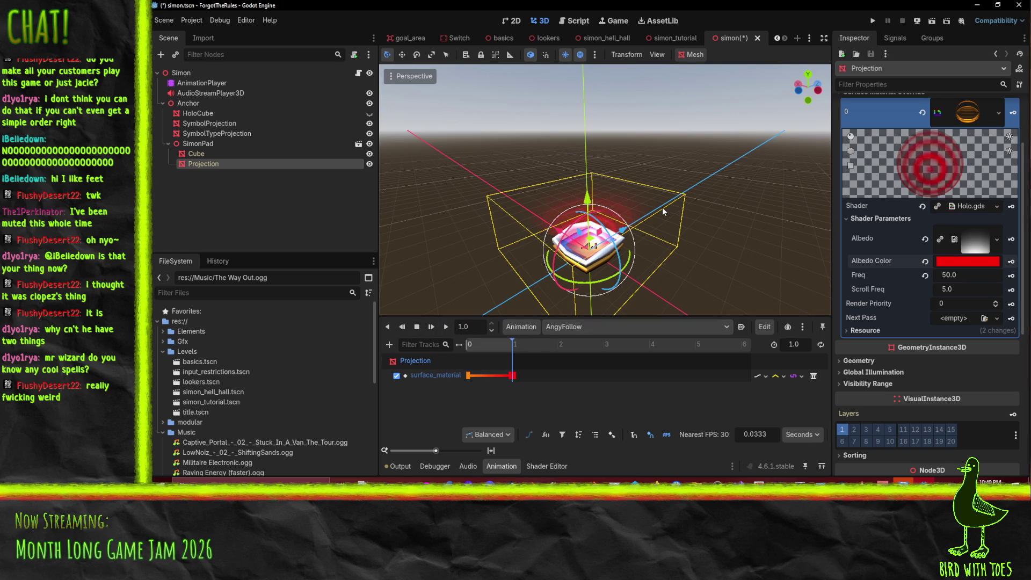
Save the scene and scrub AngyFollow to preview the hologram colour at 0.3 s.
key(ctrl+s)
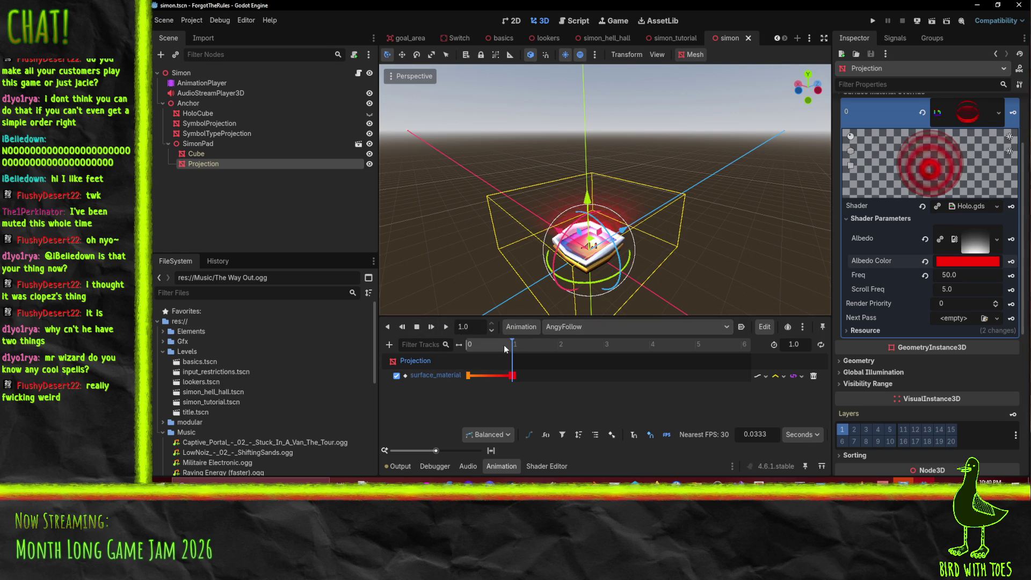
drag(511, 344, 423, 347)
click(480, 348)
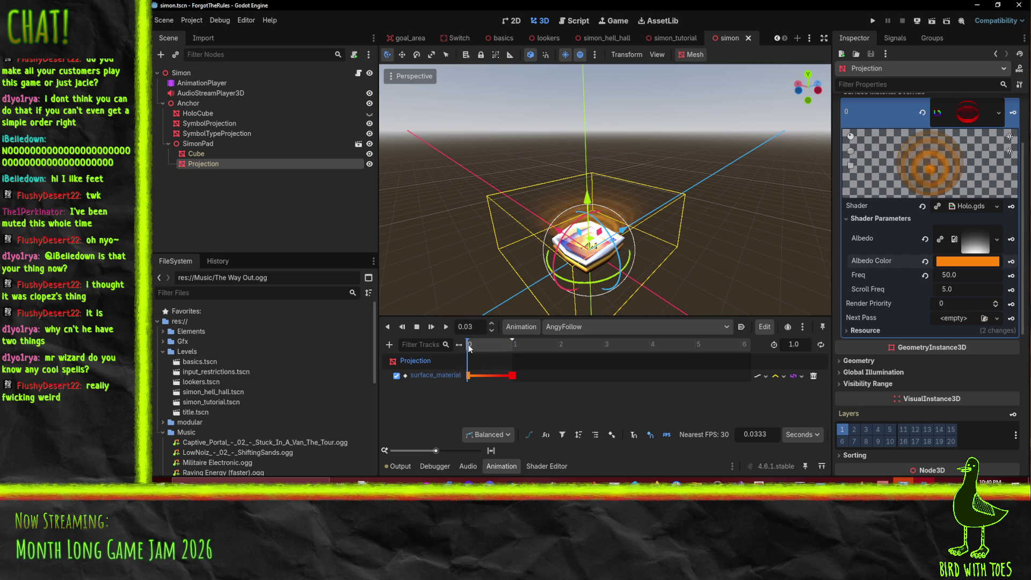
drag(480, 348, 420, 346)
Compare HapyFollow at 0.68 s against AngyFollow, then rewind to the start.
click(598, 327)
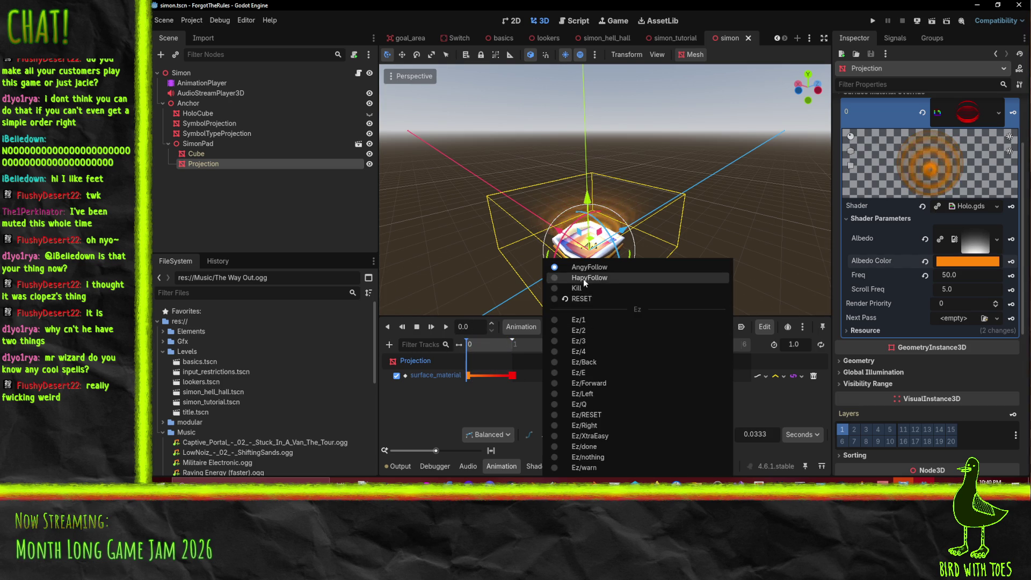
click(584, 278)
click(478, 347)
drag(478, 348, 500, 347)
click(590, 326)
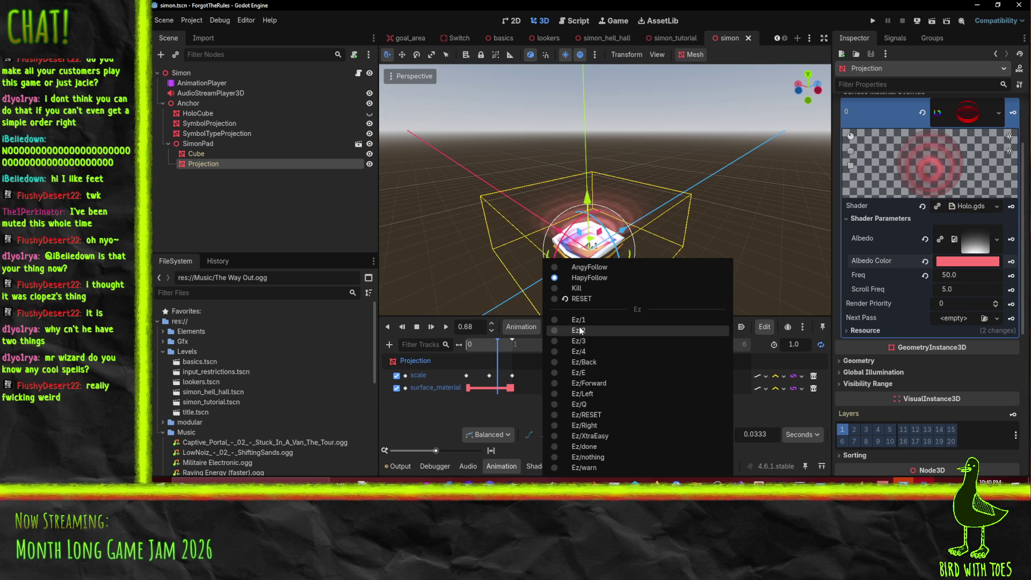
click(604, 268)
drag(473, 346, 515, 352)
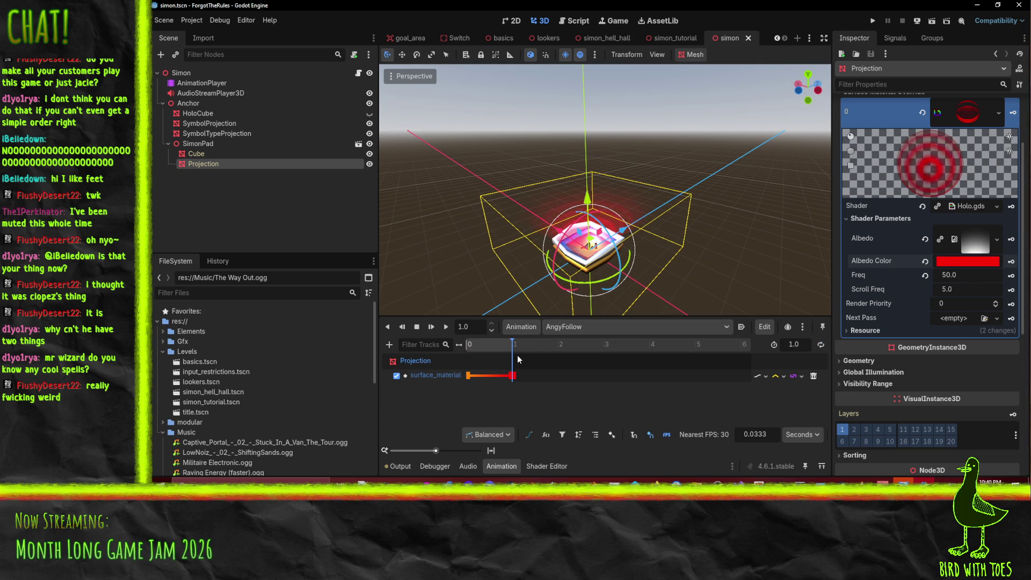
click(462, 357)
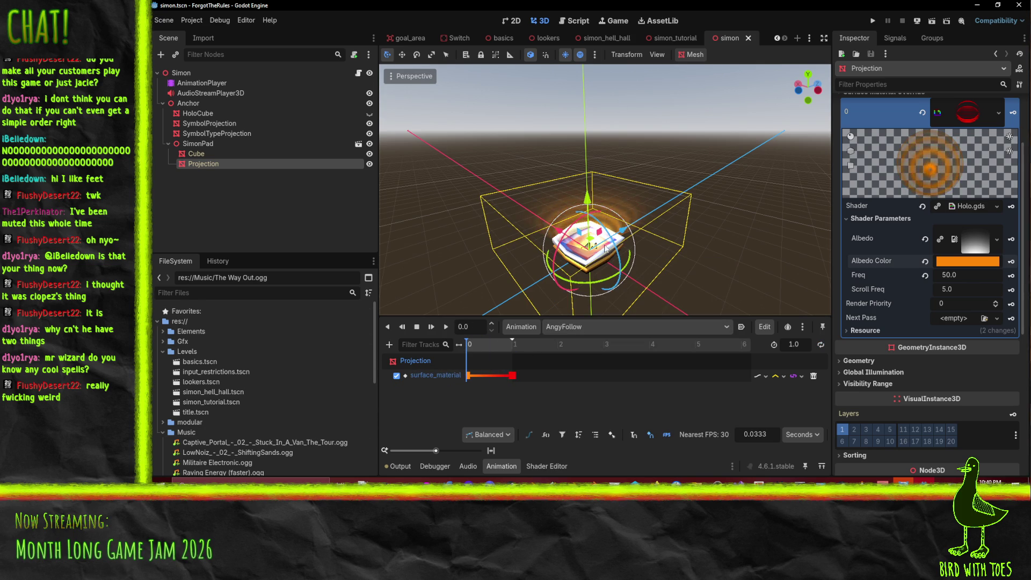
In simon.gd's _process, open a new line above the disallow-invalid-moves comment for the forgiveness TODO.
click(574, 20)
scroll(671, 170, up, 2)
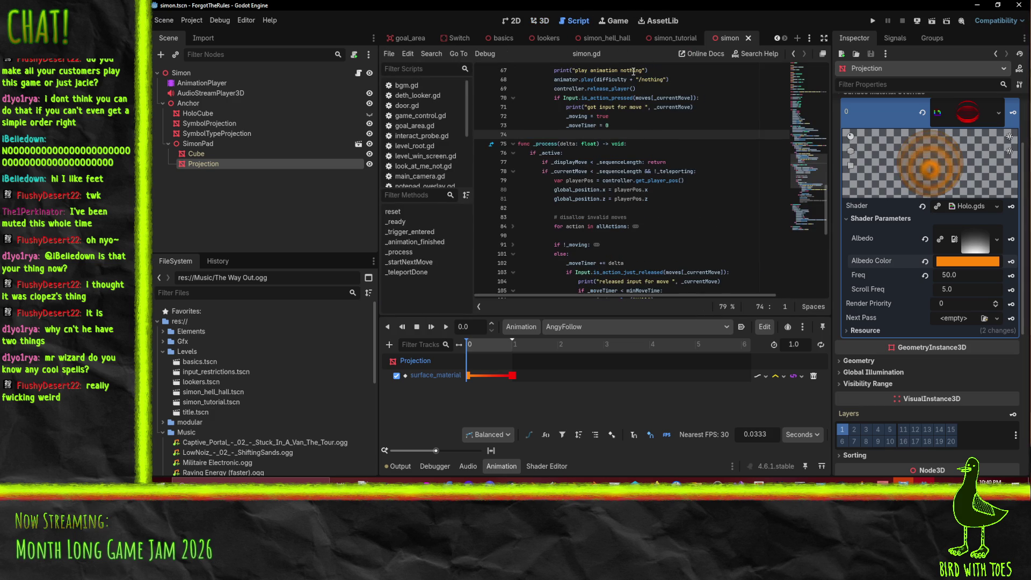
scroll(697, 193, down, 3)
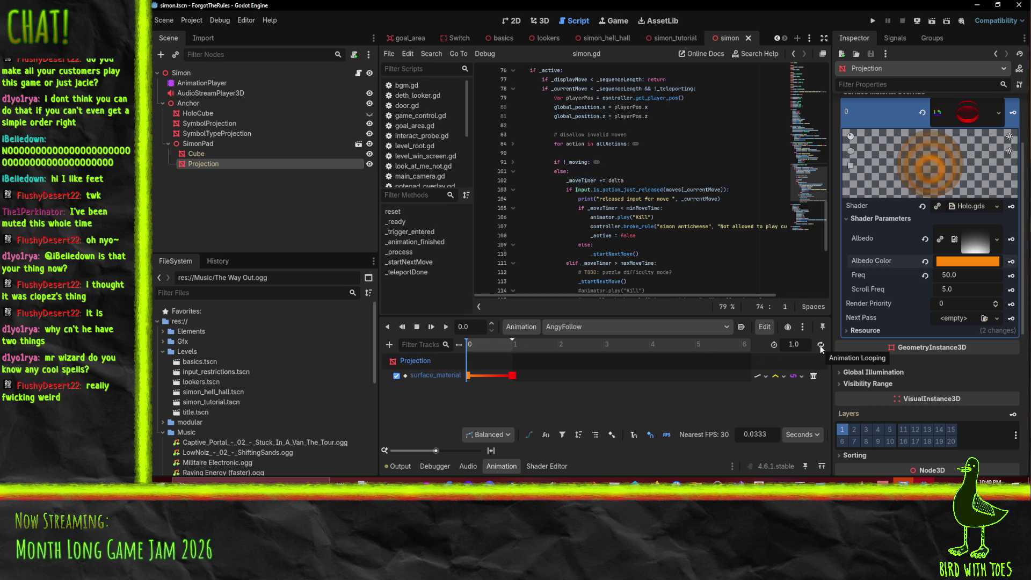
scroll(632, 172, up, 7)
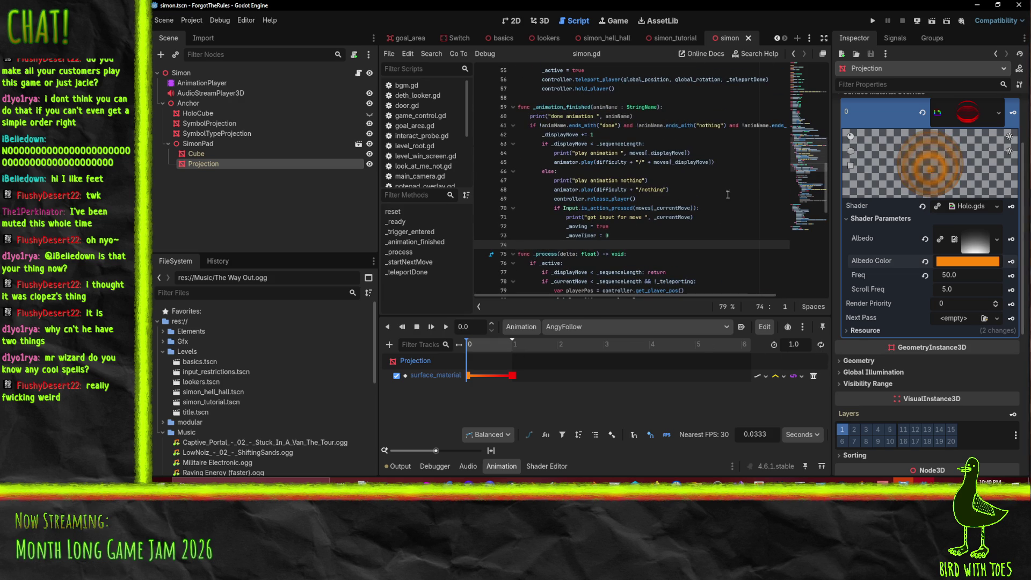
scroll(712, 213, down, 6)
click(547, 163)
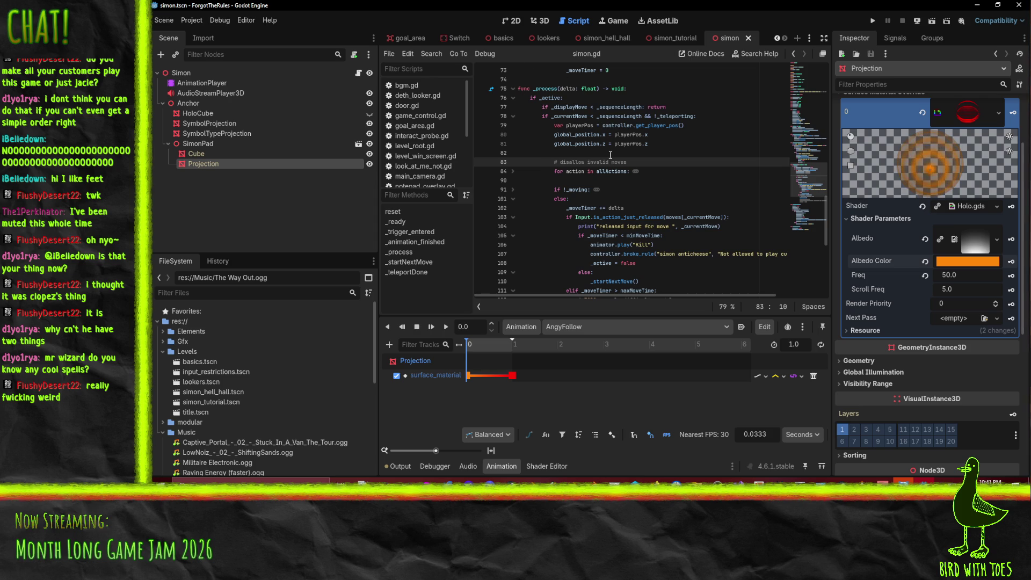
scroll(671, 197, down, 2)
click(589, 99)
key(Return)
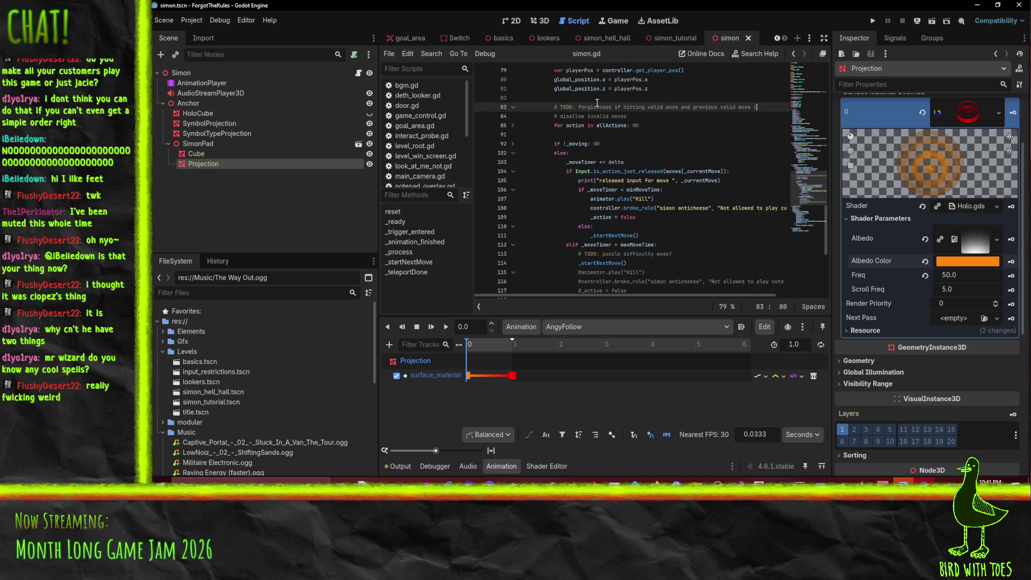
Finish the TODO with '(w time limit)' and unfold the not-moving input-checking block.
text(me limit))
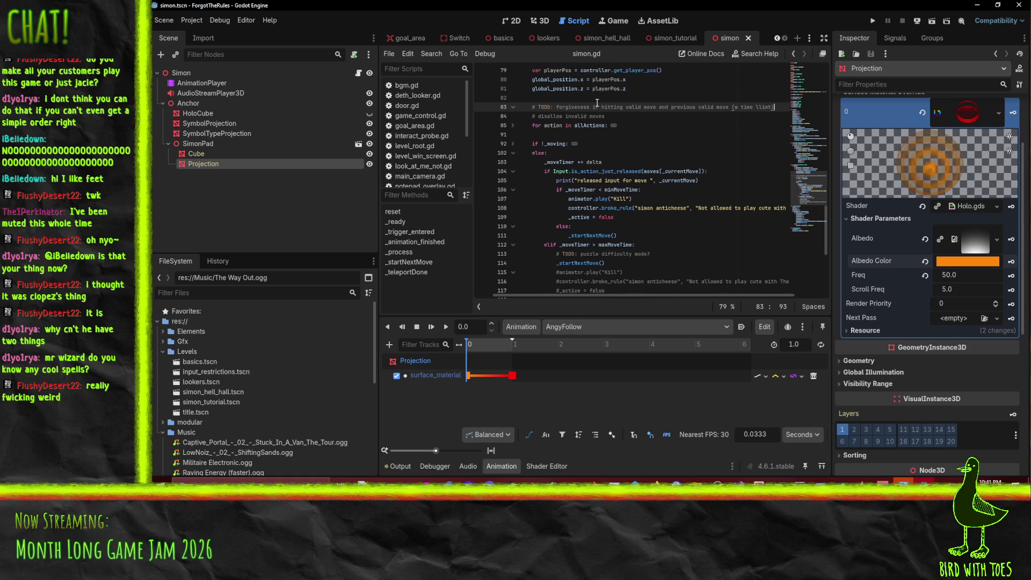
click(621, 181)
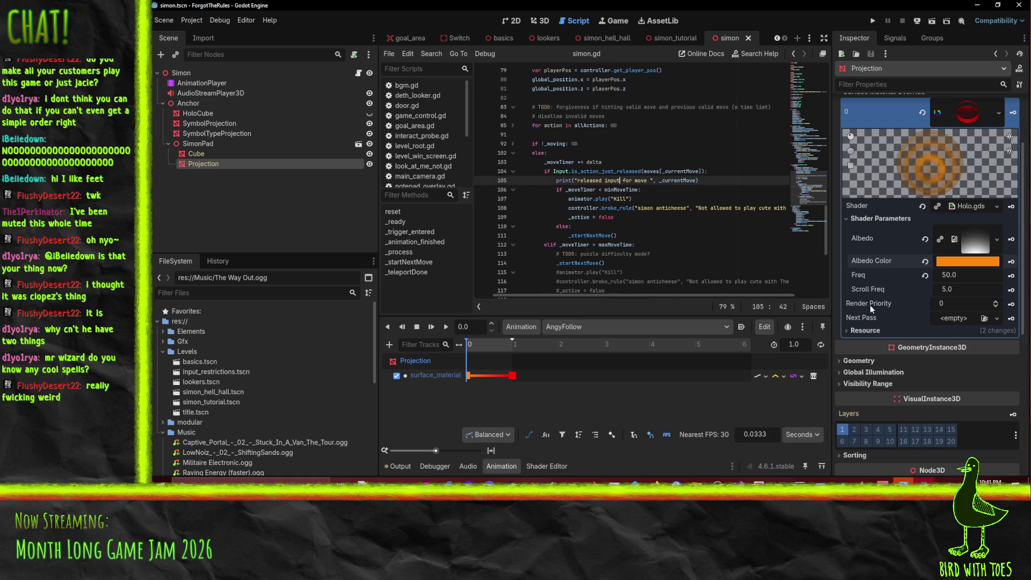
click(510, 146)
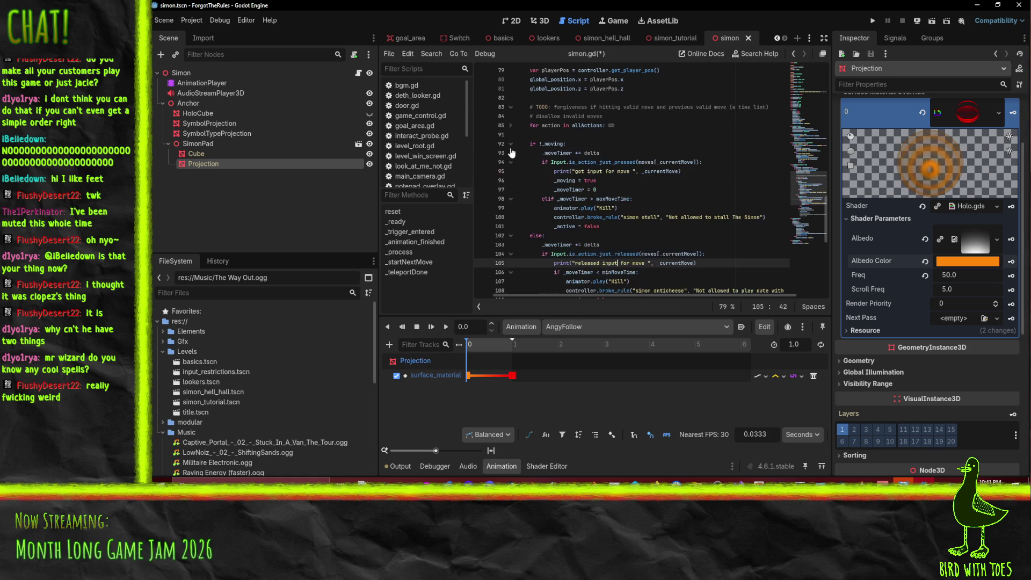
scroll(618, 182, down, 2)
Read through the released-input branch and anticheese rule code, ending on the timer increment line.
click(660, 236)
scroll(666, 237, down, 2)
scroll(744, 232, up, 2)
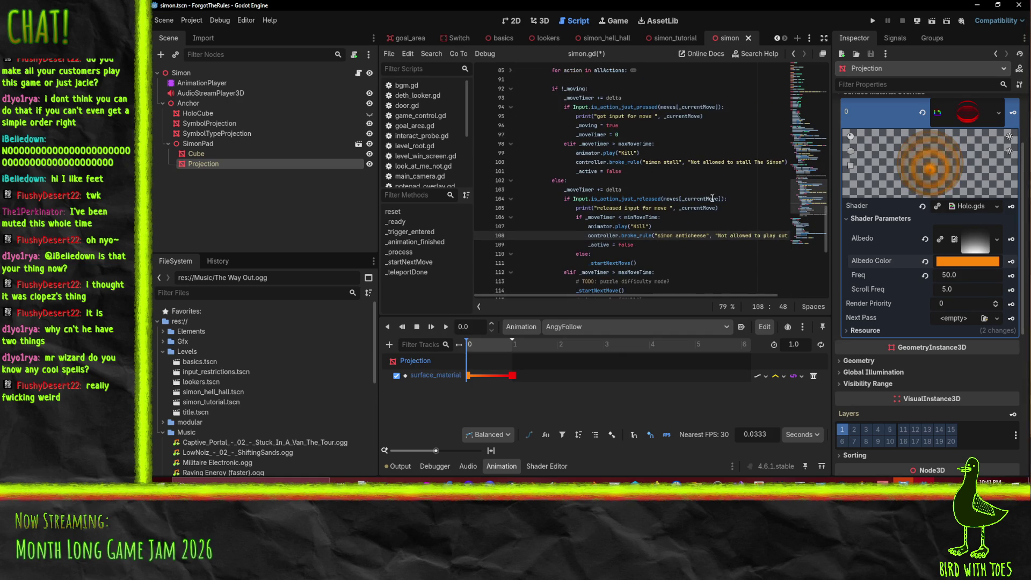
scroll(711, 198, down, 1)
scroll(648, 209, down, 1)
mouse_move(575, 315)
mouse_down()
mouse_move(575, 303)
mouse_move(607, 351)
mouse_up()
drag(616, 310, 668, 313)
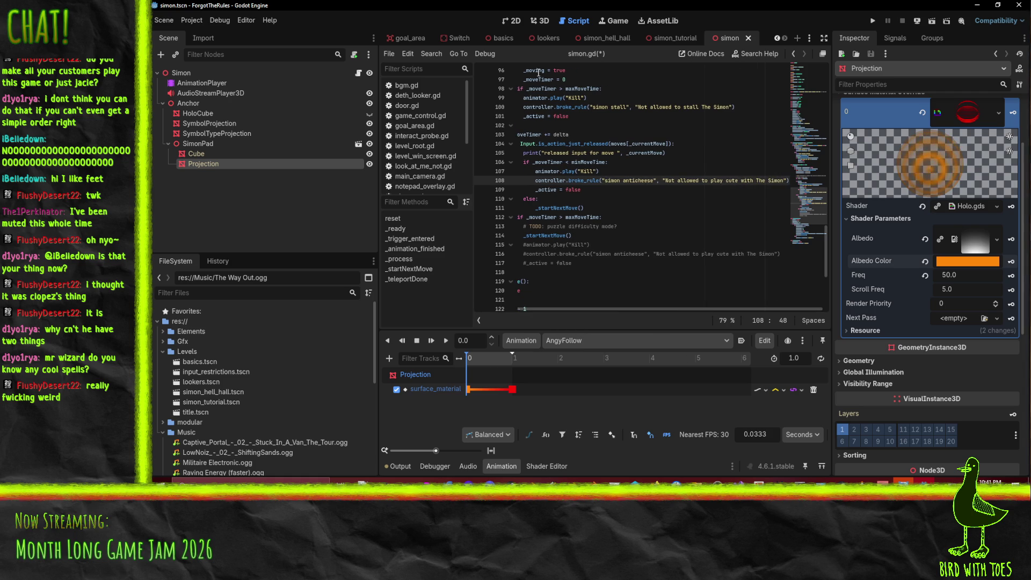
click(619, 172)
drag(601, 310, 568, 313)
click(628, 133)
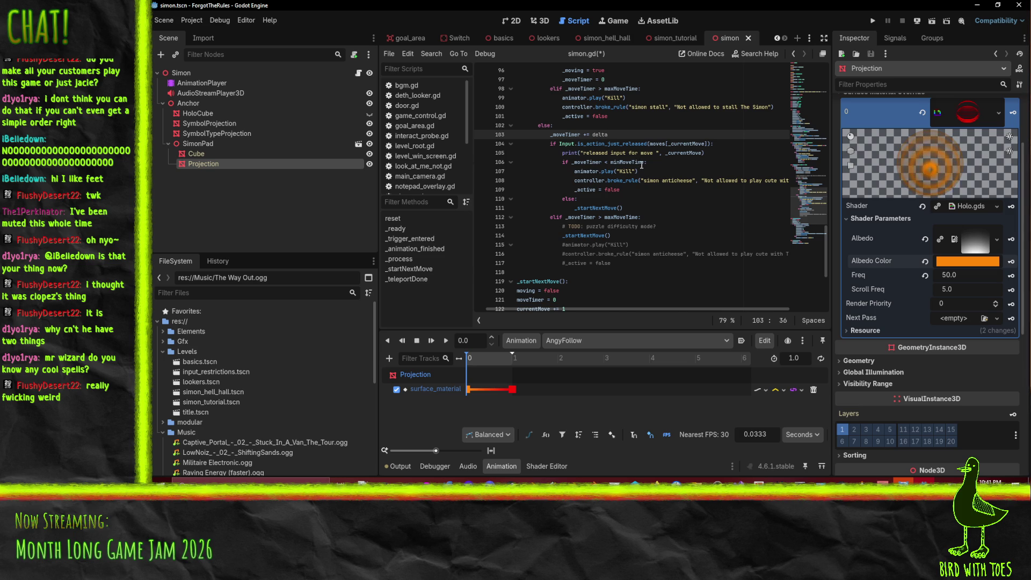
scroll(640, 162, up, 2)
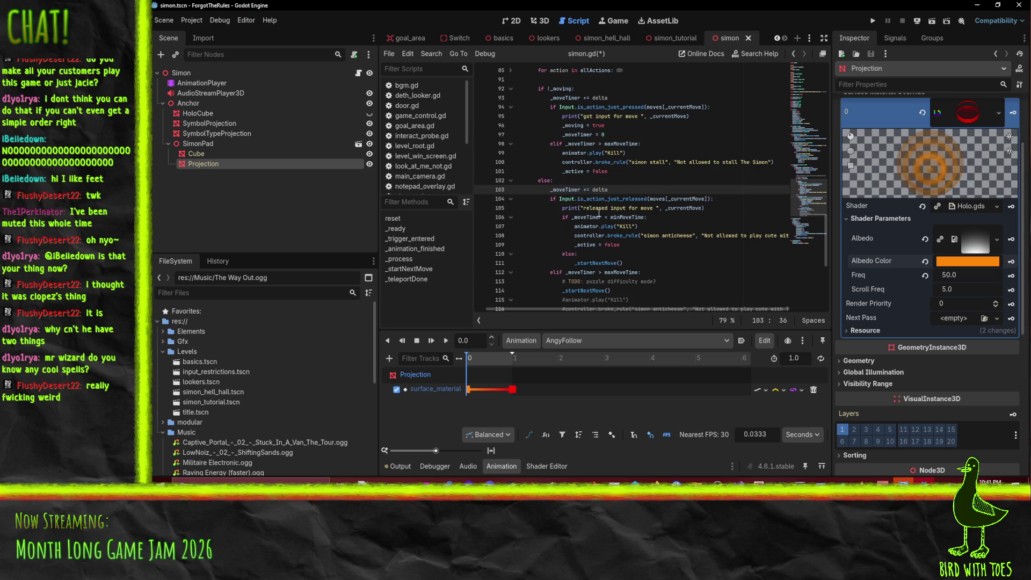
Insert a blank line after else: and place the caret after _moveTimer = 0.
mouse_move(576, 198)
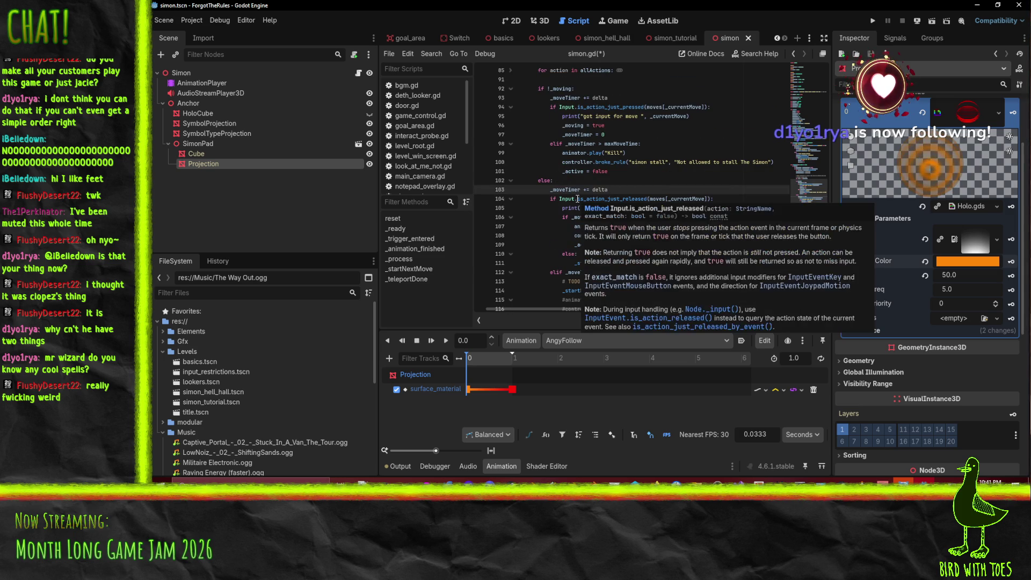
key(Up)
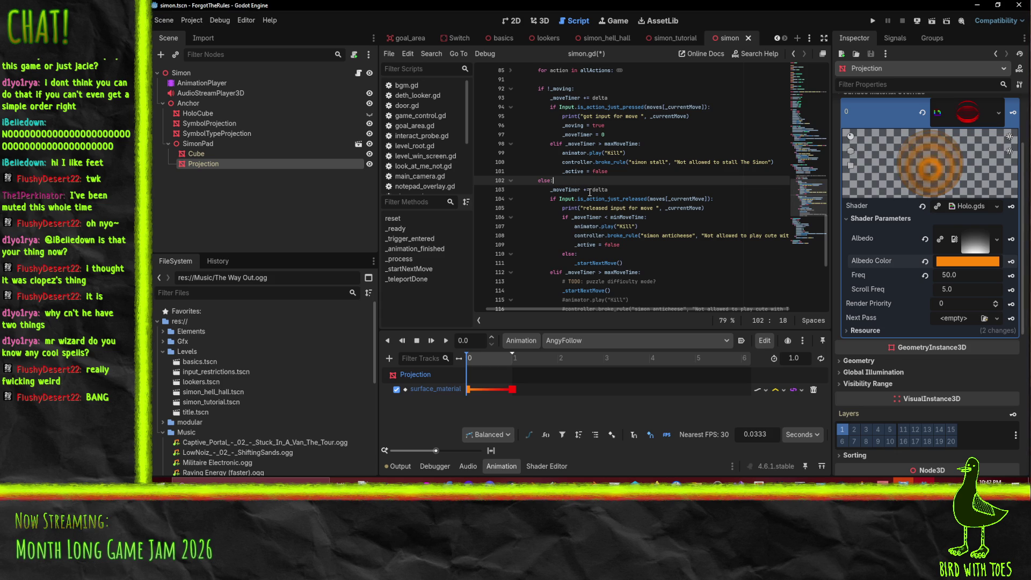
key(Return)
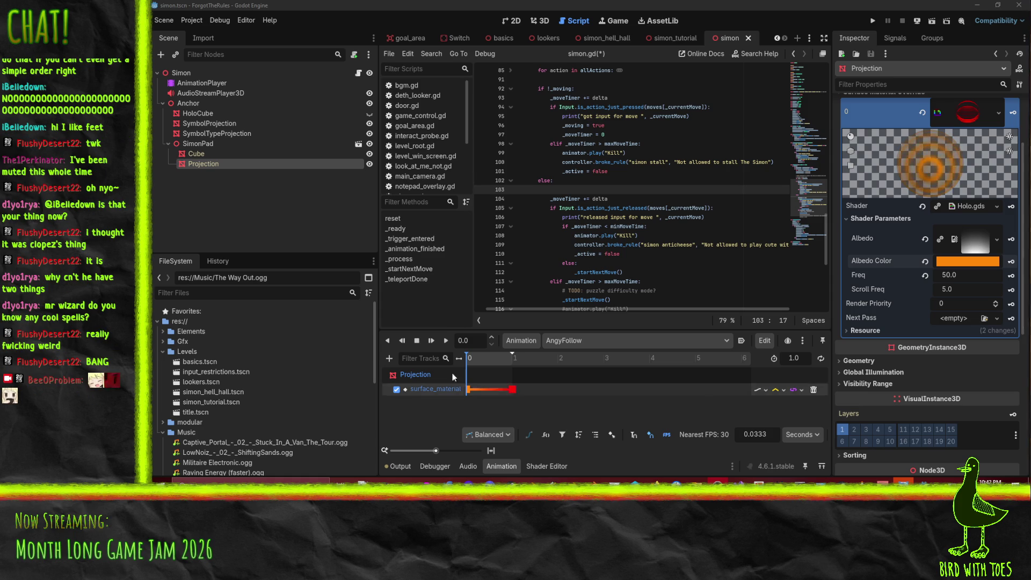
scroll(684, 196, up, 4)
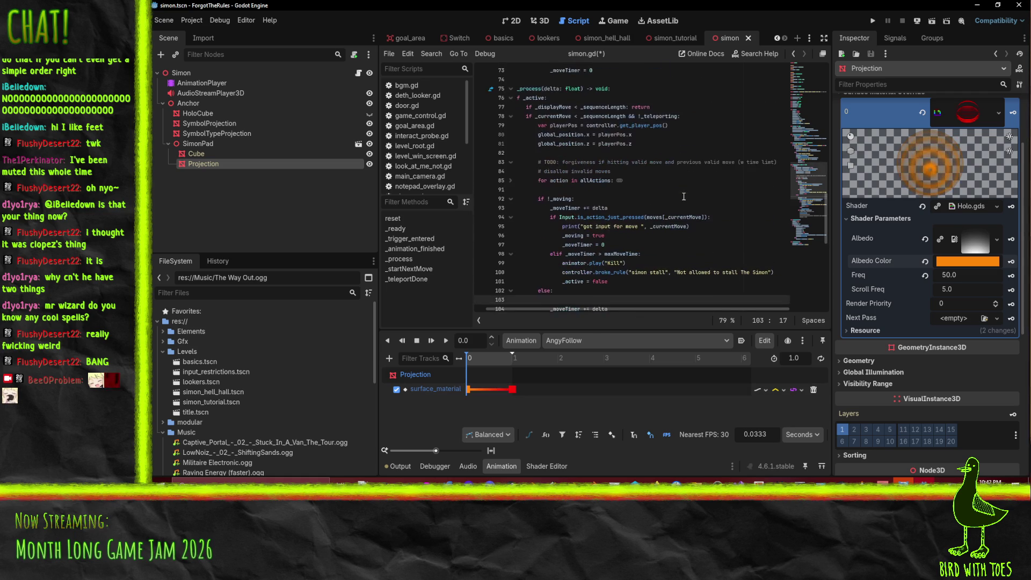
scroll(654, 218, up, 1)
scroll(564, 241, down, 5)
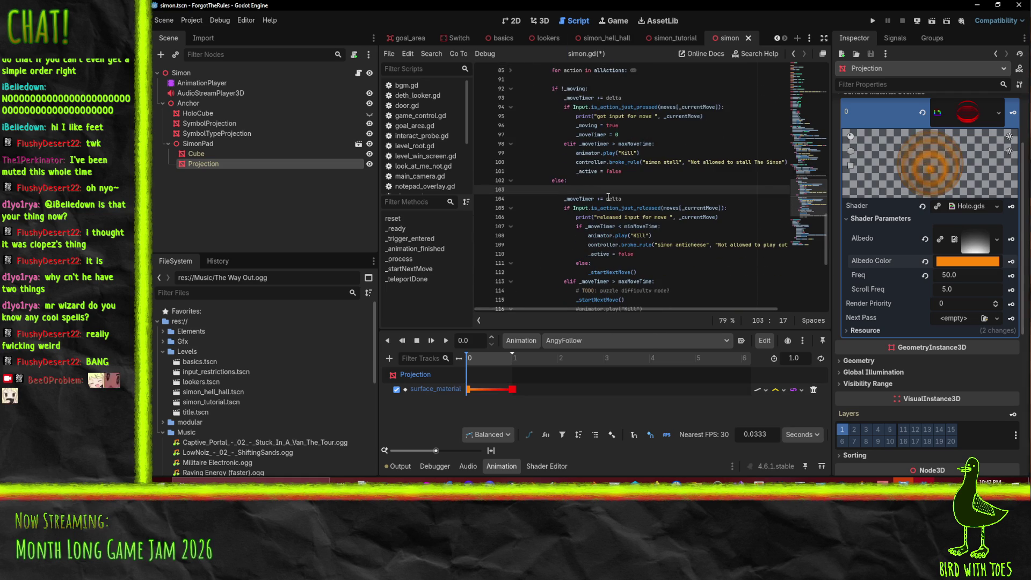
scroll(607, 195, up, 1)
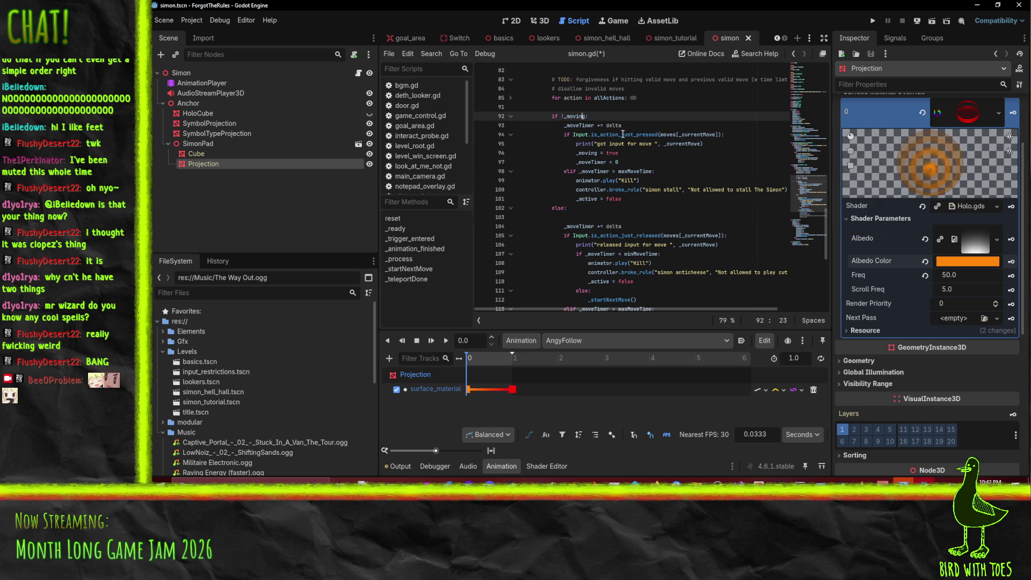
click(646, 161)
Add animator.play("FollowAngy") on a new line right after _moveTimer = 0.
key(Return)
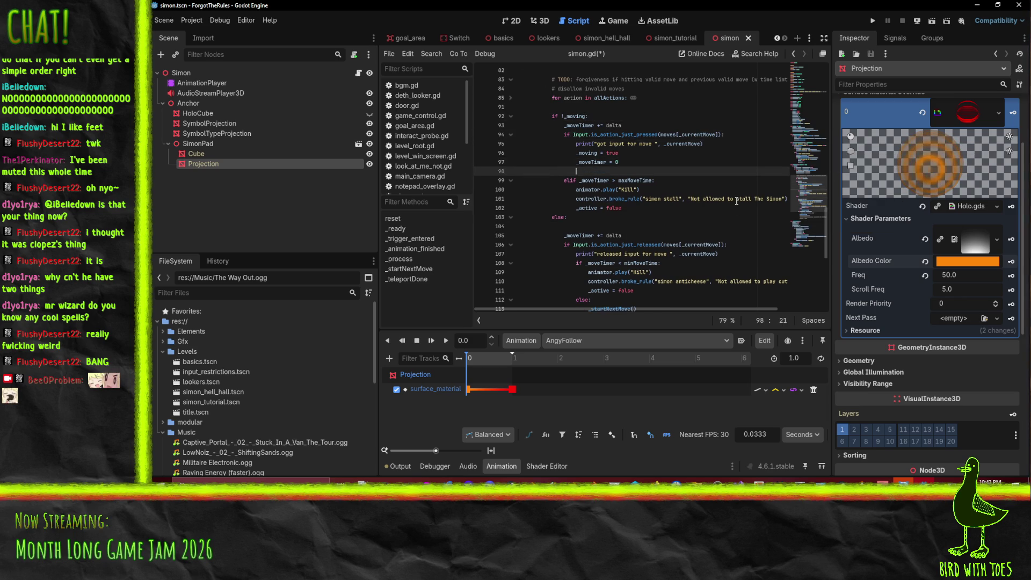
text(aniamtor.)
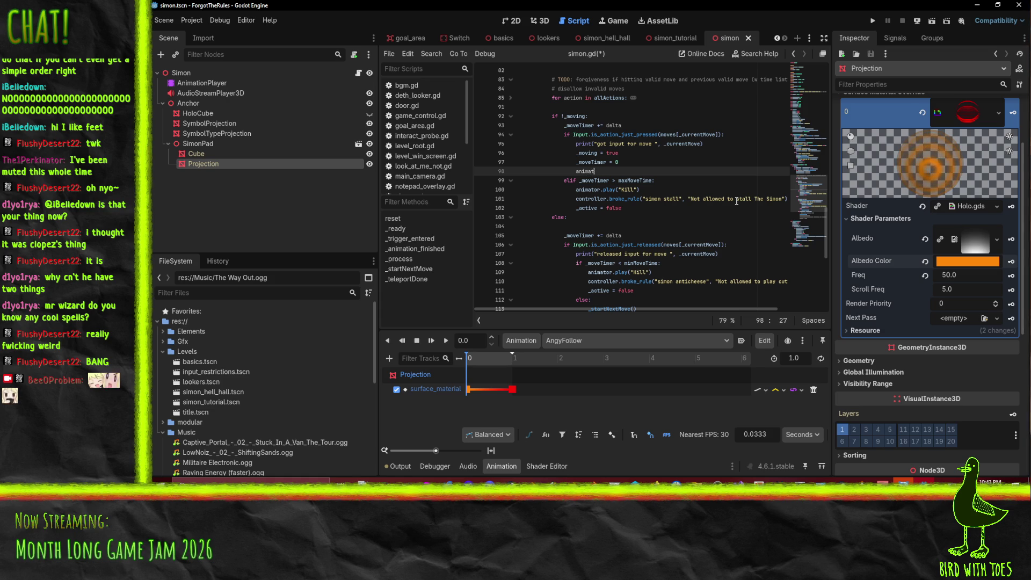
text(play()
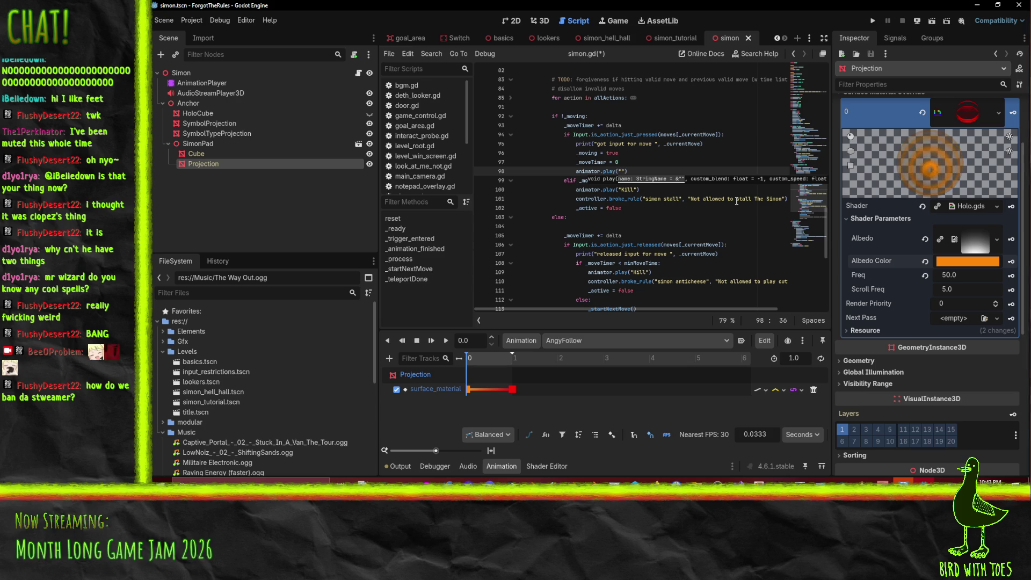
text(wAng)
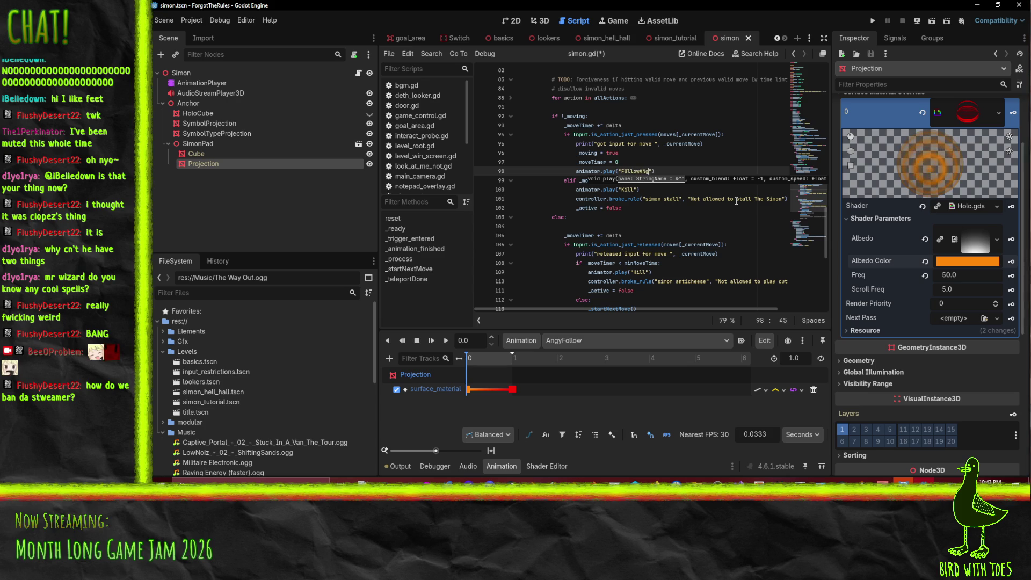
key(BackSpace)
key(BackSpace)
key(BackSpace)
text(ollowAngy)
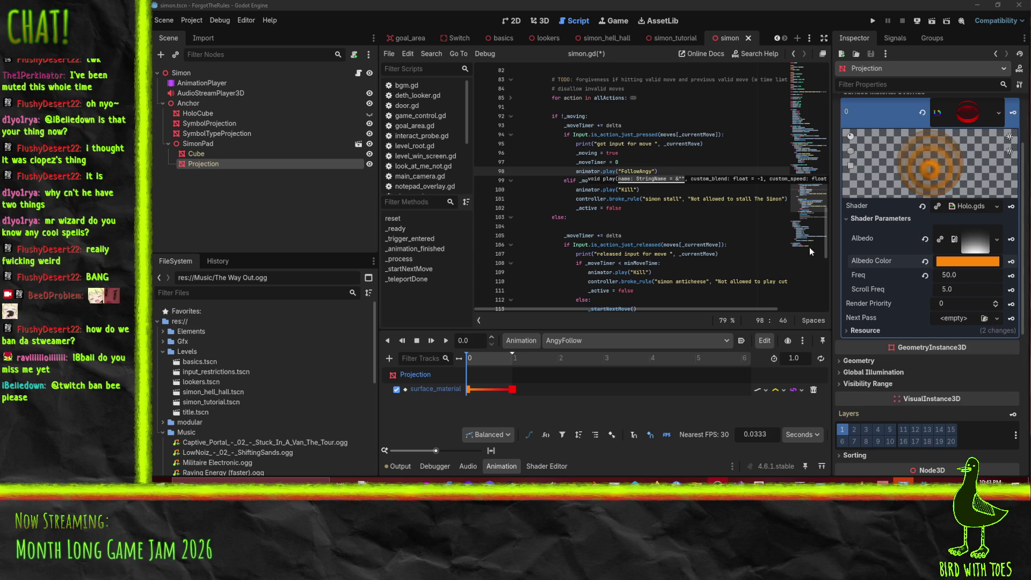
key(Left)
key(Left)
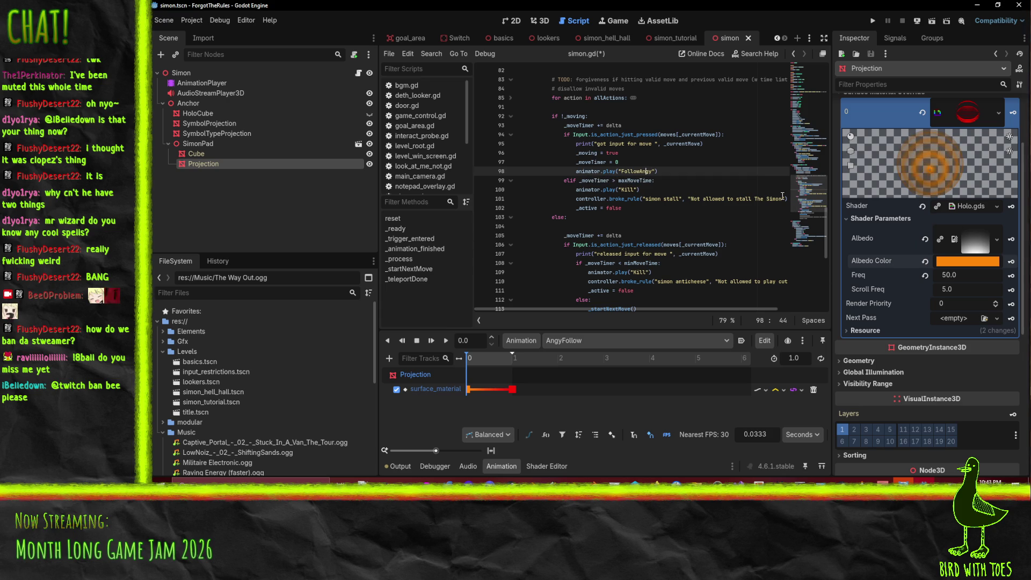
key(Down)
key(Down)
key(Down)
key(Home)
key(Home)
key(Down)
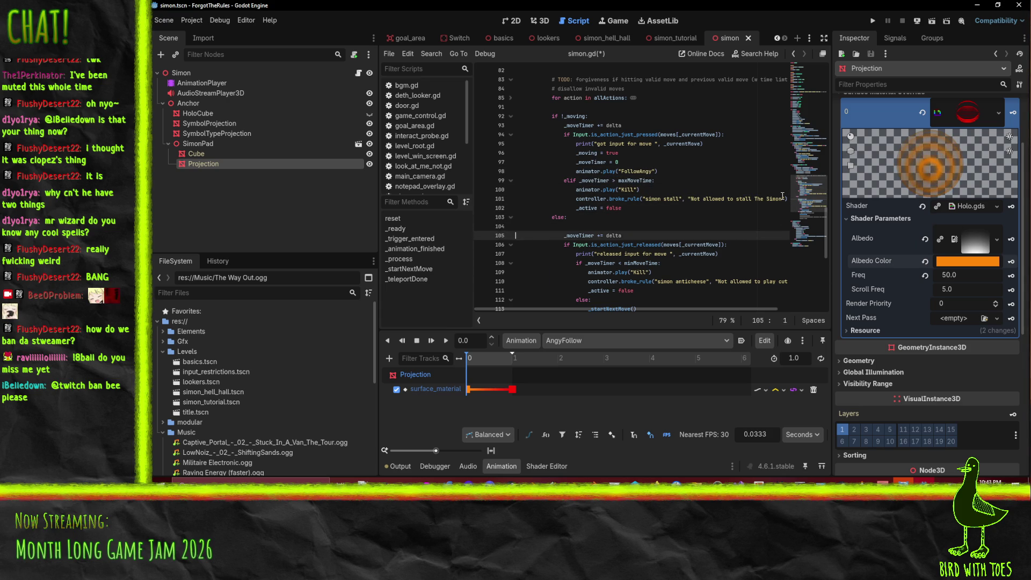
Under '_moveTimer += delta' in the else branch, add the line 'if _moveTimer > minMoveTime:'.
key(shift+Down)
key(Delete)
key(End)
key(Return)
key(Return)
key(Up)
text(if)
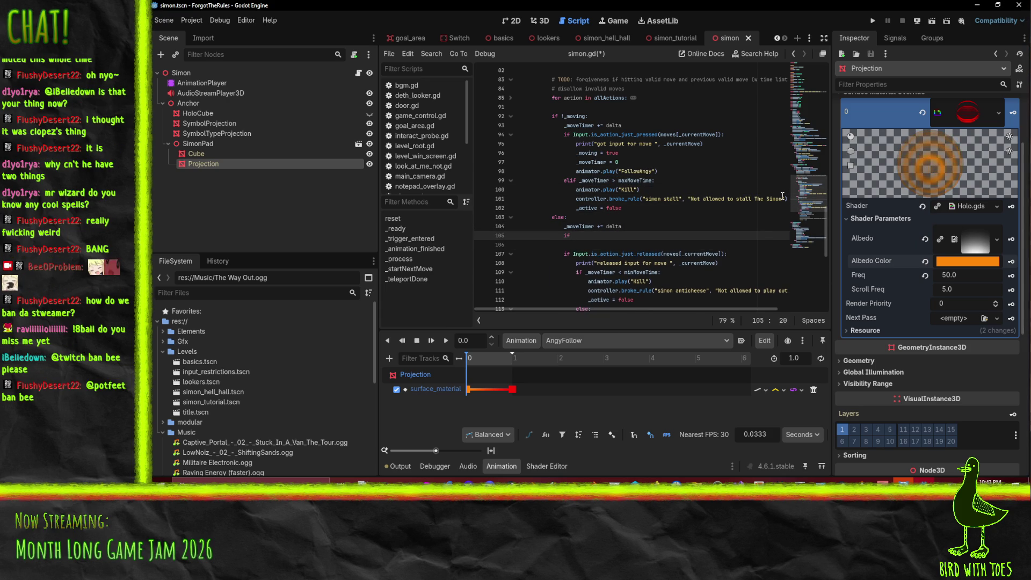
scroll(615, 229, down, 5)
scroll(615, 229, up, 1)
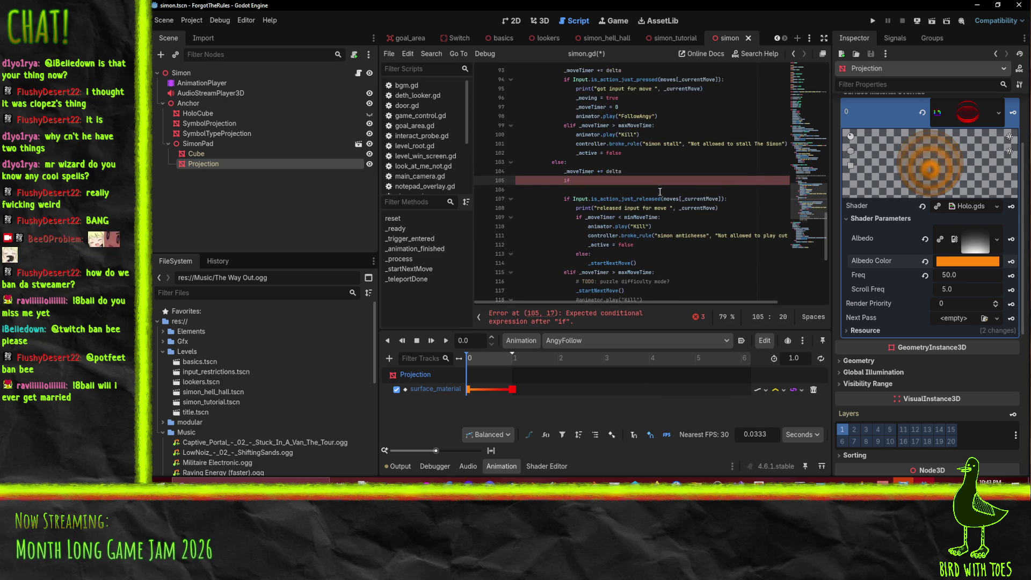
text(_moveTime)
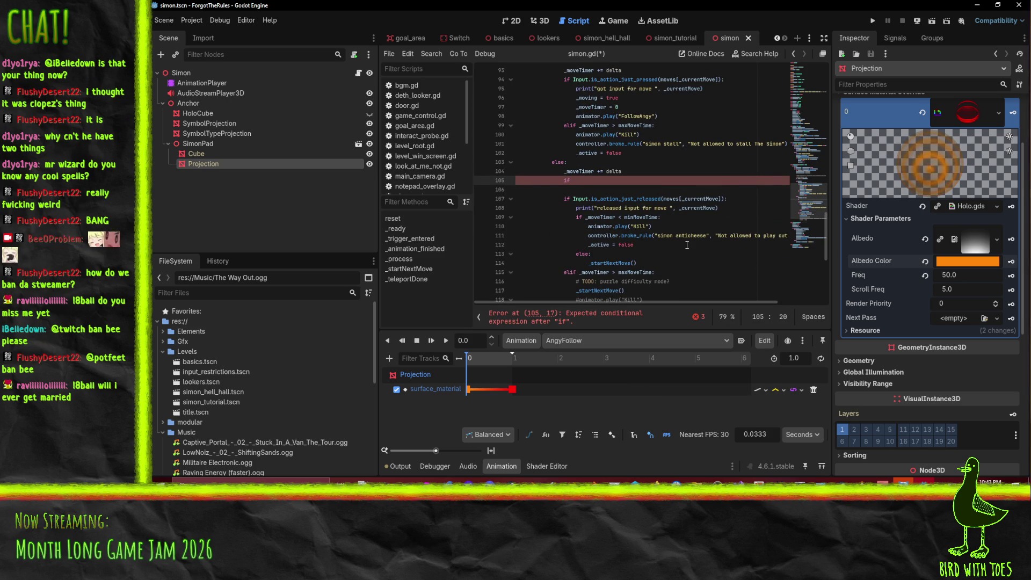
text(r > minMo)
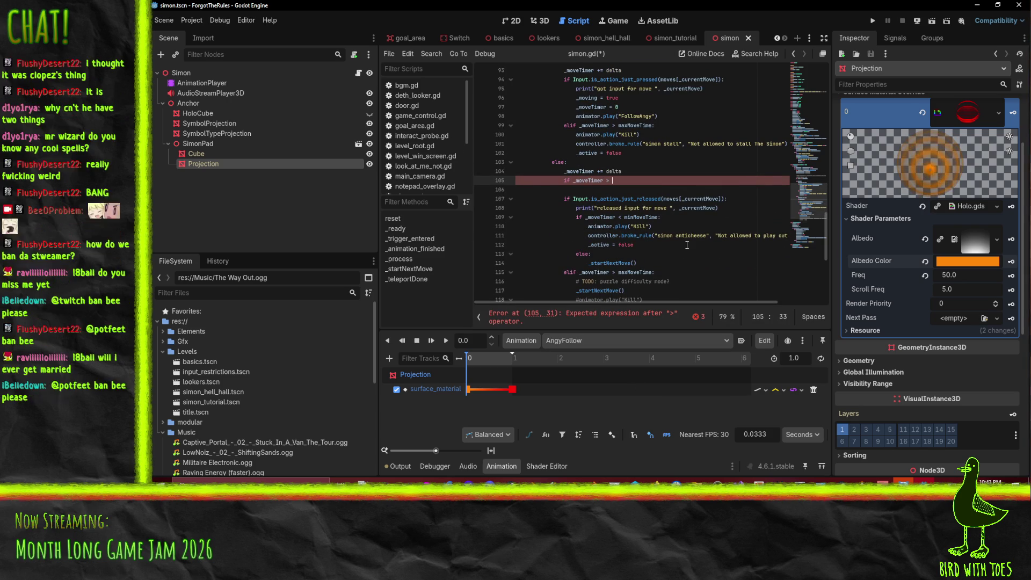
text(veTime:)
Paste the play call beneath the condition and change it to animator.play("FollowHapy").
key(Return)
text(animator.play("FollowAngy"))
key(Return)
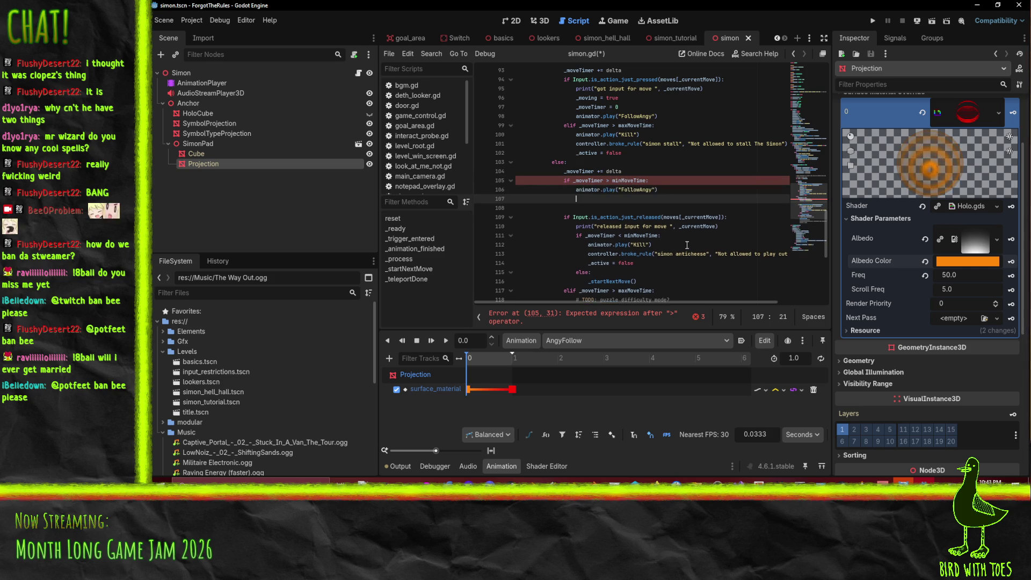
key(BackSpace)
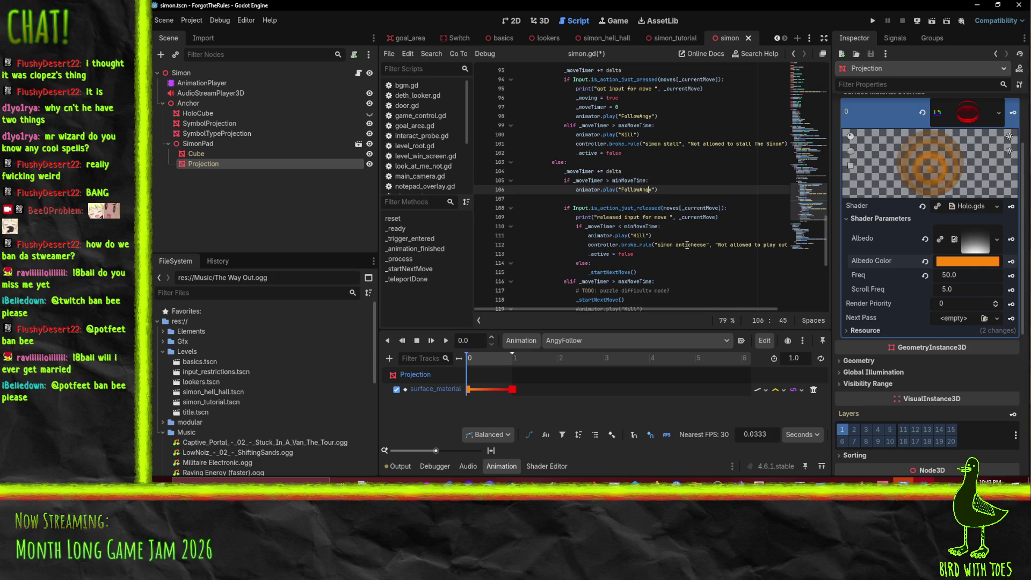
key(BackSpace)
key(BackSpace)
key(BackSpace)
text(Hapy)
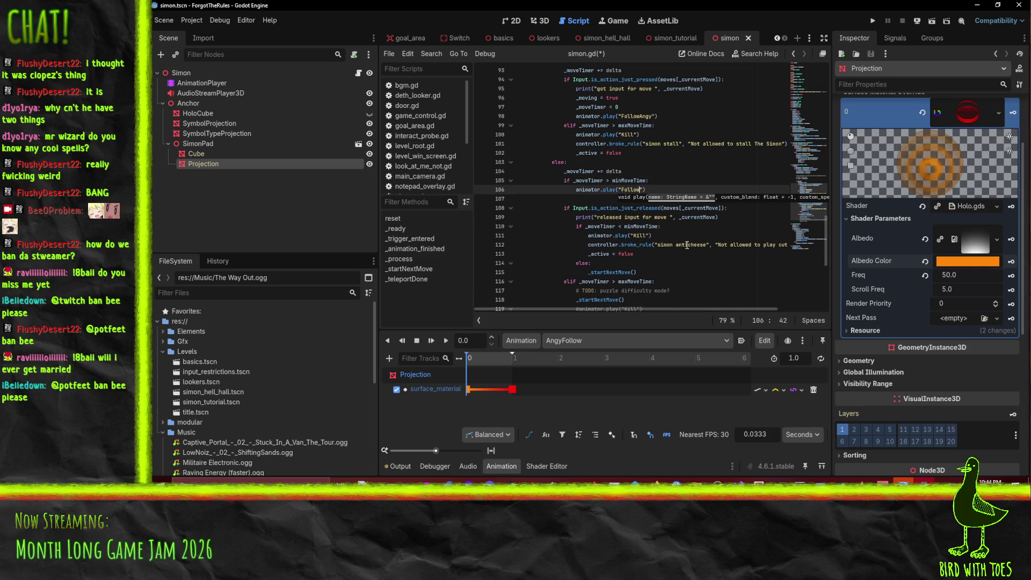
key(End)
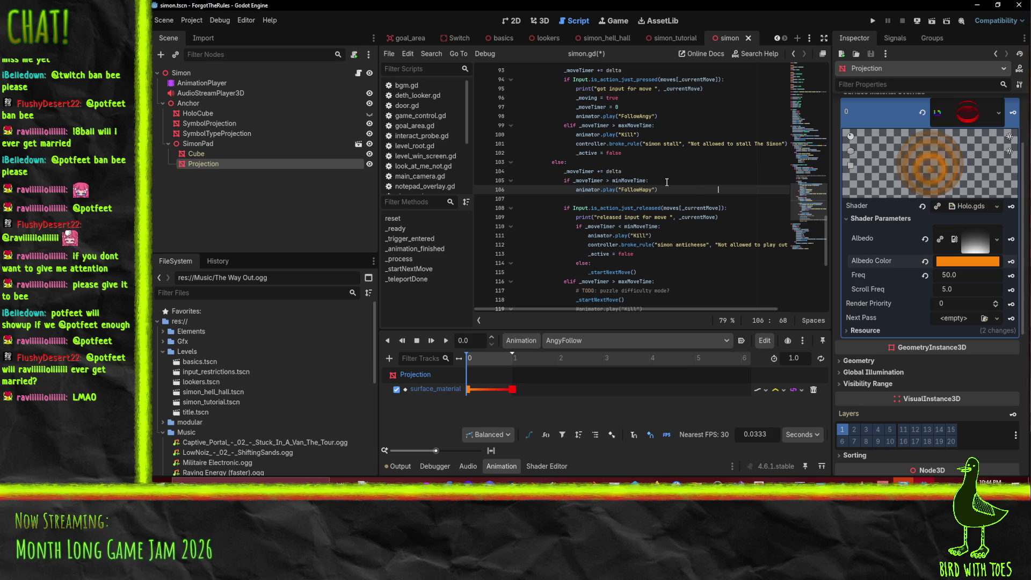
Insert a condition above the FollowHapy call checking _moveTimer < maxMoveTime - 0.95.
click(605, 197)
key(Up)
key(End)
key(Return)
key(BackSpace)
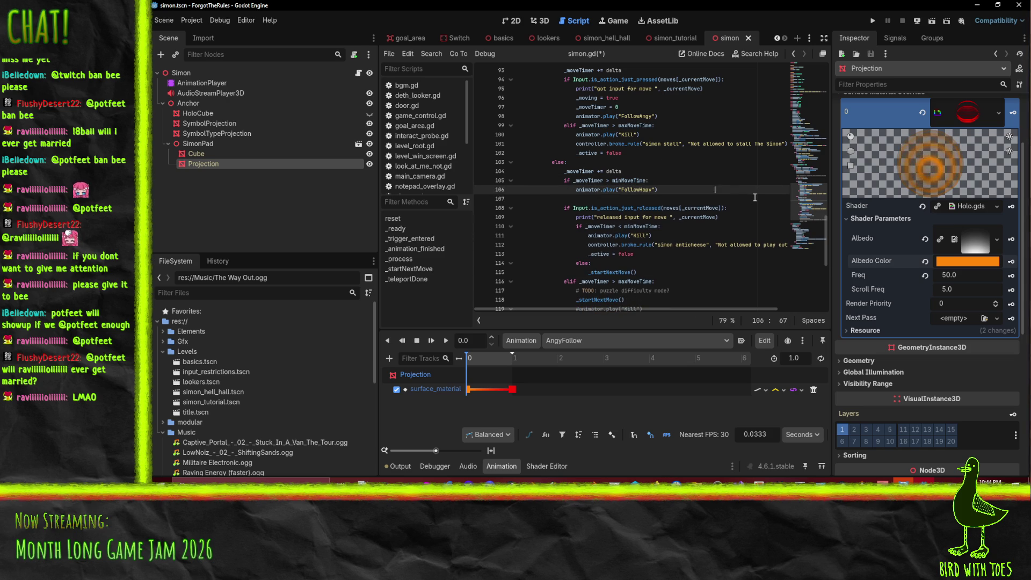
key(ctrl+shift+Return)
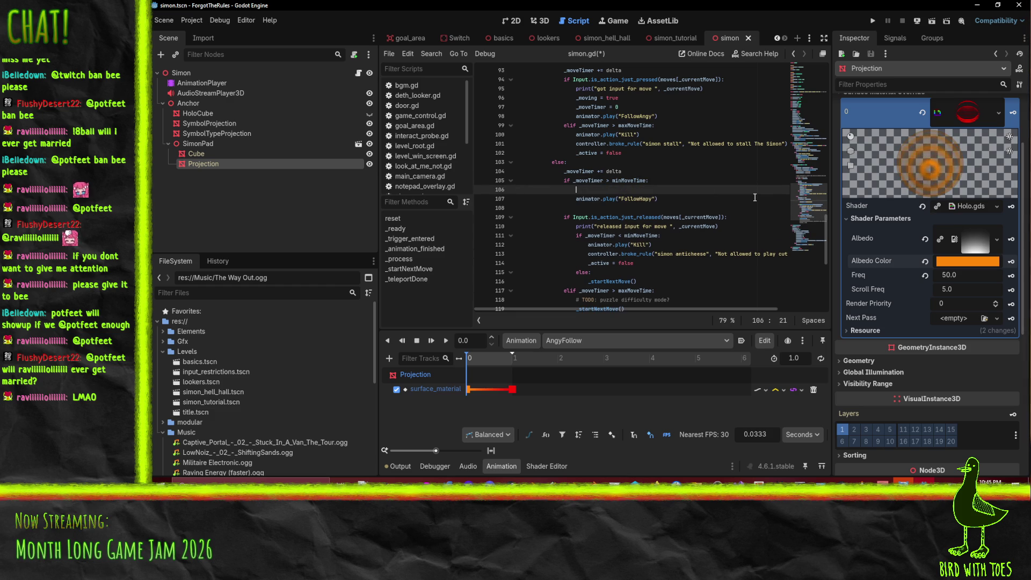
text(if_moveTimer <)
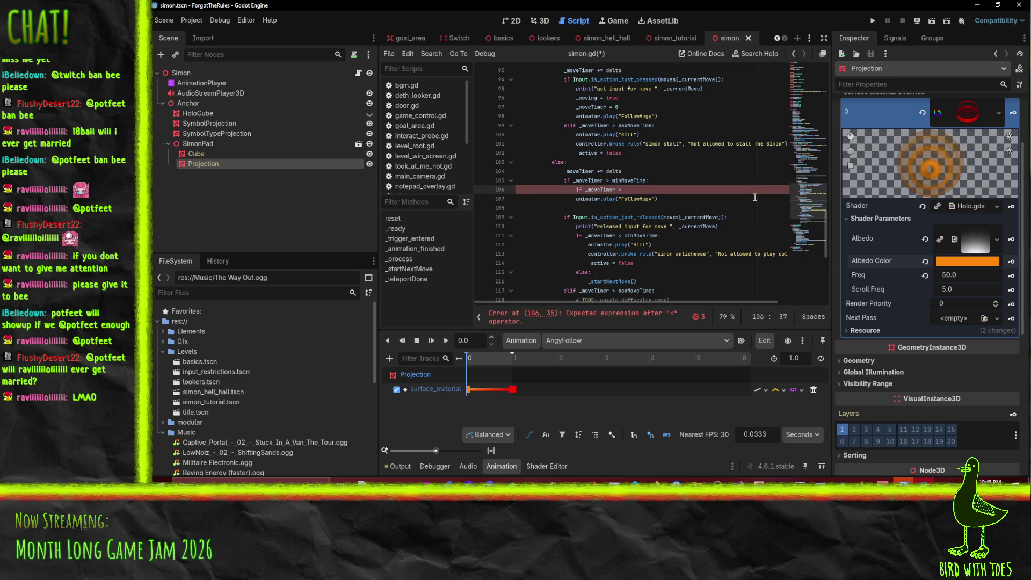
text(maxMoveTime)
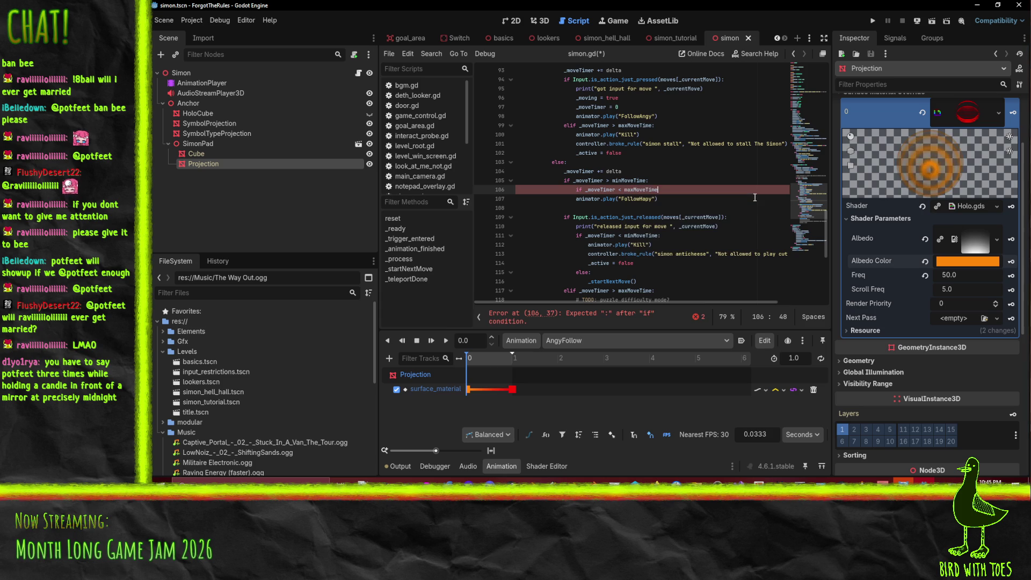
key(Return)
text(-=)
key(BackSpace)
text(0.)
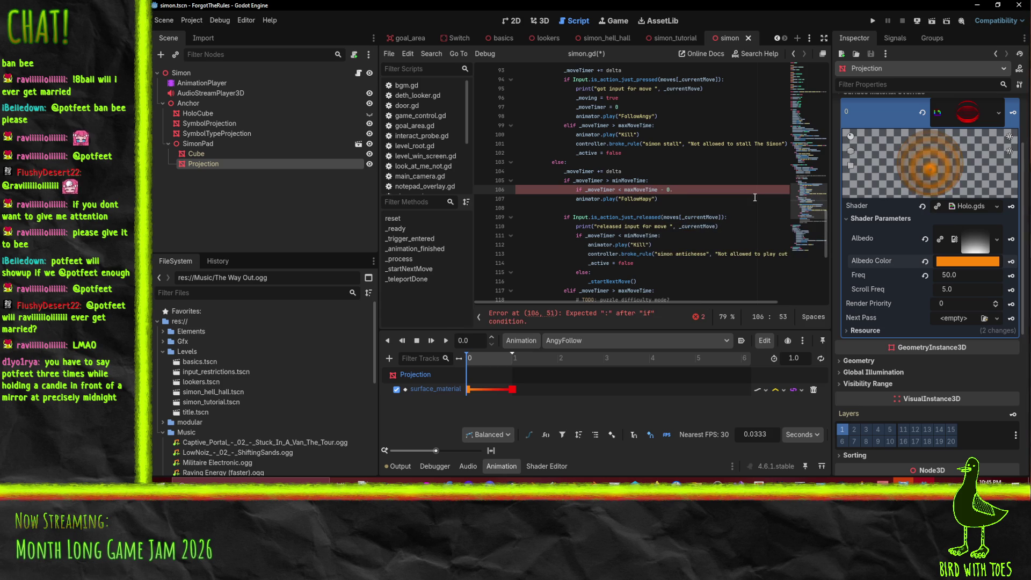
text(95:)
key(Return)
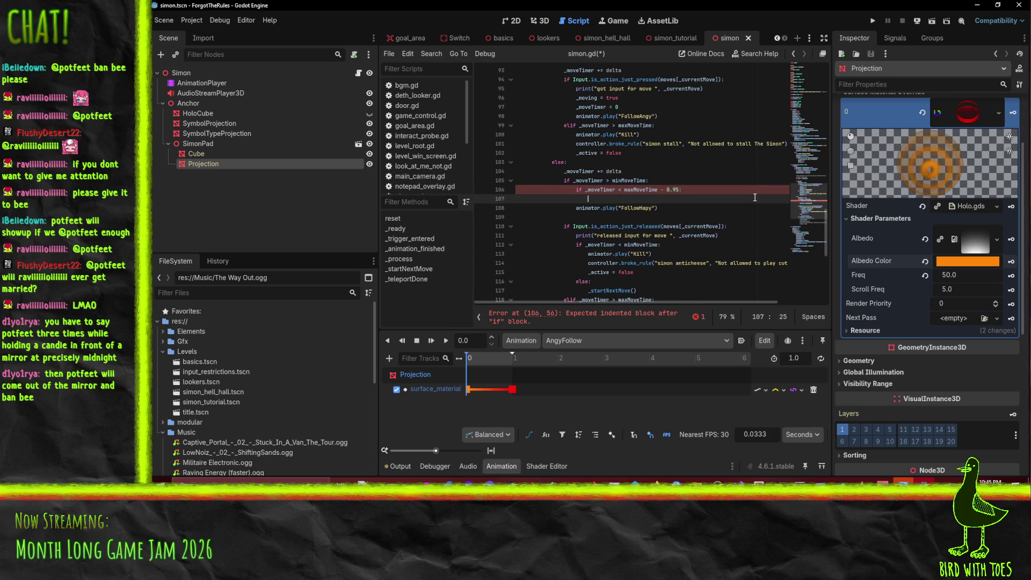
Put animator.play("FollowAngy") under the new maxMoveTime condition.
key(Down)
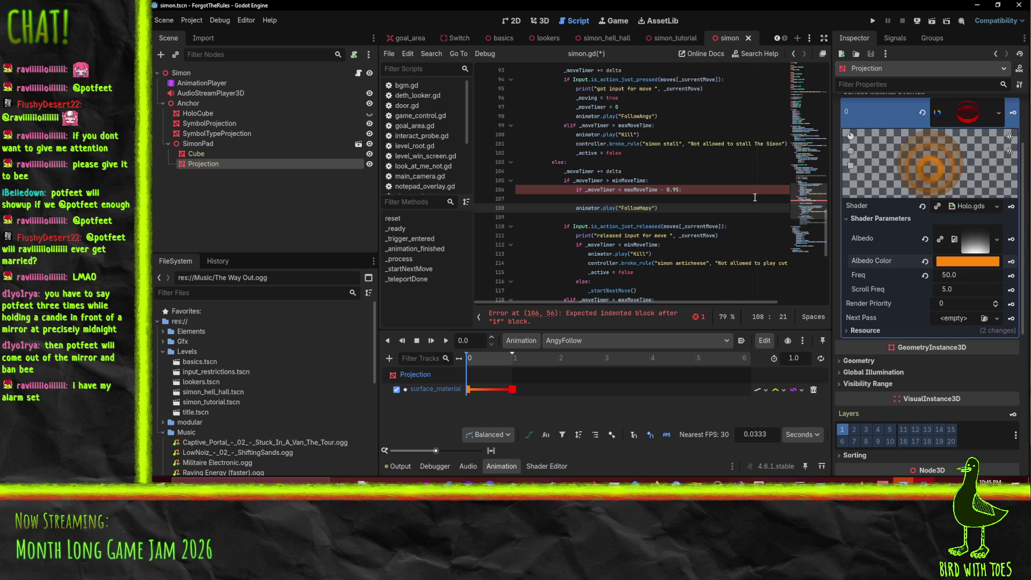
key(Home)
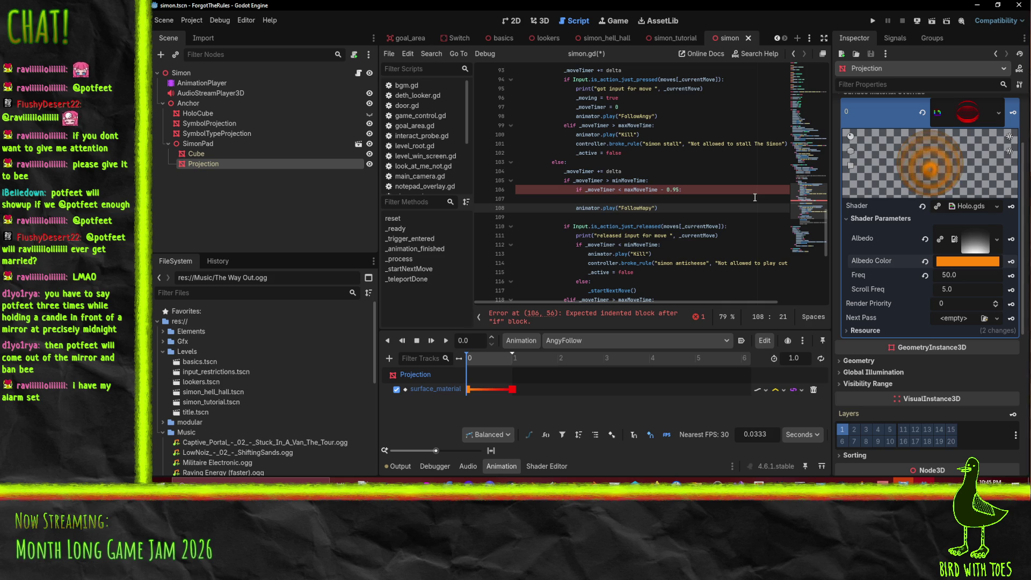
key(ctrl+z)
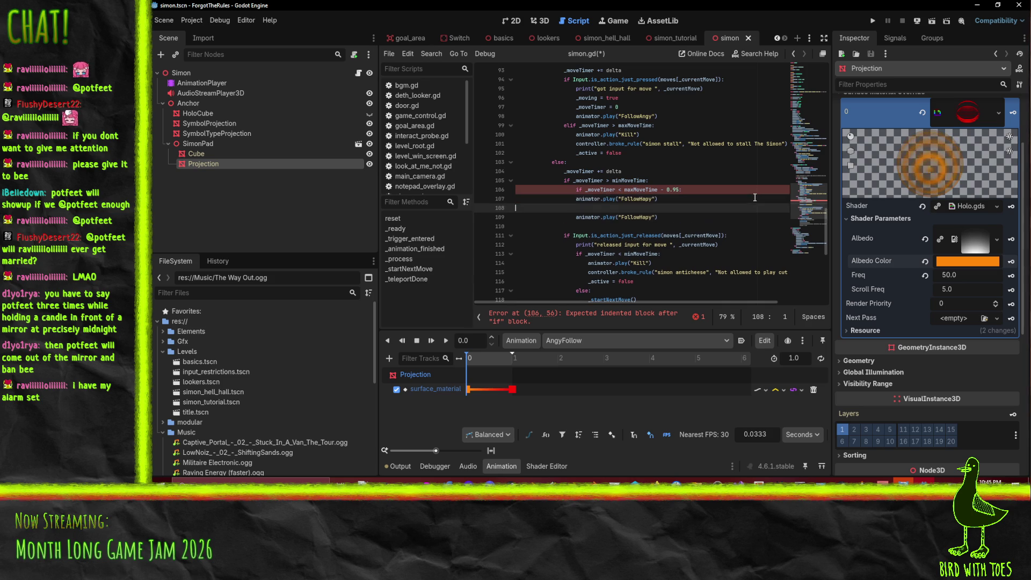
key(End)
key(Left)
key(Left)
key(BackSpace)
key(BackSpace)
key(BackSpace)
text(Angy)
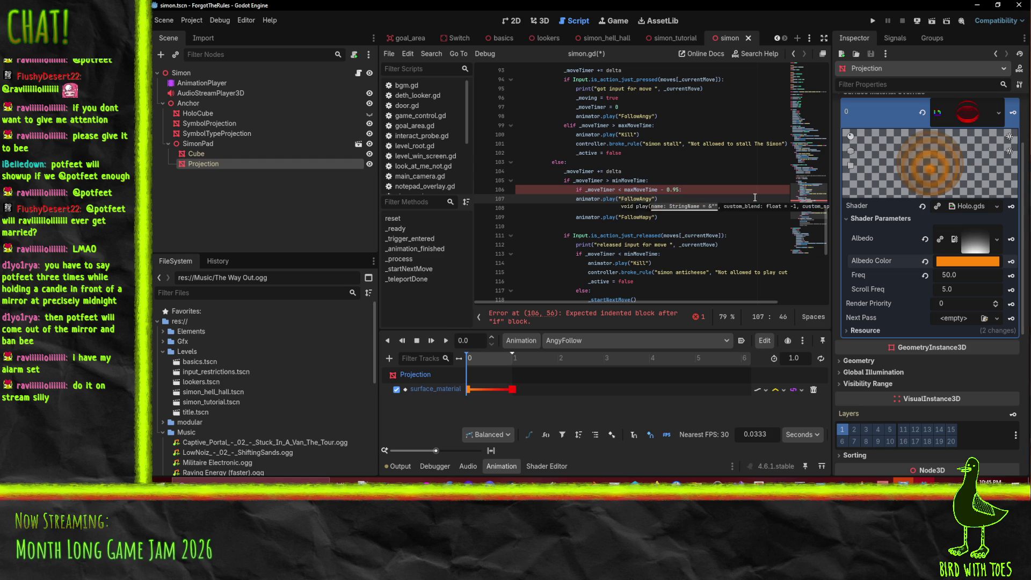
Add else: before the FollowHapy call, fix both branches' indentation, and run the project.
key(Down)
text(else:)
key(Up)
key(Home)
key(Tab)
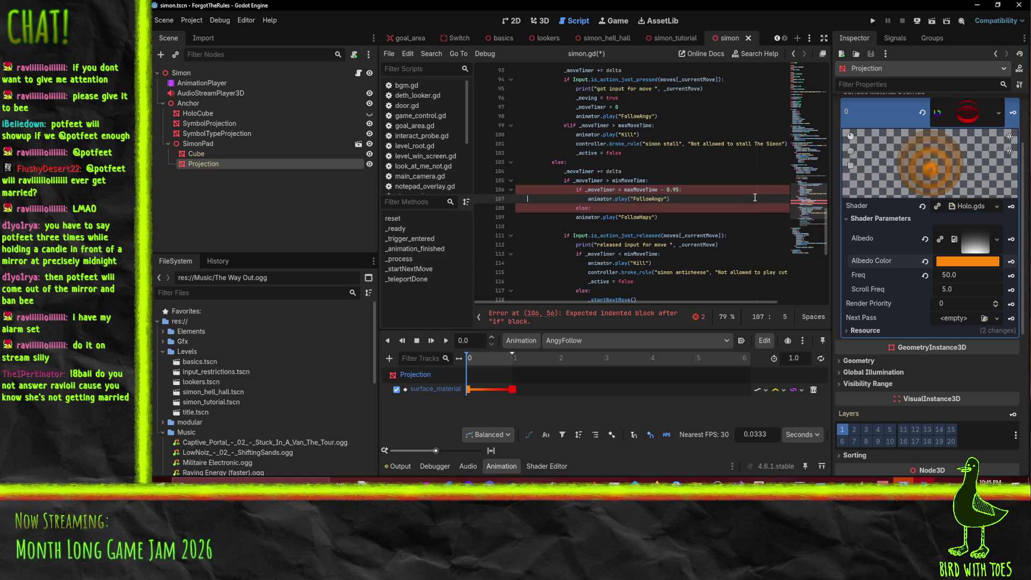
key(Down)
key(shift+Tab)
key(Down)
key(Tab)
key(Up)
key(Up)
key(Up)
key(End)
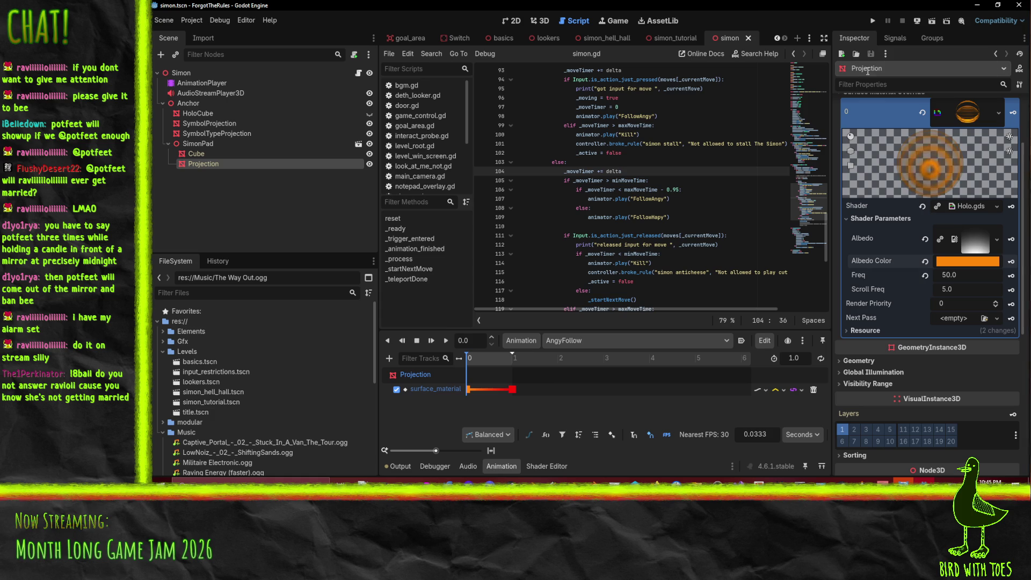
click(873, 20)
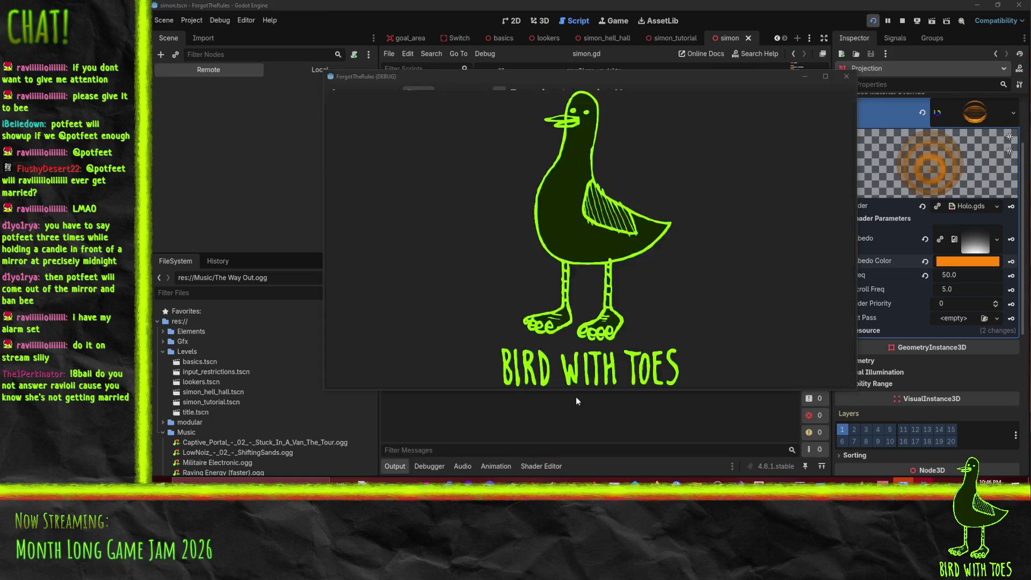
Relaunch with music muted, play, then stop and view the 'Animation not found: FollowAngy' errors.
key(q)
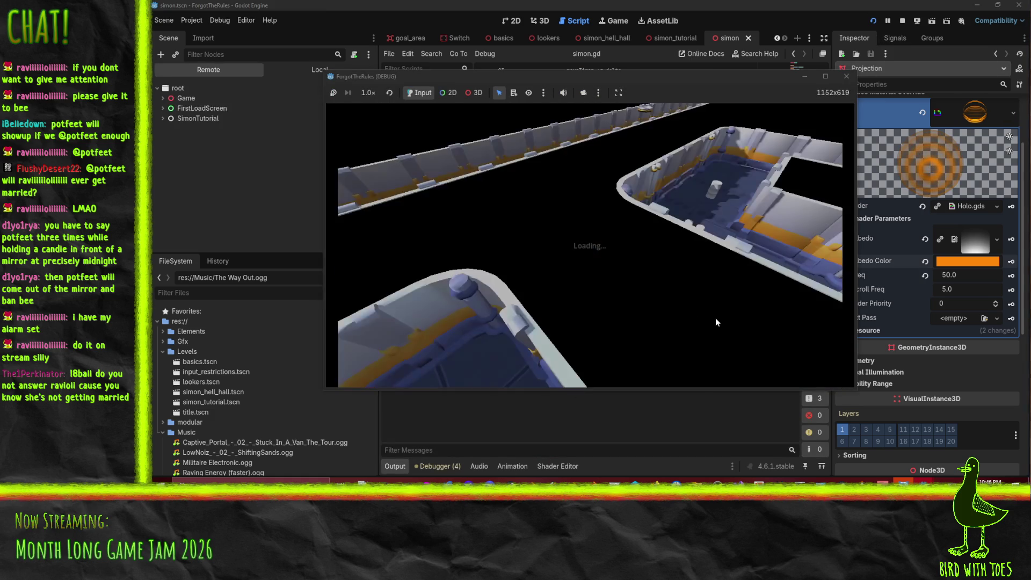
click(847, 77)
click(872, 21)
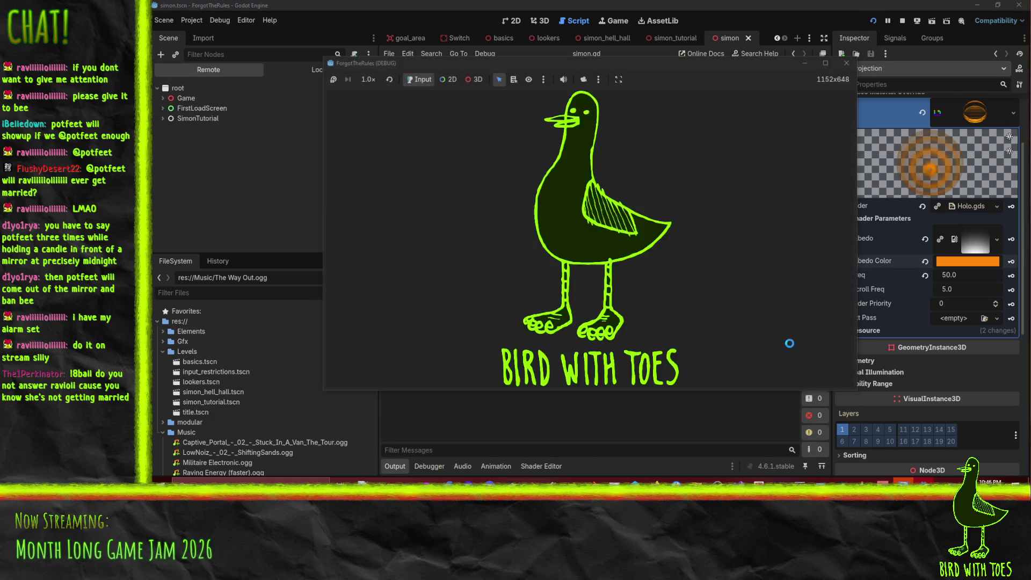
drag(810, 376, 709, 377)
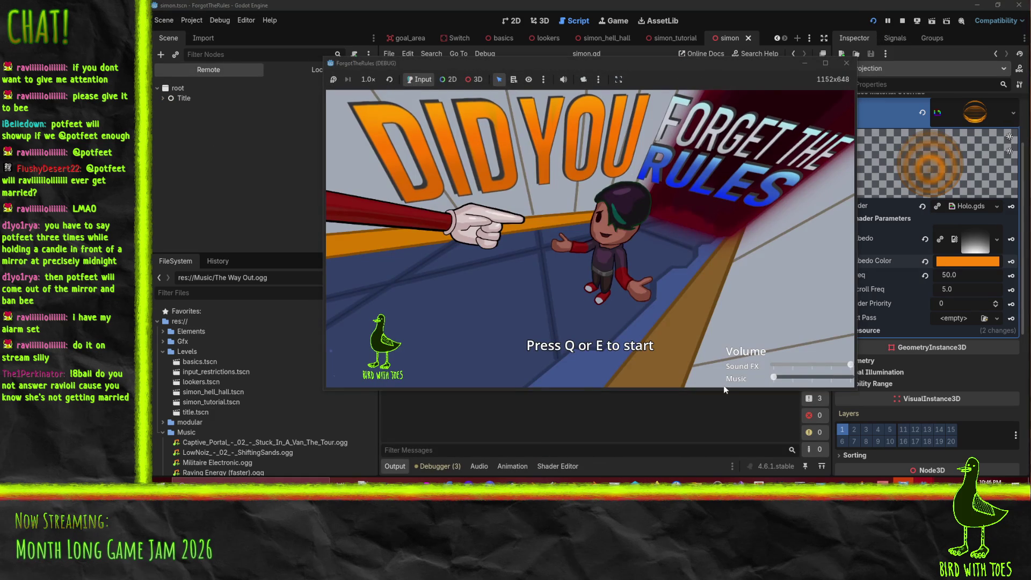
key(q)
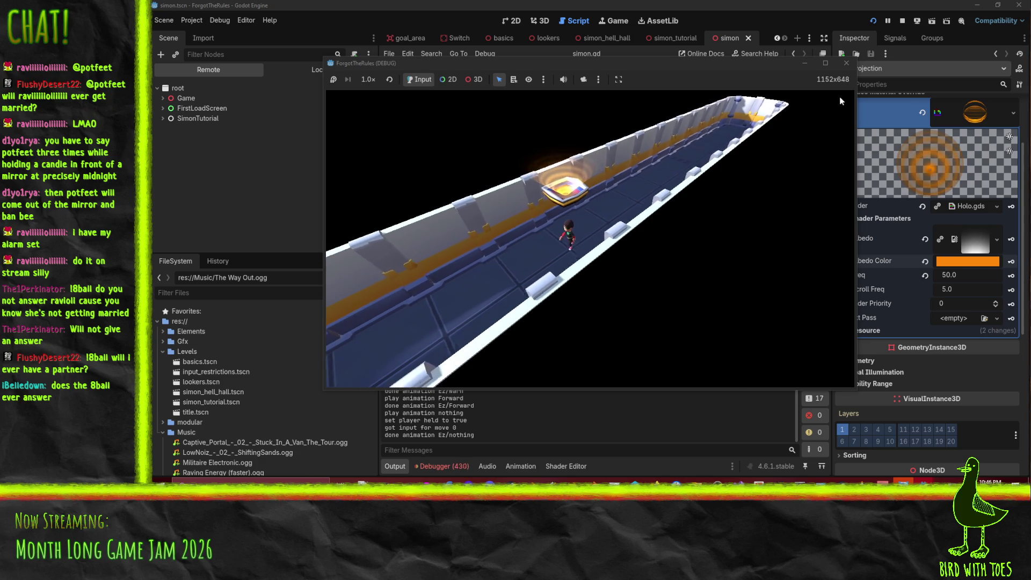
click(846, 63)
click(459, 469)
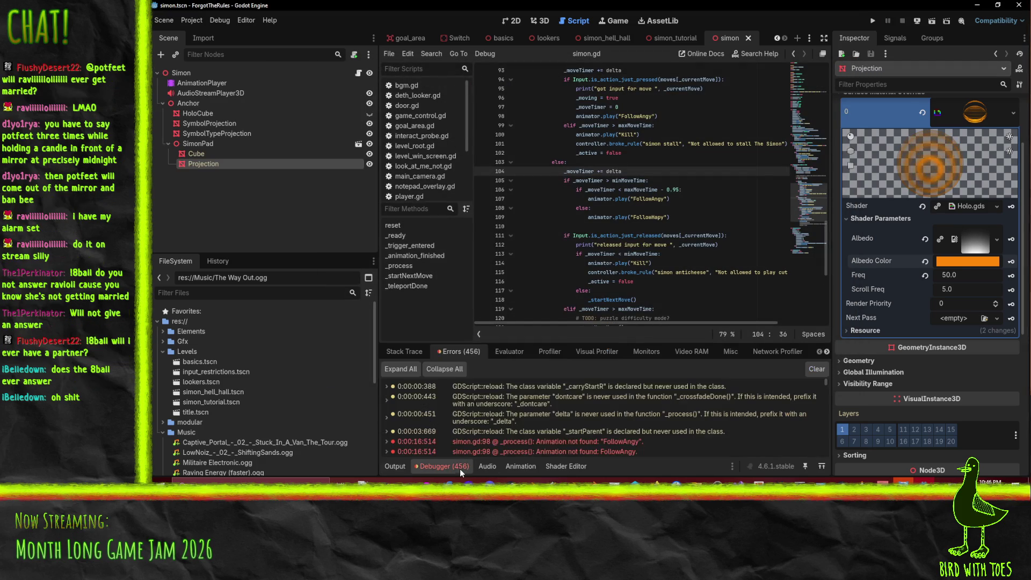
Check the AnimationPlayer's animation names and change FollowAngy to AngyFollow.
mouse_move(644, 443)
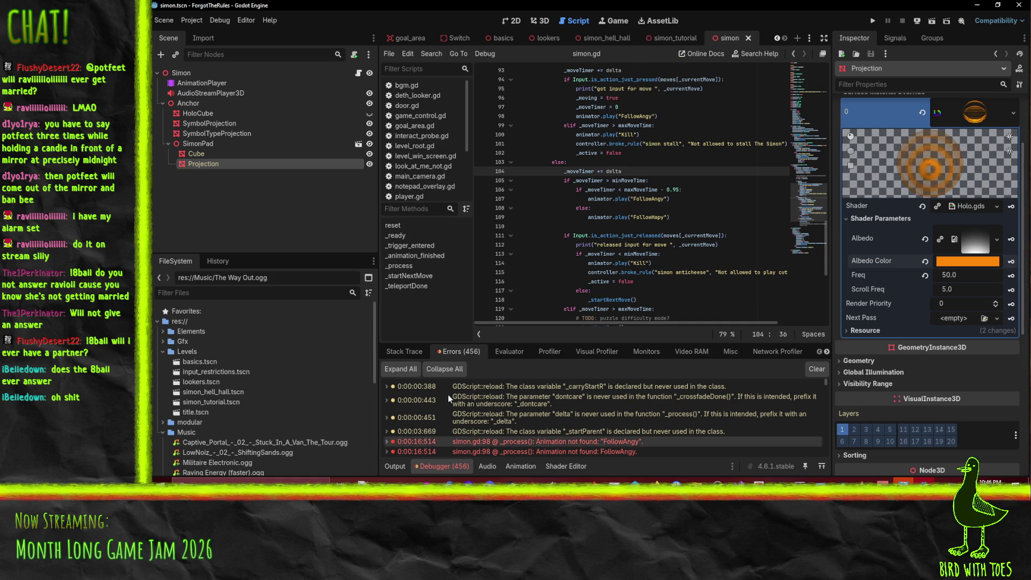
click(203, 84)
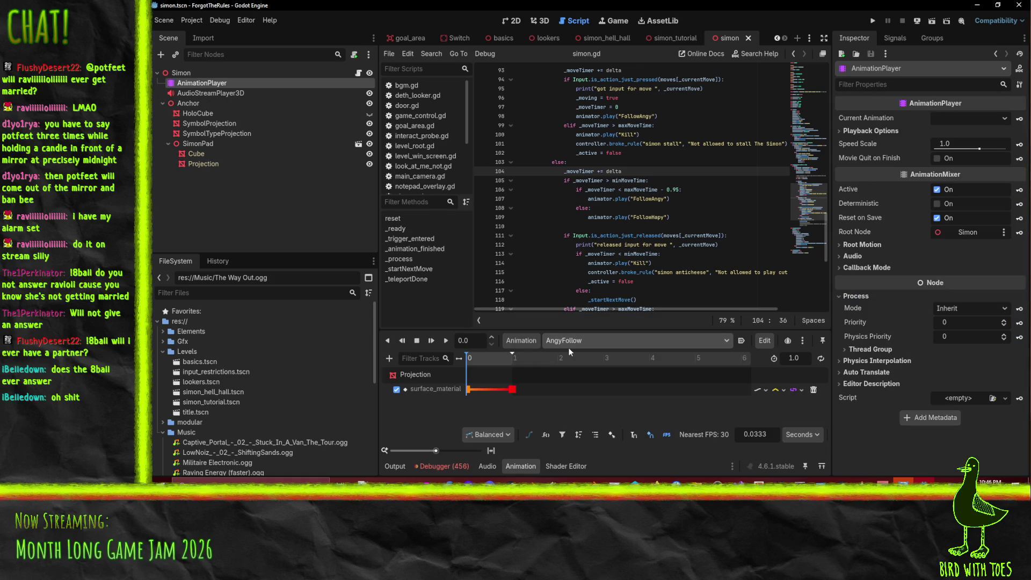
drag(651, 202, 665, 200)
key(ctrl+c)
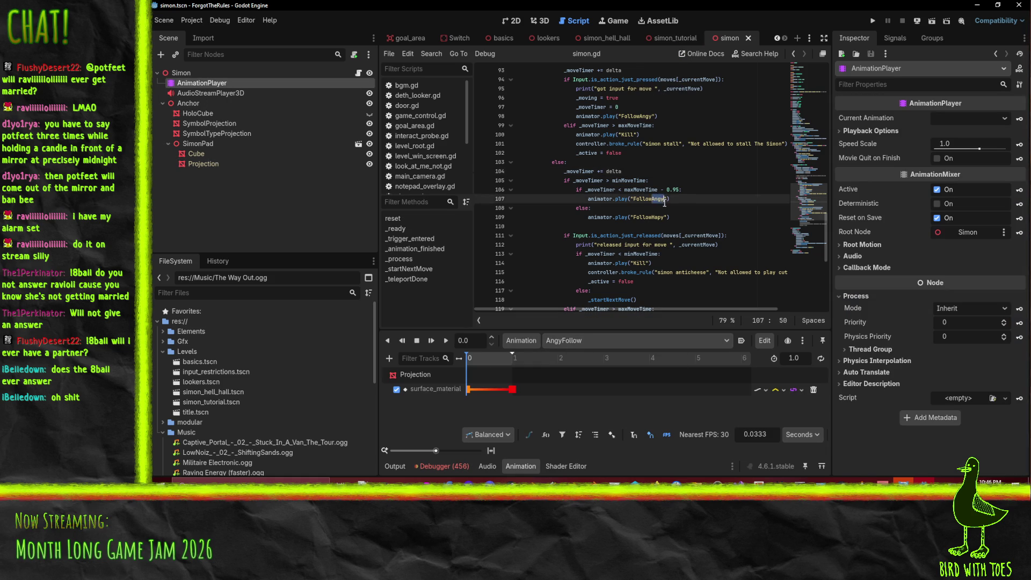
text(Angy)
click(634, 198)
key(ctrl+v)
Change FollowHapy to HapyFollow and save simon.gd.
click(634, 218)
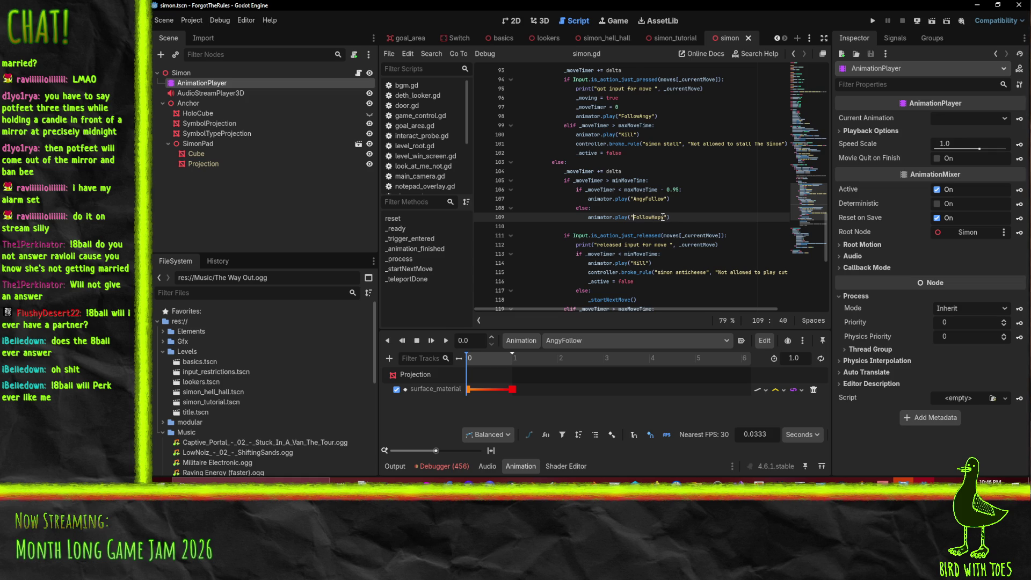
drag(661, 218, 667, 218)
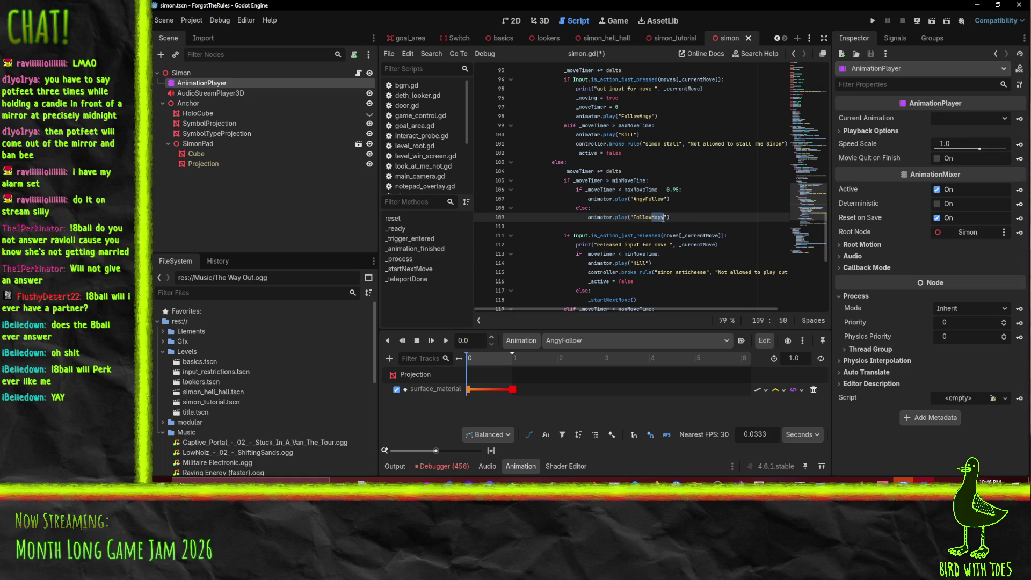
right_click(634, 217)
key(Escape)
key(ctrl+s)
Run the game with music muted, play a move, close it, and check Output for 'done animation AngyFollow'.
click(870, 23)
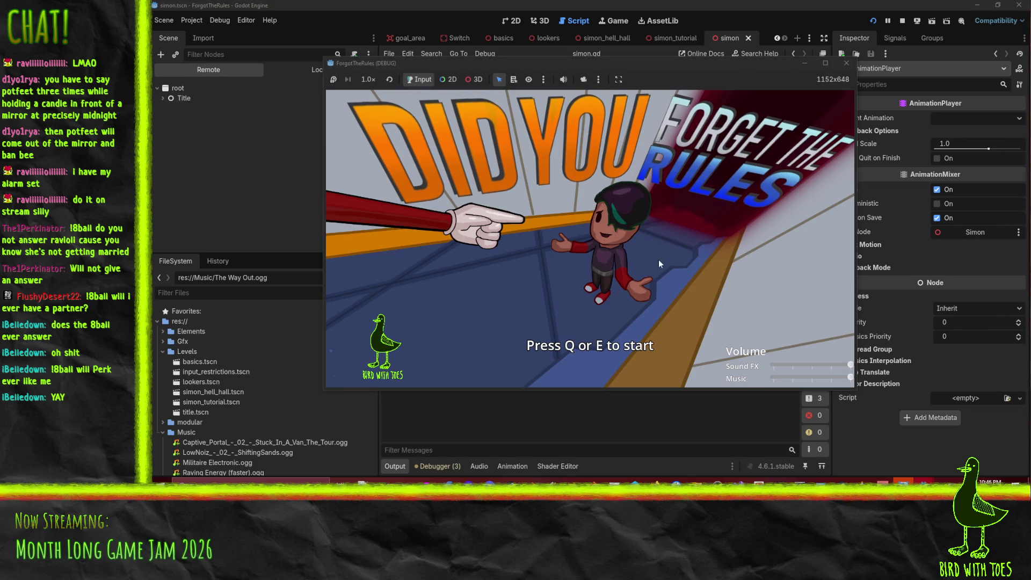
drag(850, 378, 620, 373)
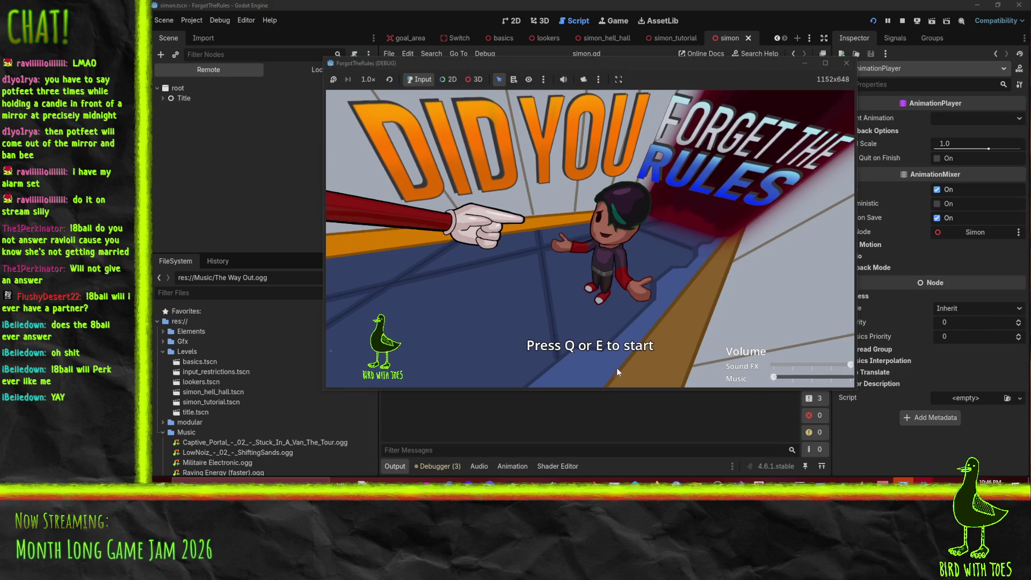
key(e)
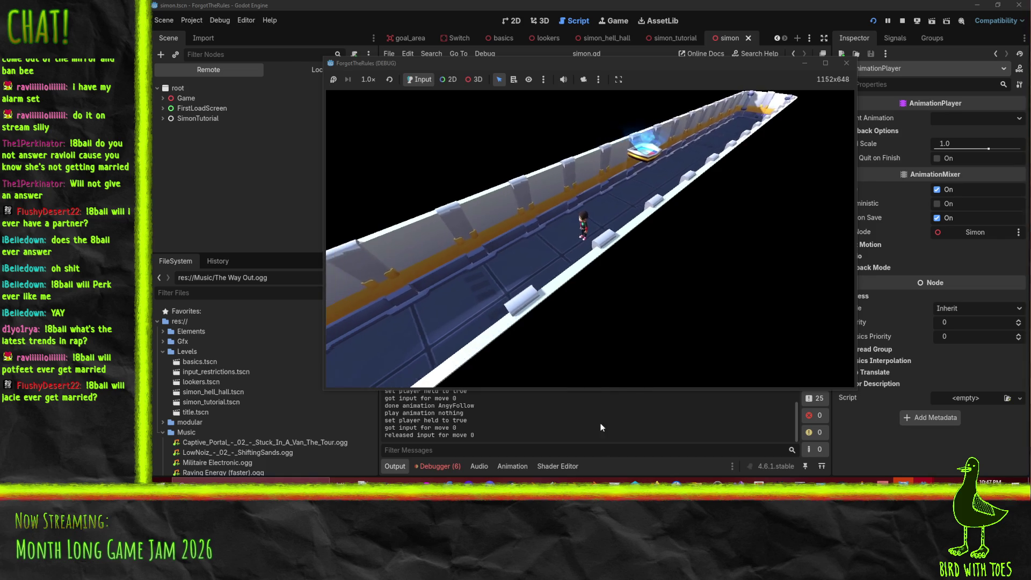
key(F8)
scroll(490, 421, up, 2)
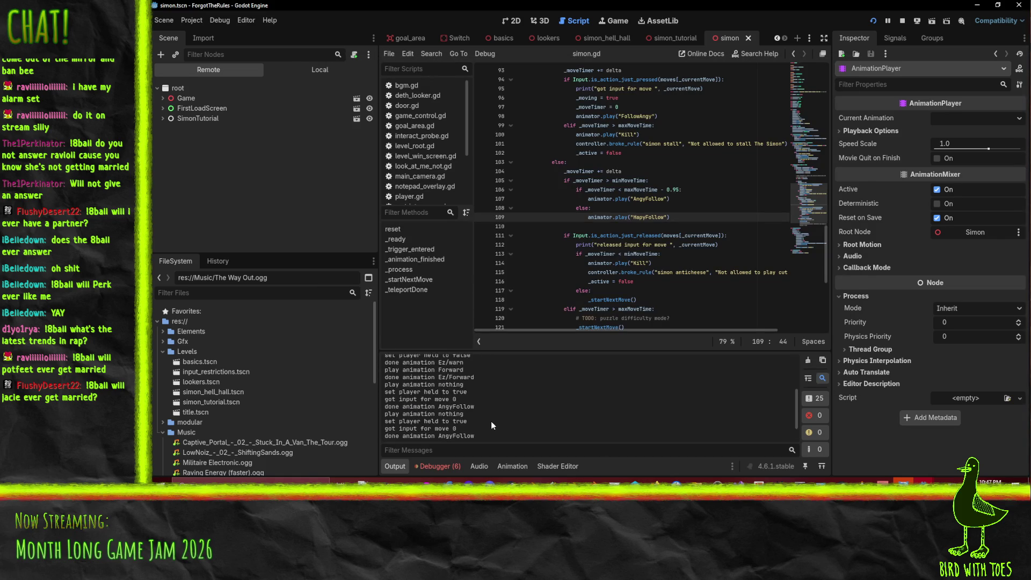
Stop the game and review the minMoveTime and maxMoveTime - 0.95 comparisons on lines 105–107.
click(624, 190)
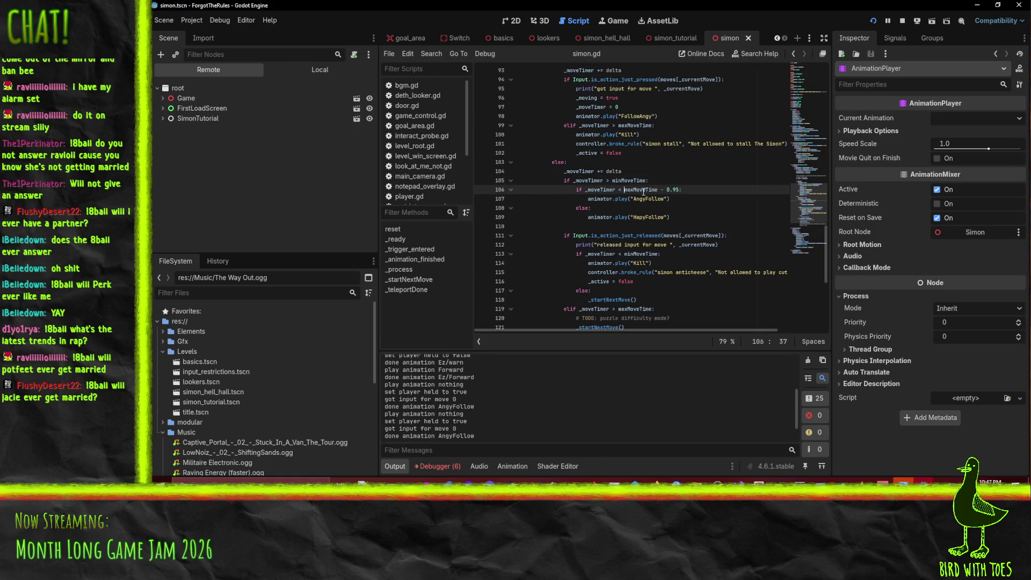
click(903, 25)
click(717, 197)
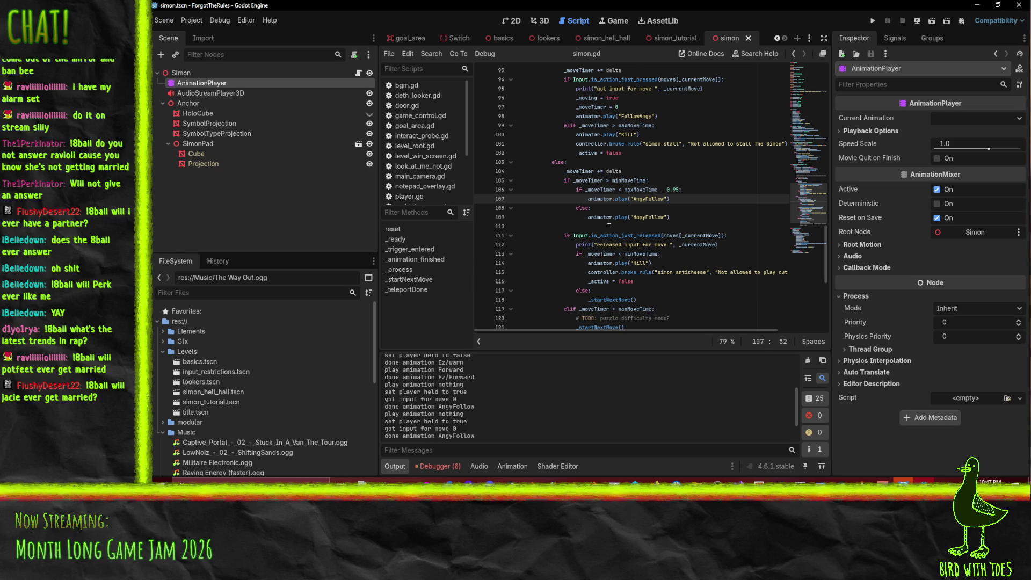
click(615, 190)
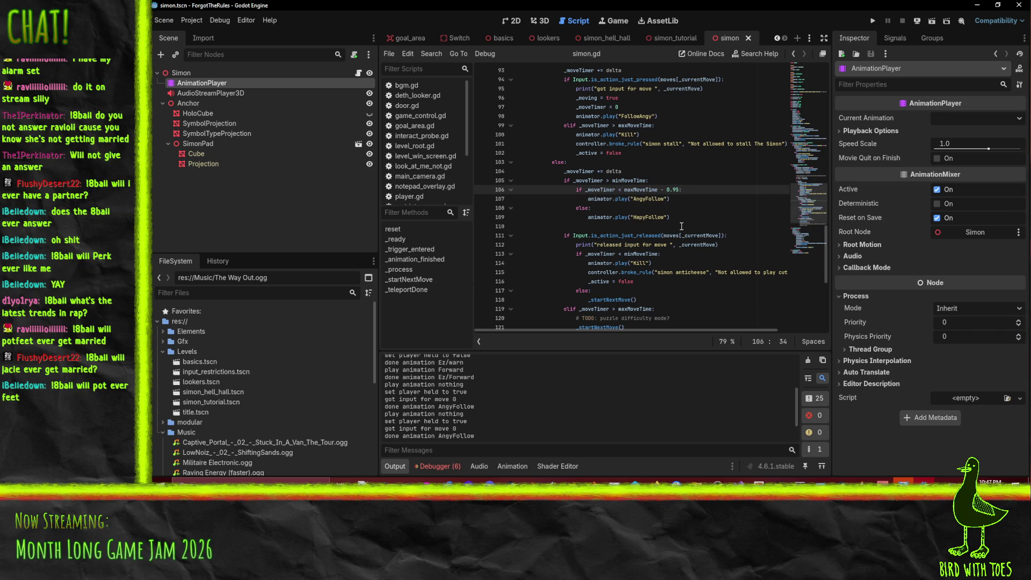
click(625, 182)
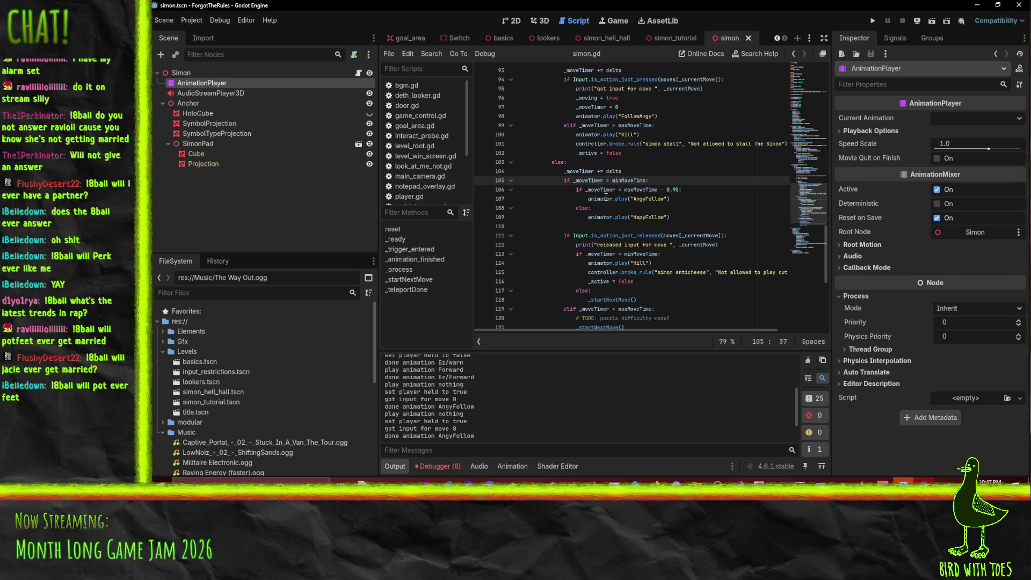
click(617, 190)
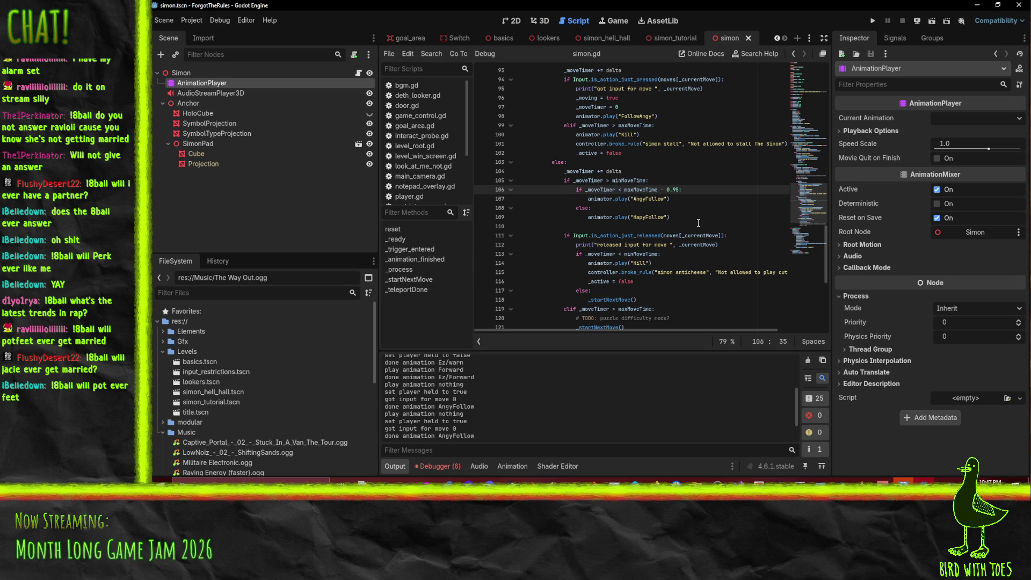
text(>)
Launch the game, position its window over the editor, mute the music and start.
click(870, 23)
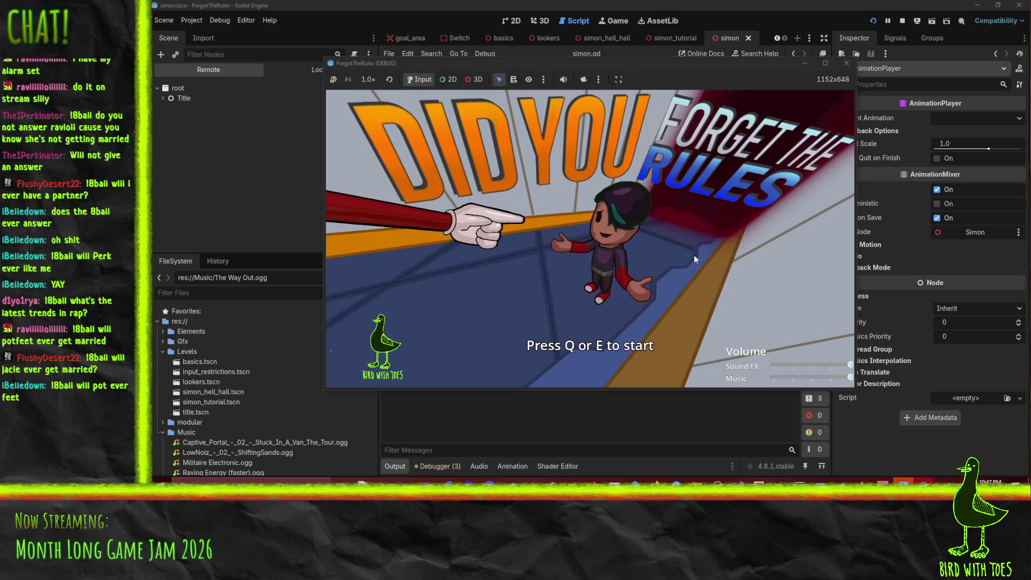
drag(790, 70, 894, 150)
mouse_move(705, 150)
mouse_down()
mouse_move(783, 295)
mouse_move(596, 124)
mouse_move(588, 100)
mouse_up()
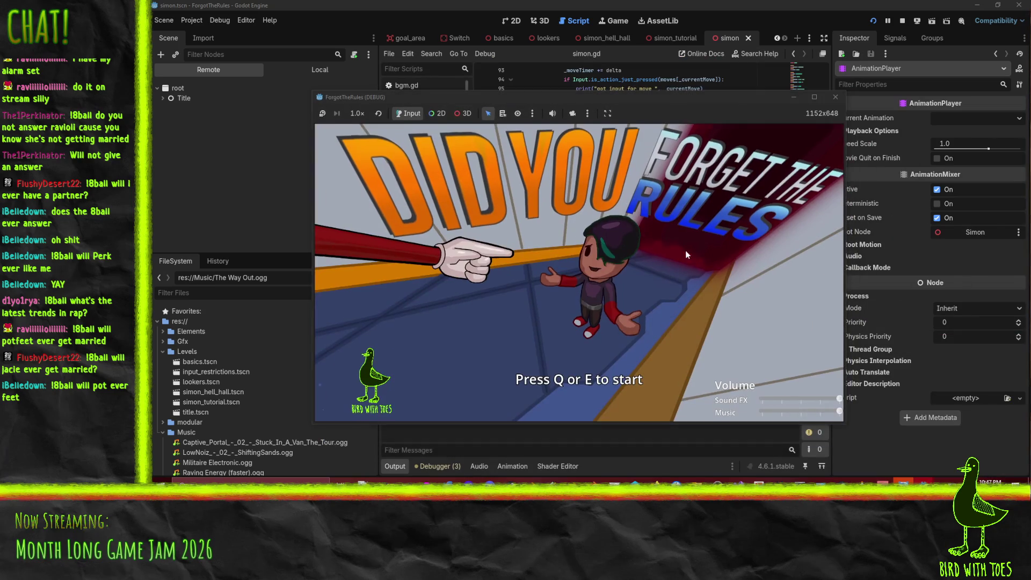
drag(819, 409, 602, 384)
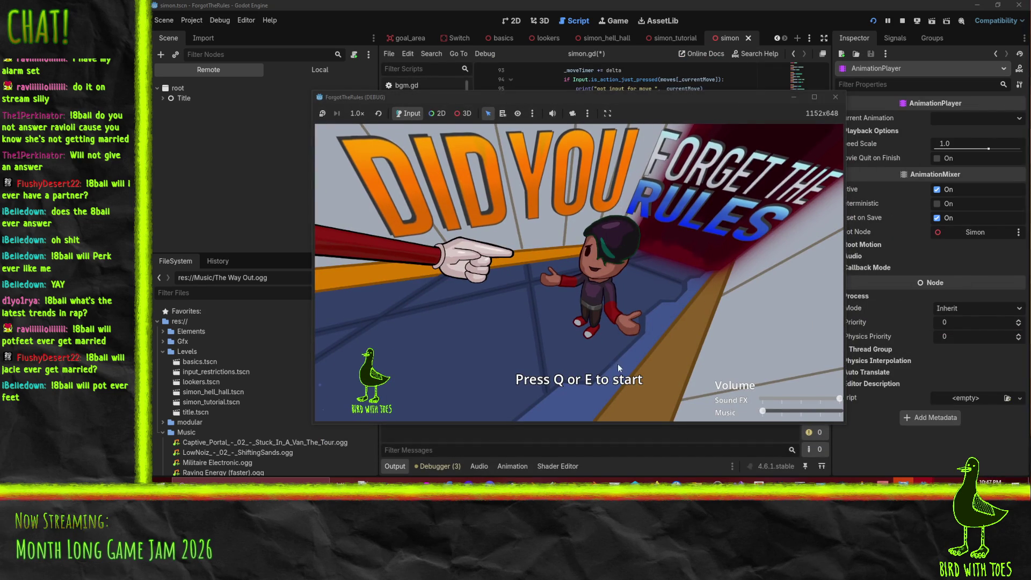
key(q)
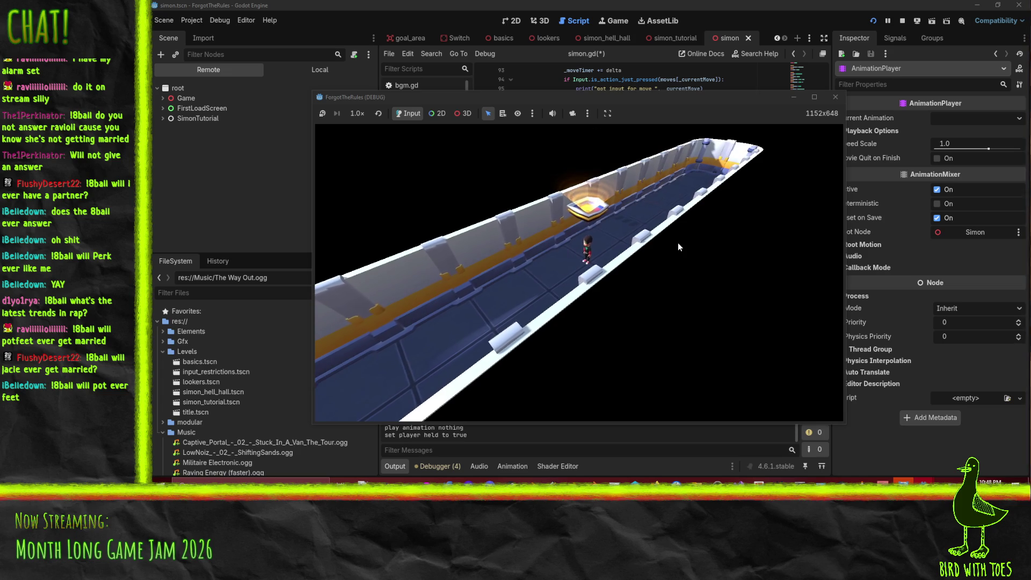
Step the character through Simon moves 0 and 1 with Up, W and D.
key(Up)
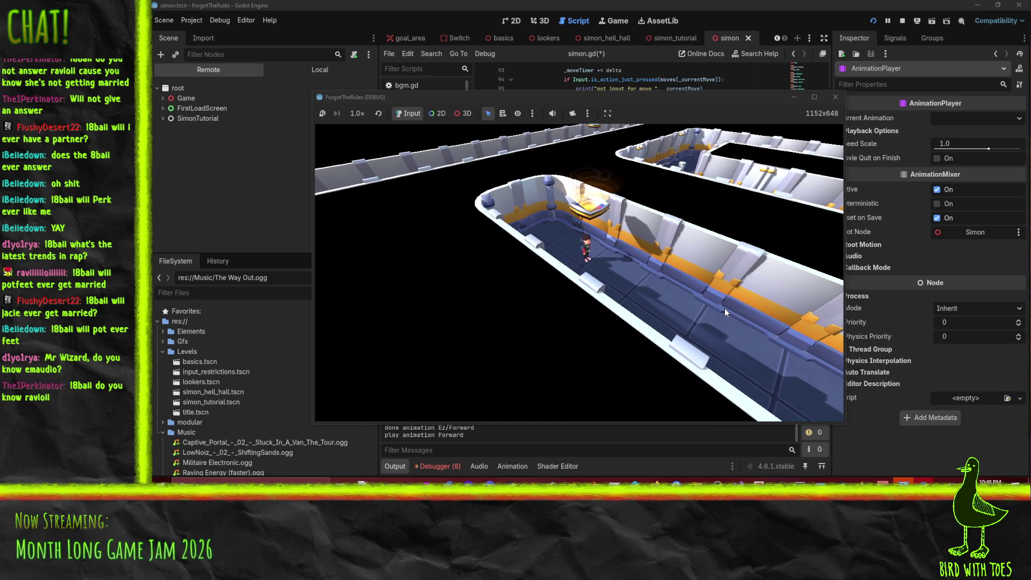
key(w)
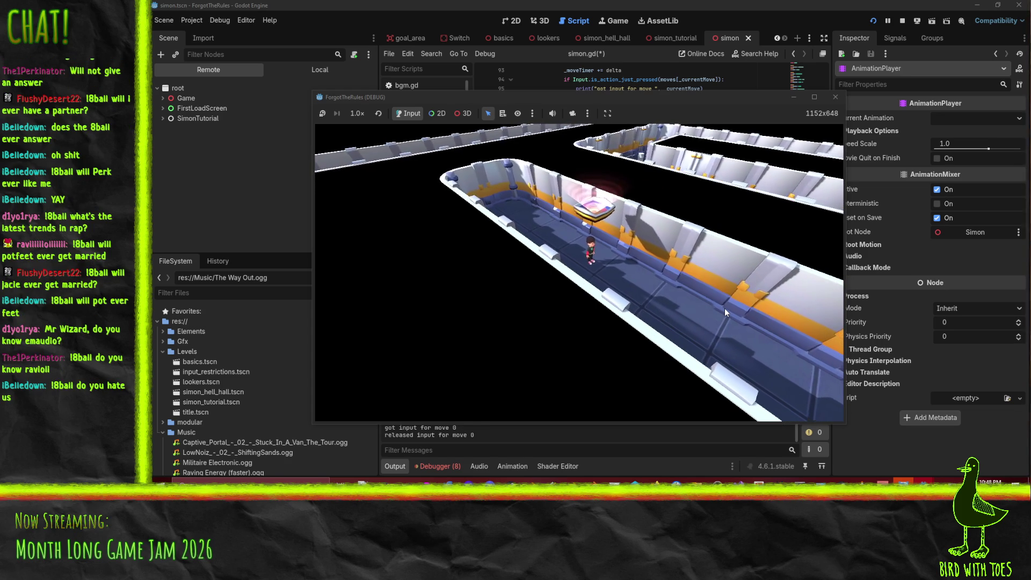
key(d)
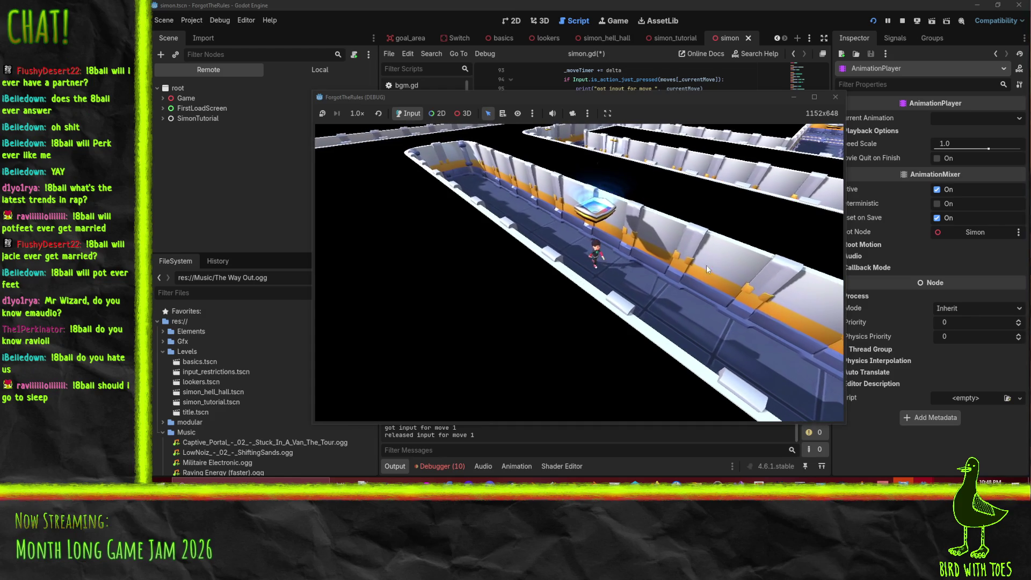
Stop the game and open a blank line after '_moveTimer += delta' on line 93.
click(835, 96)
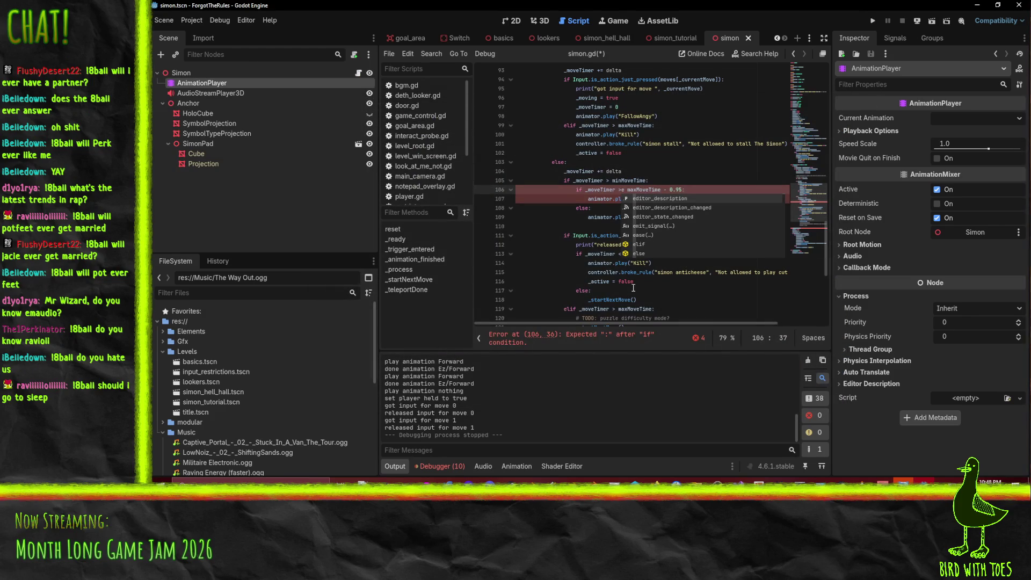
key(Escape)
key(Up)
key(Up)
key(Up)
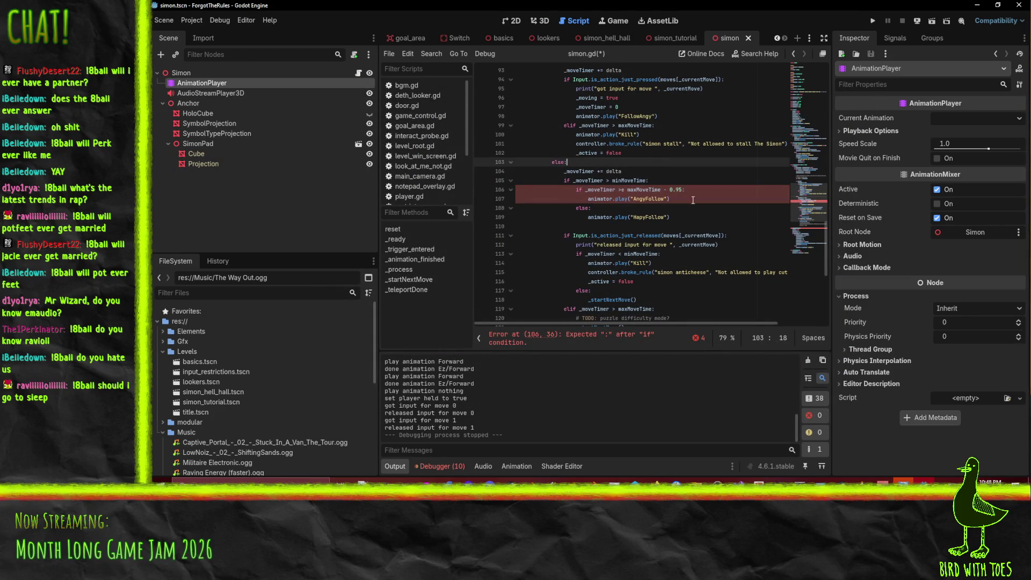
scroll(667, 204, down, 4)
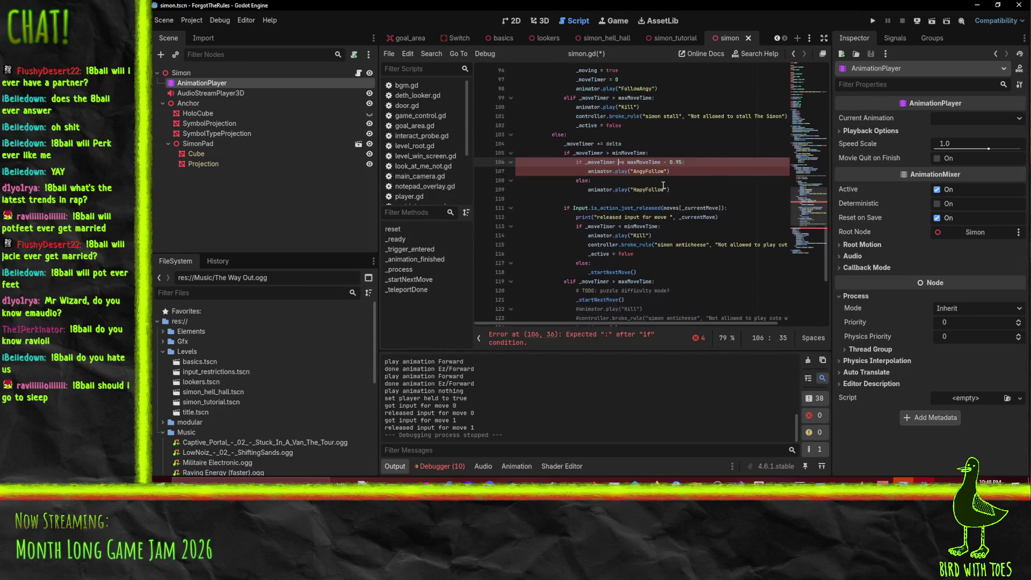
click(585, 216)
scroll(585, 213, up, 5)
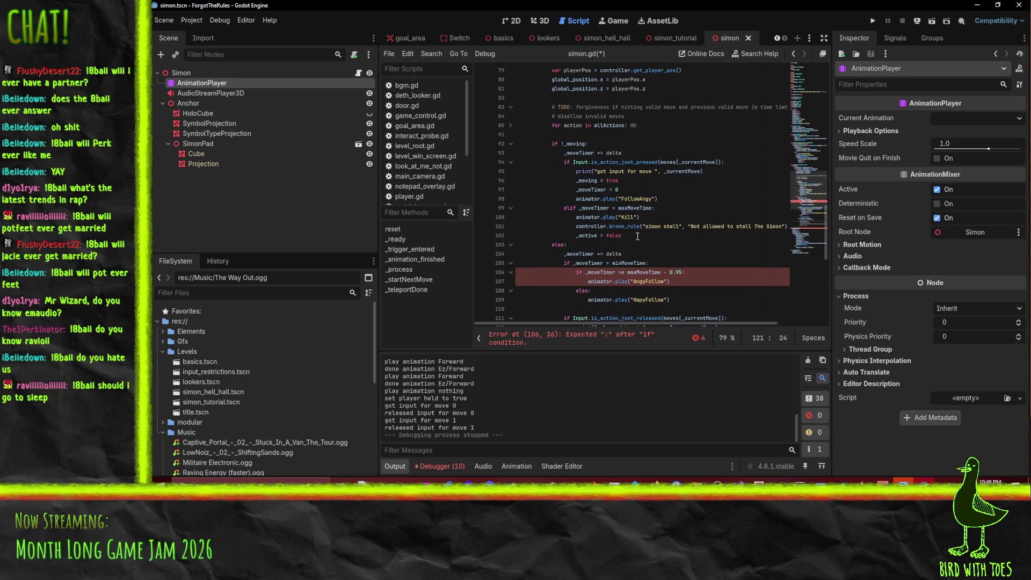
click(640, 208)
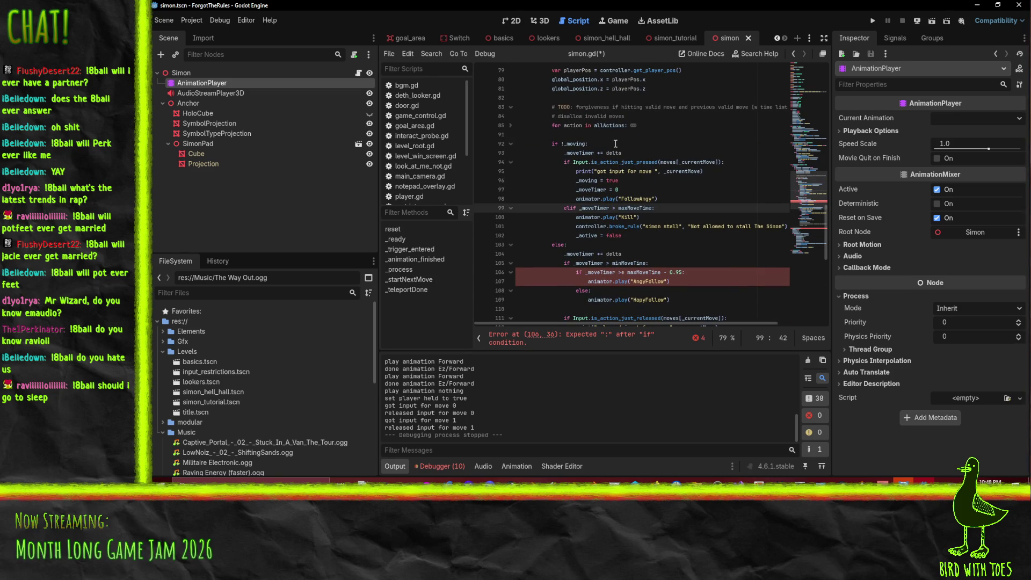
click(637, 155)
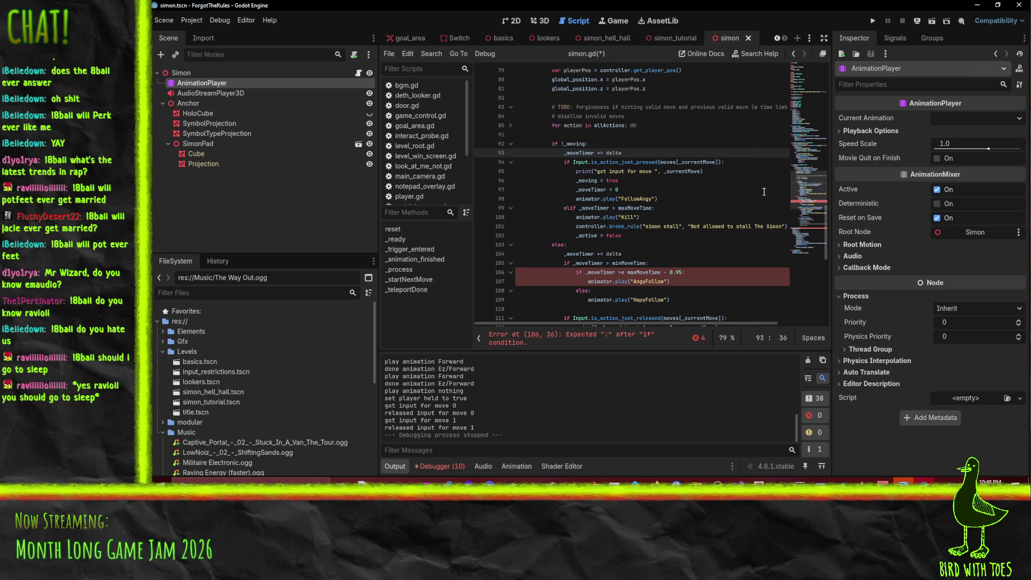
key(Return)
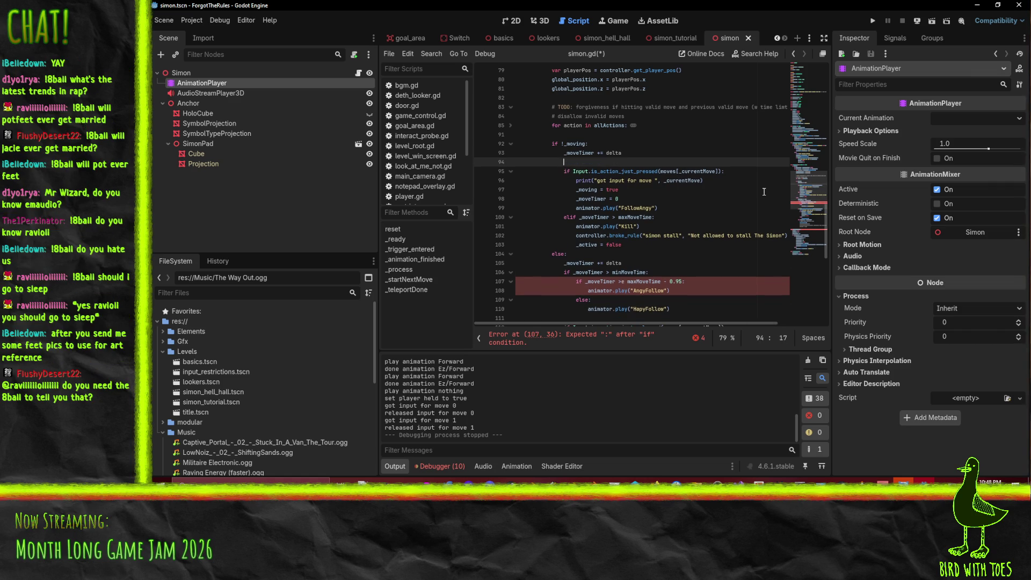
Fix the '>=' syntax error in the condition on line 107.
scroll(698, 225, down, 1)
click(600, 253)
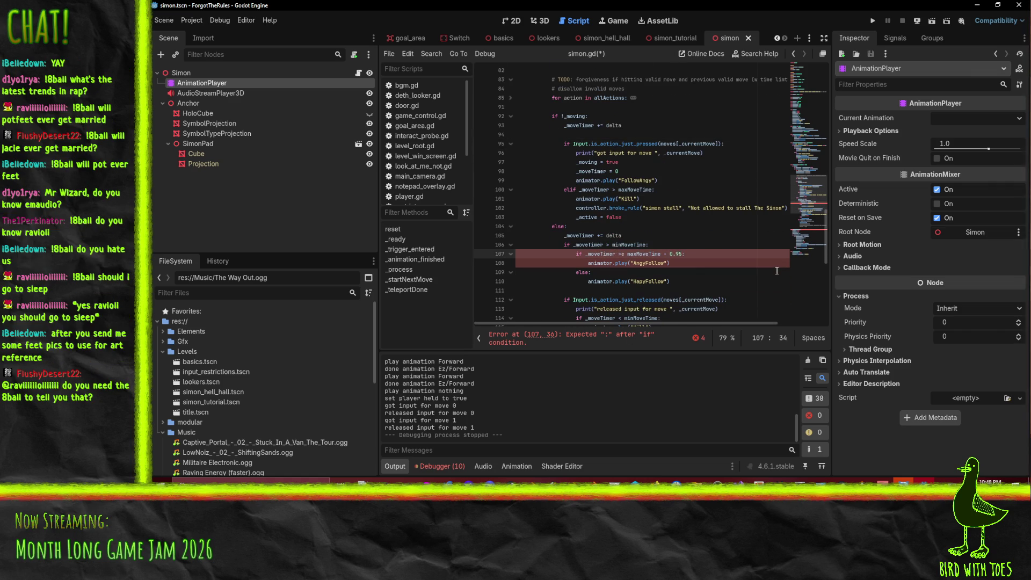
key(Down)
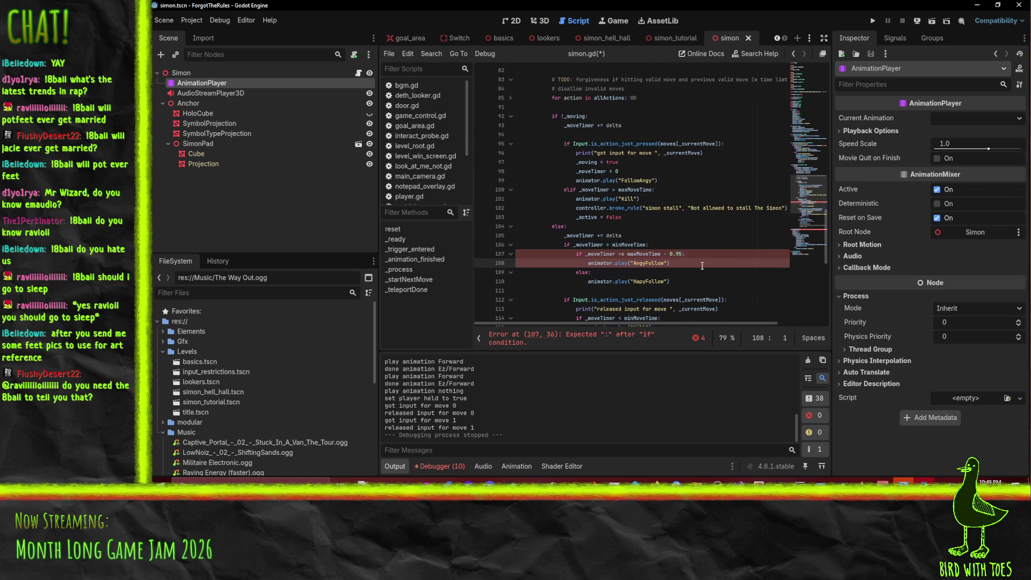
click(622, 254)
key(Up)
key(Up)
key(Up)
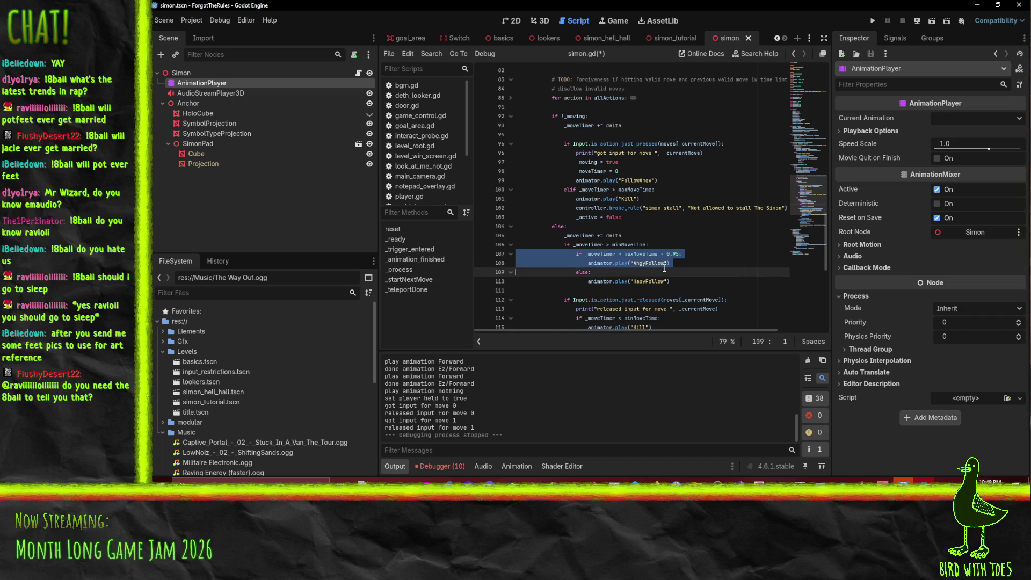
Paste the AngyFollow if-block under the timer increment, unindent it one level, and rerun the game.
key(Home)
key(Up)
key(Up)
key(Up)
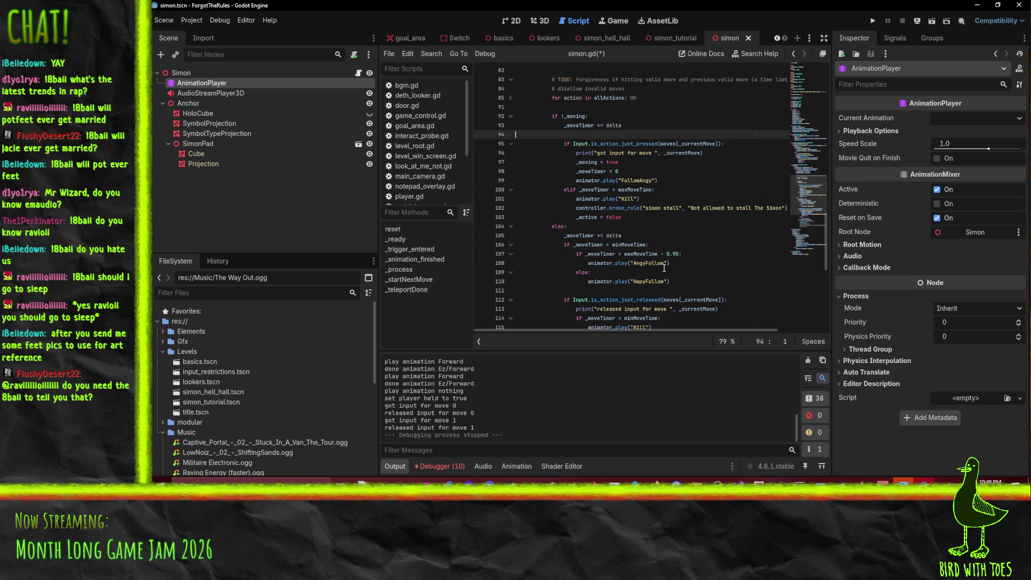
key(ctrl+v)
key(Up)
key(Up)
key(shift+Down)
key(shift+Down)
key(shift+Tab)
key(Down)
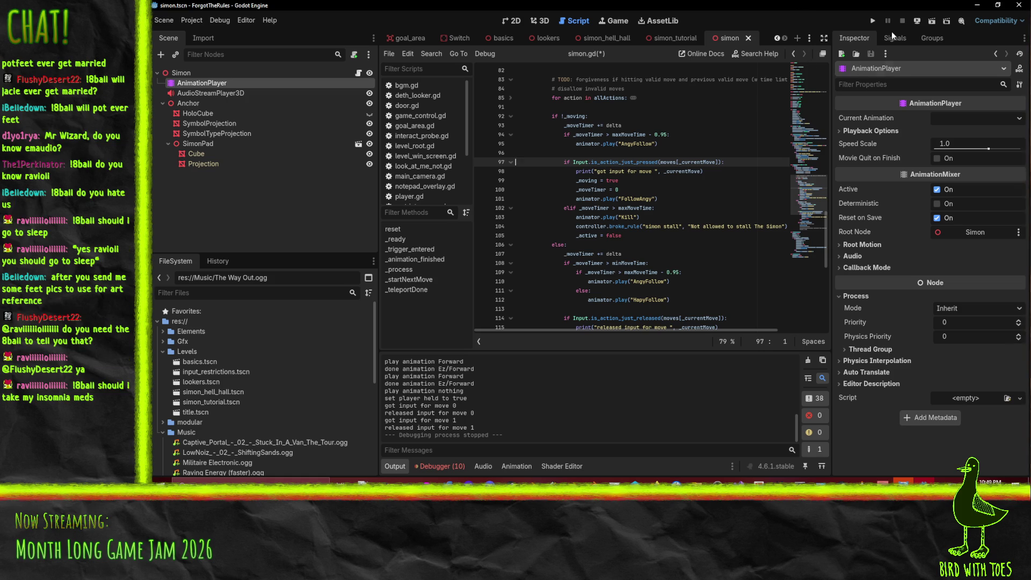
click(872, 22)
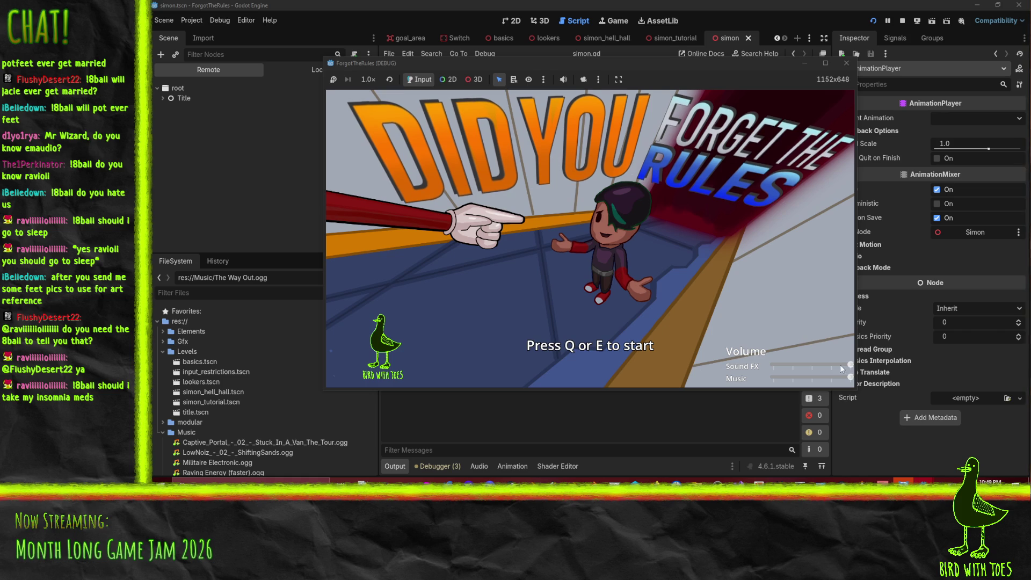
key(q)
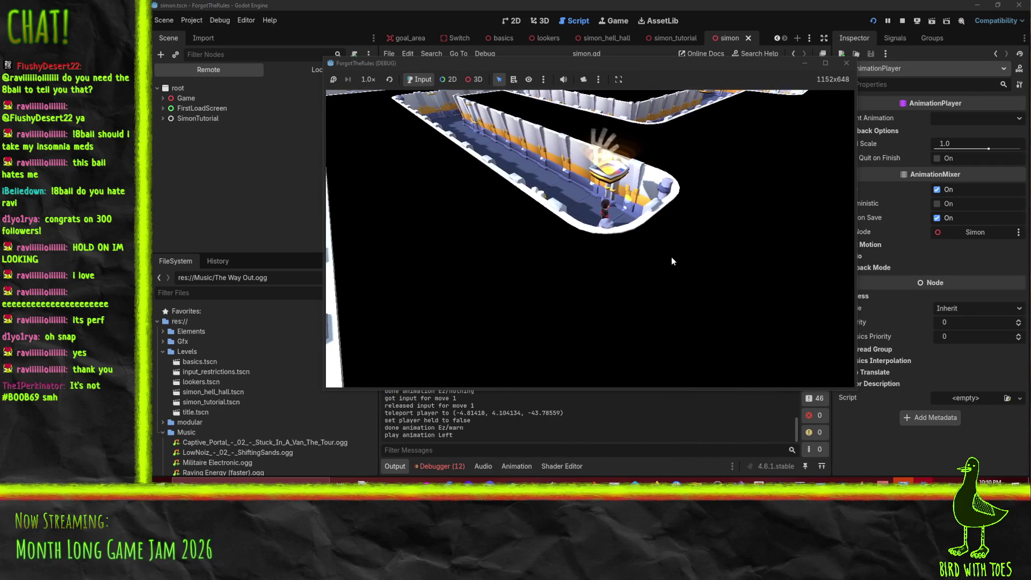
click(846, 63)
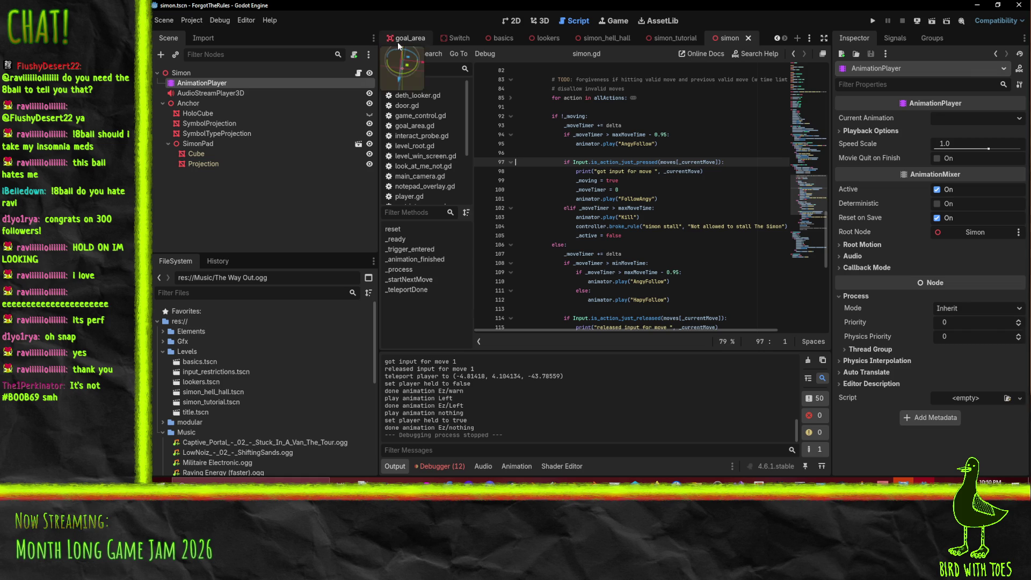
Show the simon scene in 3D and select the Projection hologram node.
click(607, 37)
click(545, 37)
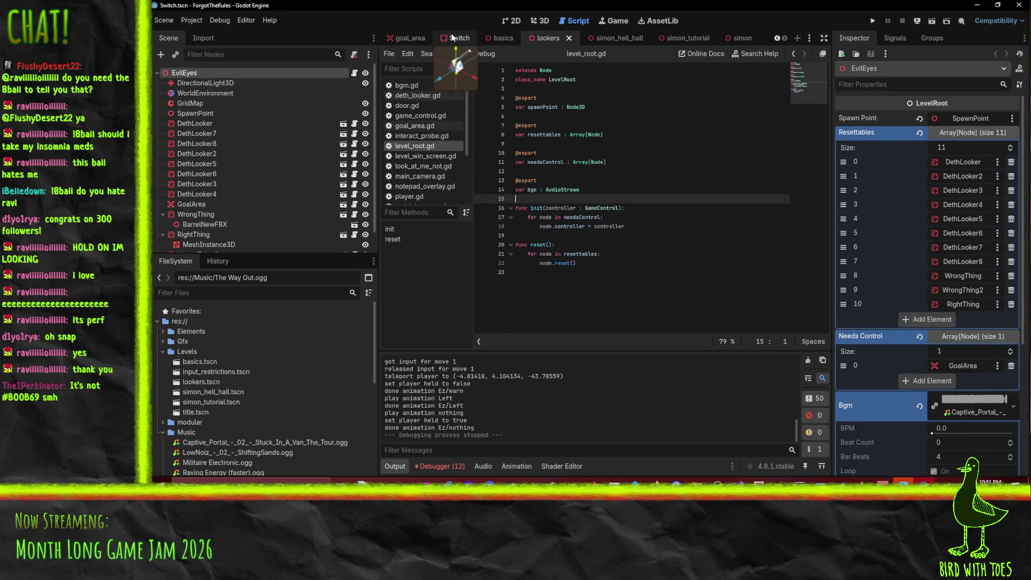
key(ctrl+shift+Tab)
key(ctrl+shift+Tab)
key(ctrl+shift+Tab)
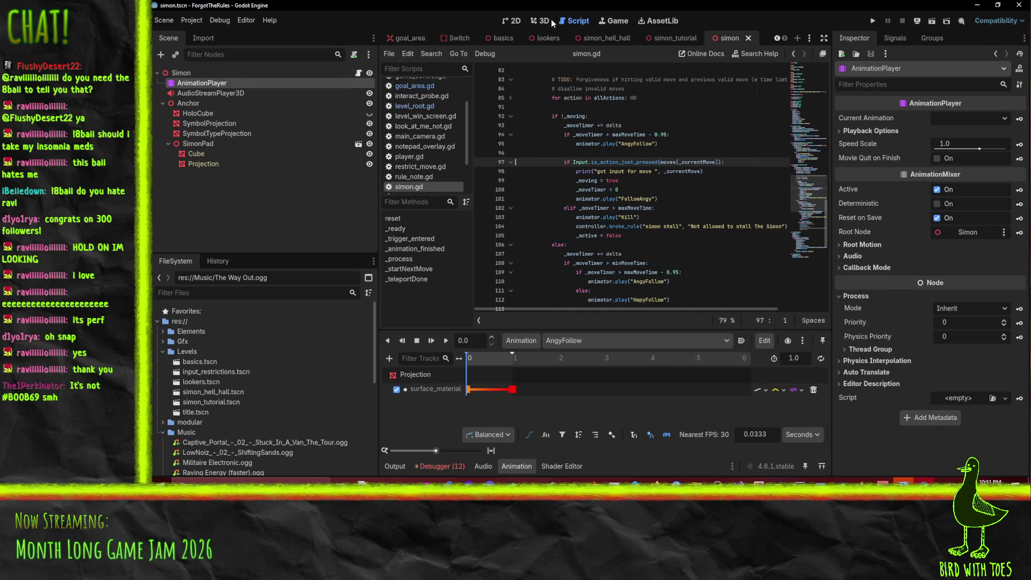
click(540, 20)
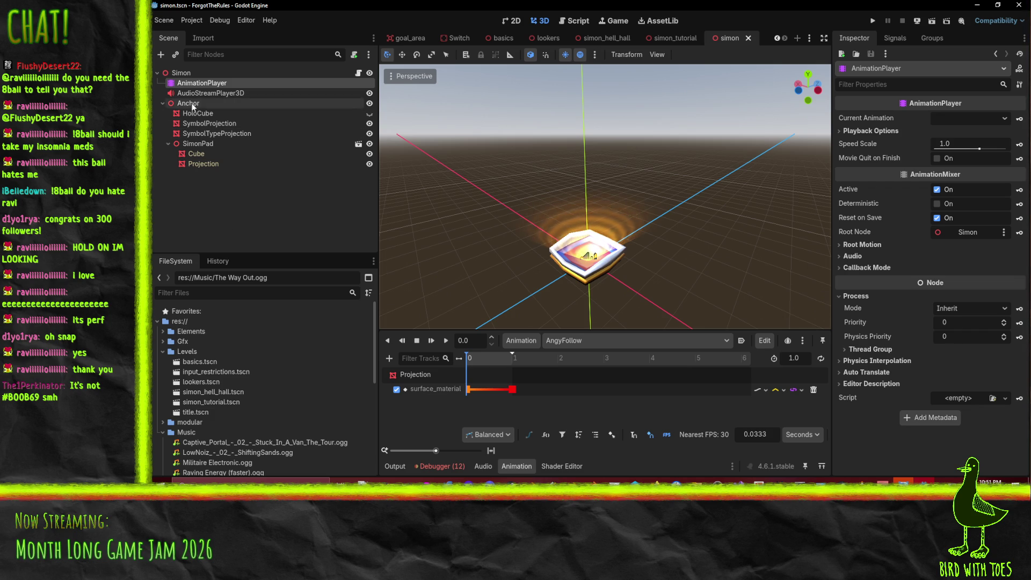
click(215, 164)
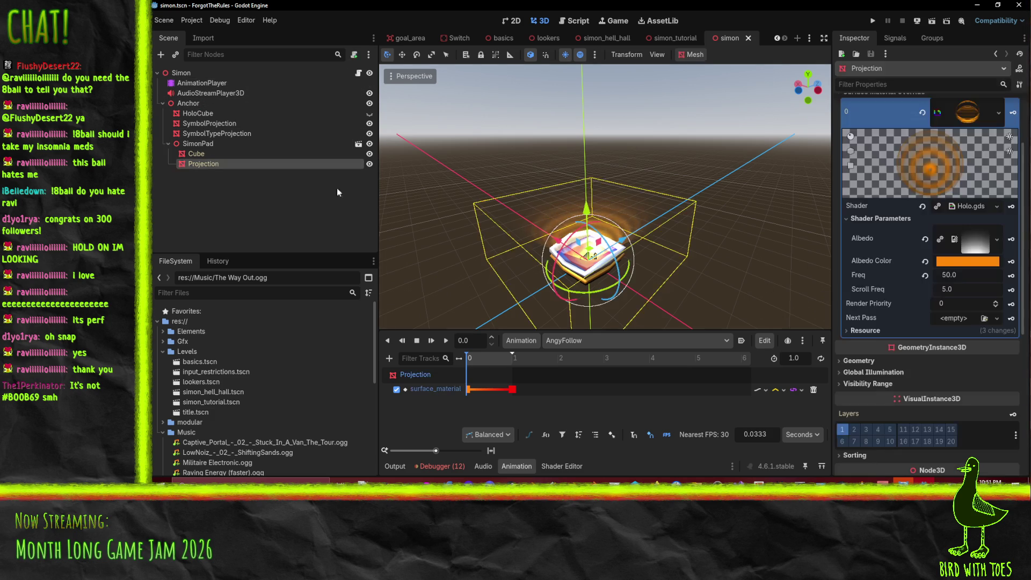
Set the Projection's Albedo Color to magenta hex b00b69 for AngyFollow.
click(951, 263)
click(974, 247)
text(b00b69)
click(839, 257)
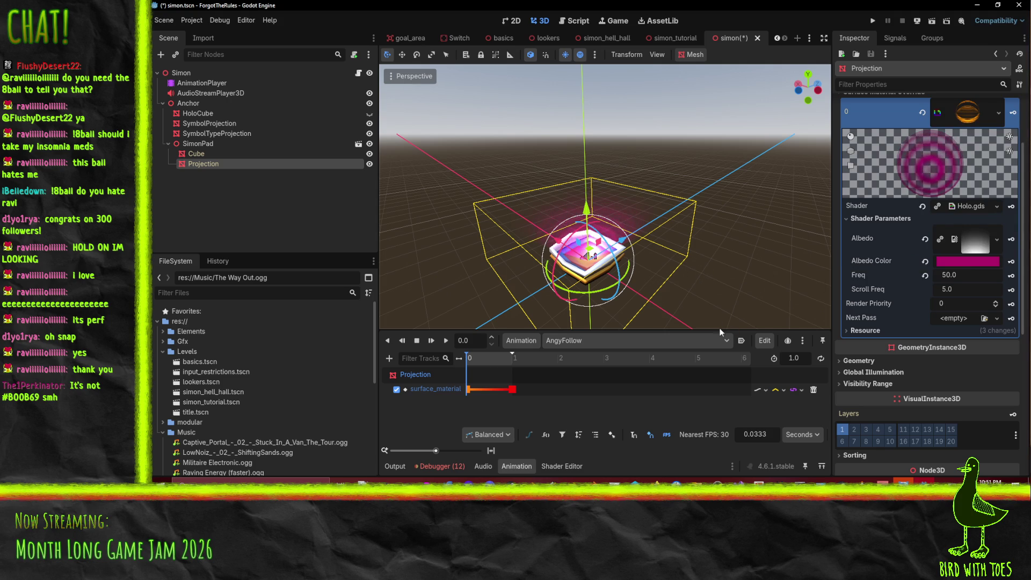
Switch to HapyFollow, inspect its albedo colour without changing it, and return to simon.gd.
click(588, 342)
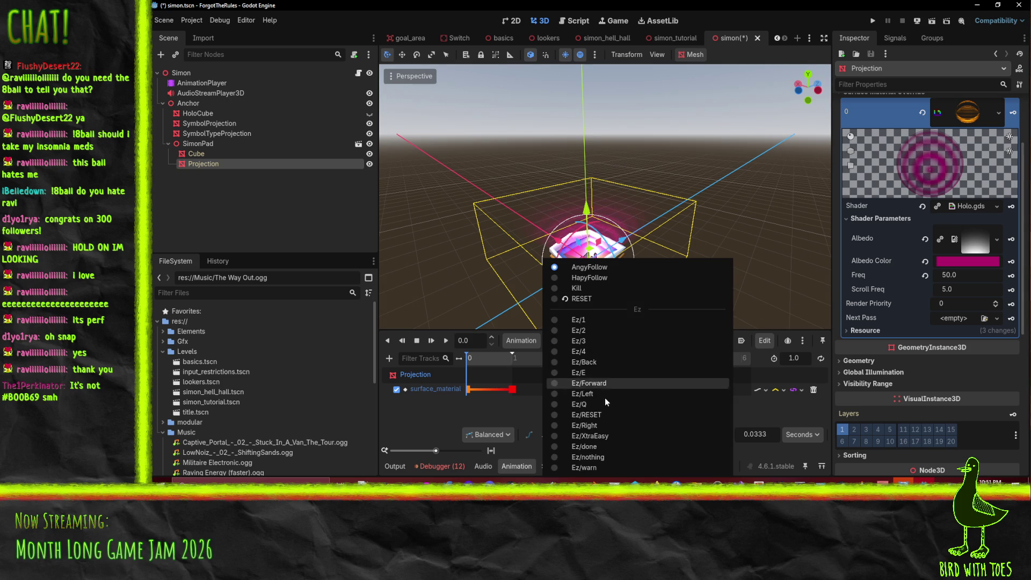
click(614, 278)
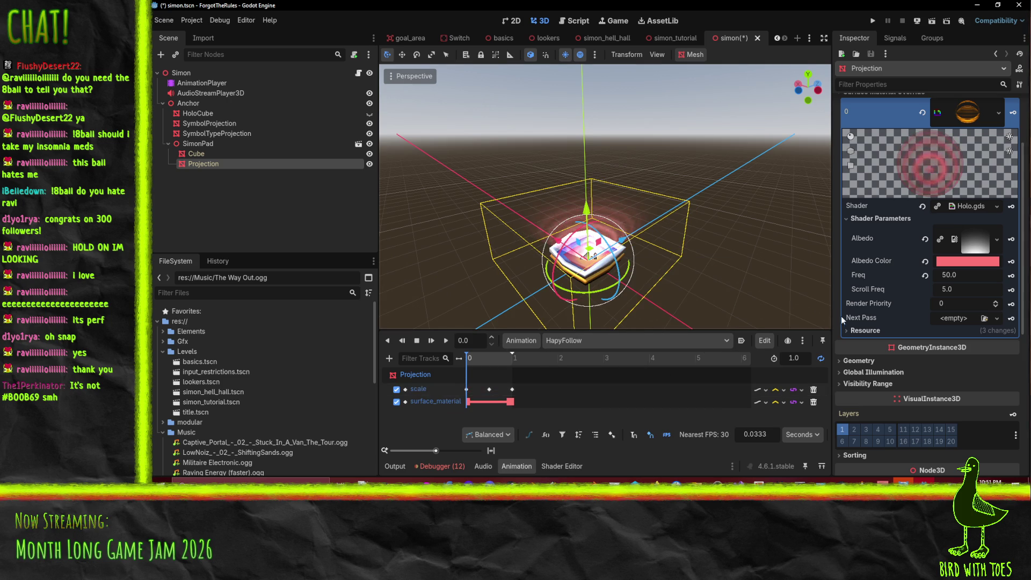
click(973, 260)
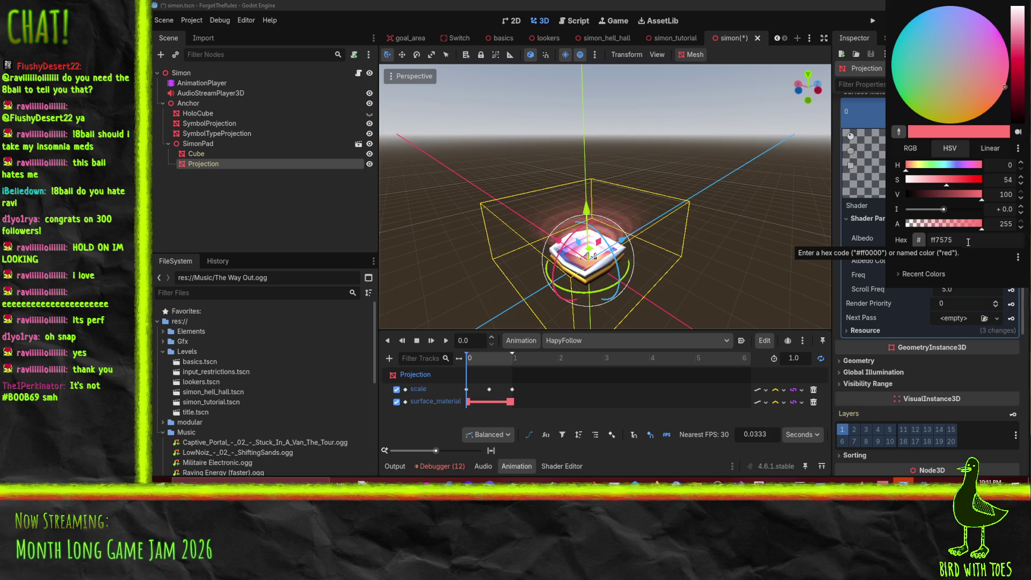
click(755, 237)
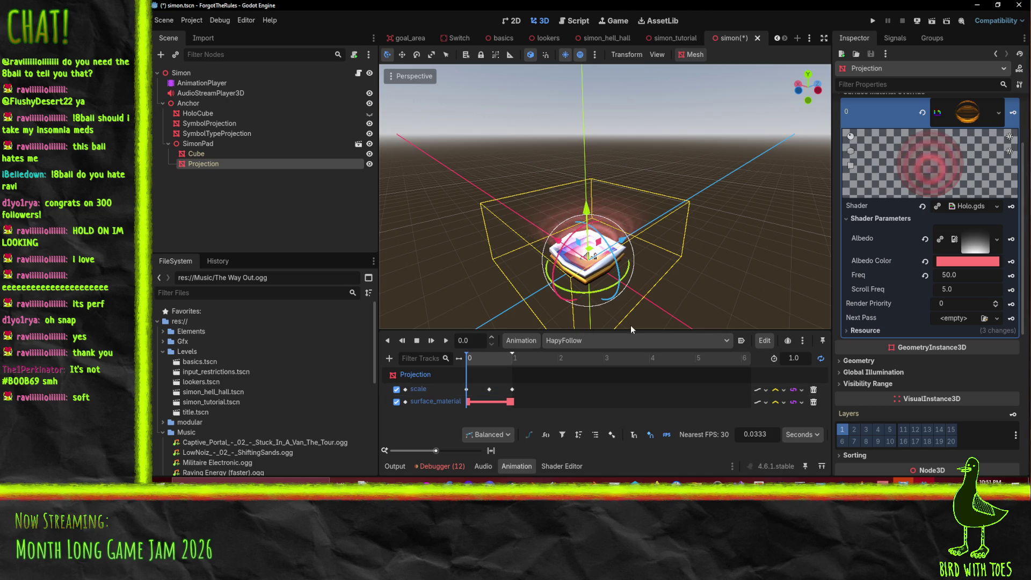
click(575, 20)
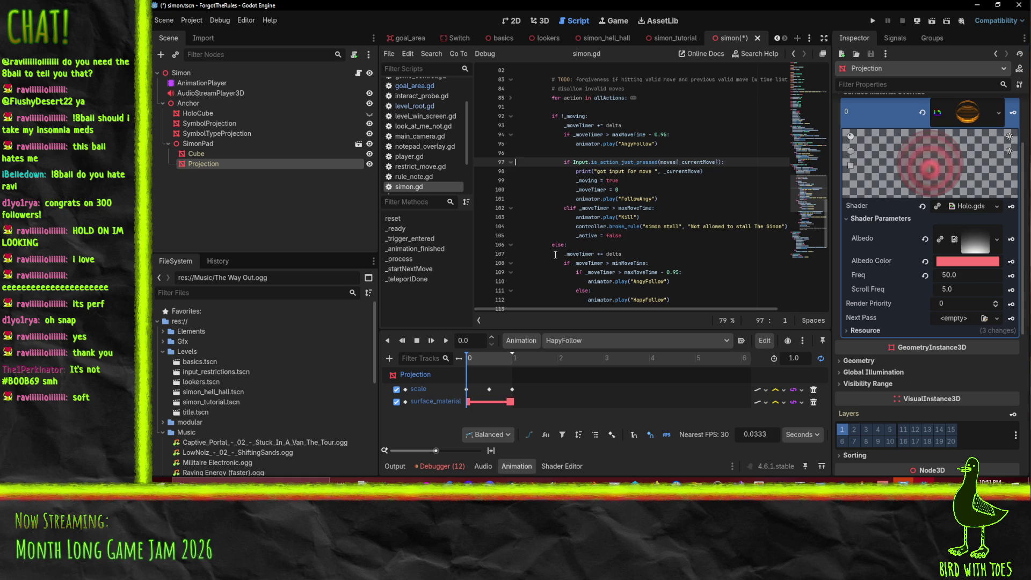
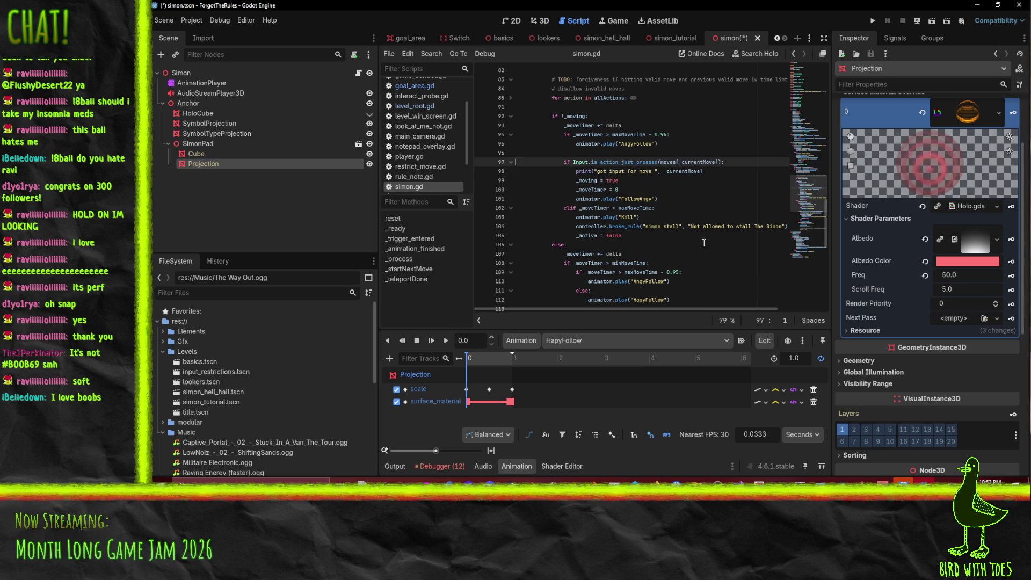
Load the Ez/nothing animation and scroll through its HoloCube and symbol projection tracks.
click(611, 339)
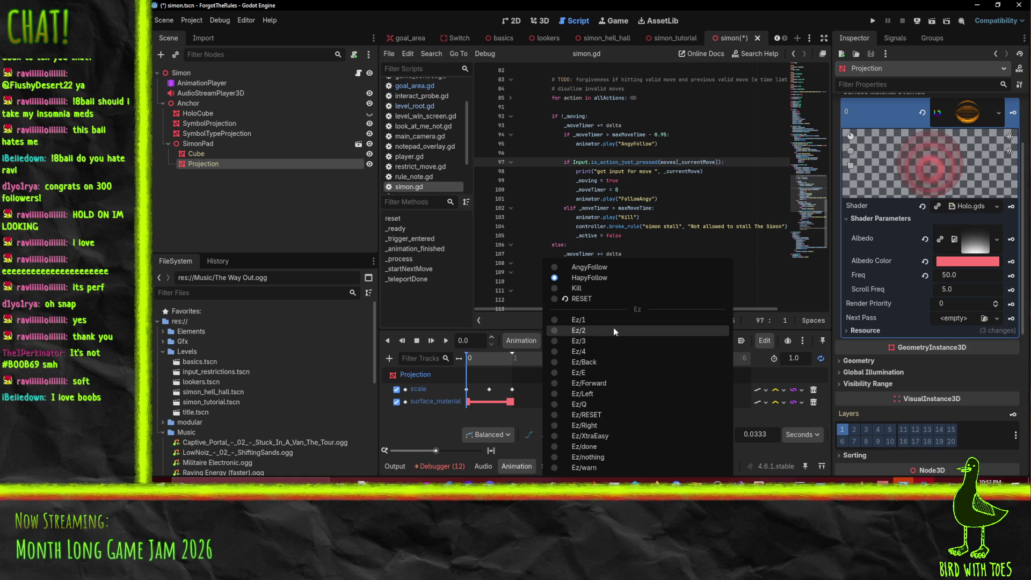
click(601, 454)
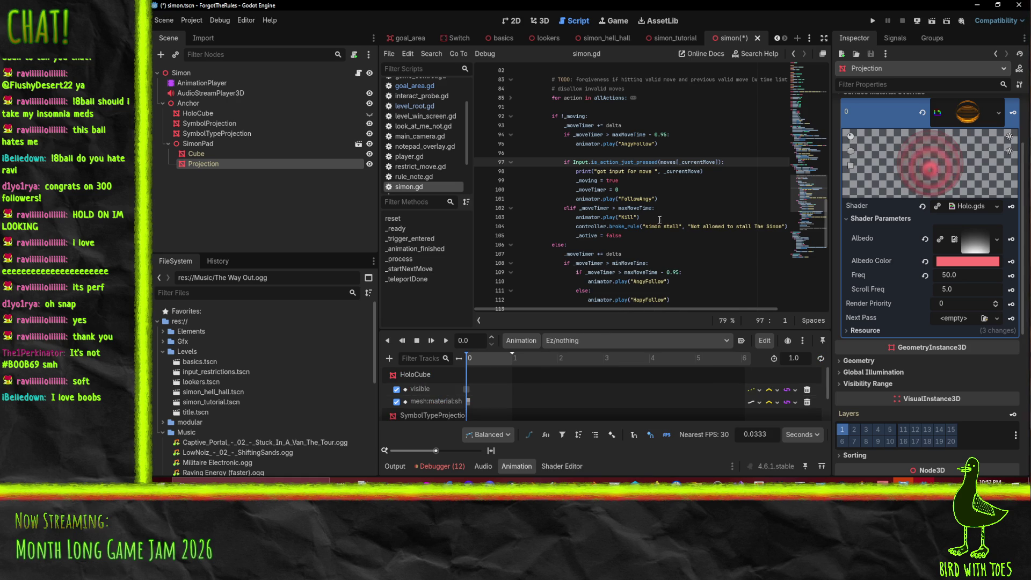
scroll(517, 401, down, 2)
scroll(516, 395, up, 3)
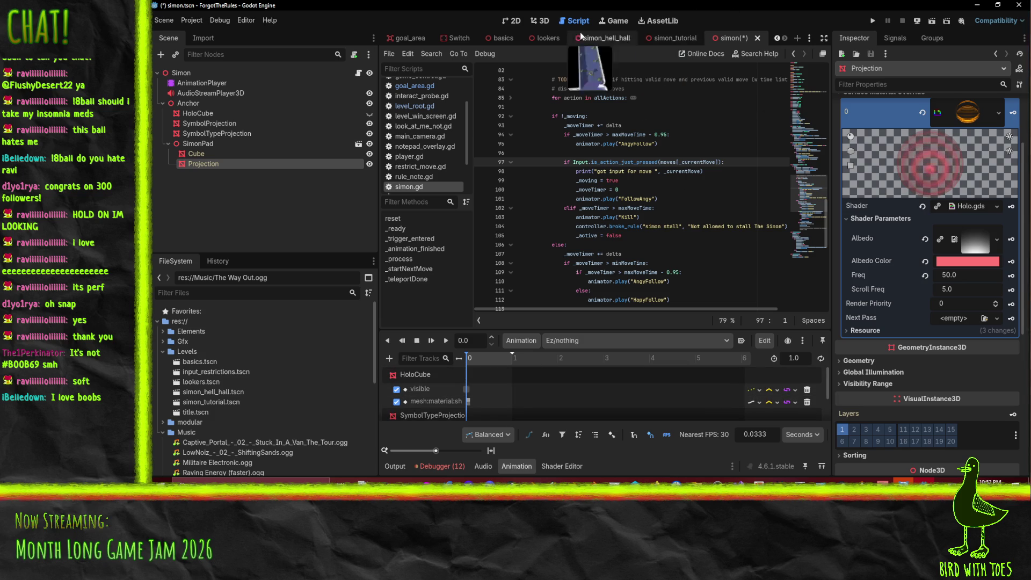
click(540, 21)
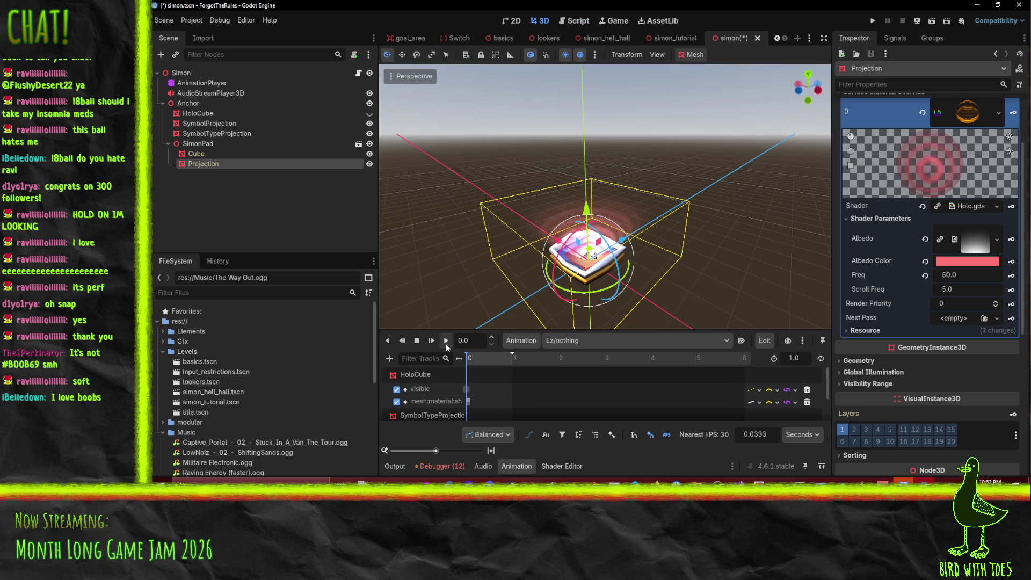
Play Ez/nothing, then load Ez/RESET and play Ez/warn on the Simon pad.
click(445, 341)
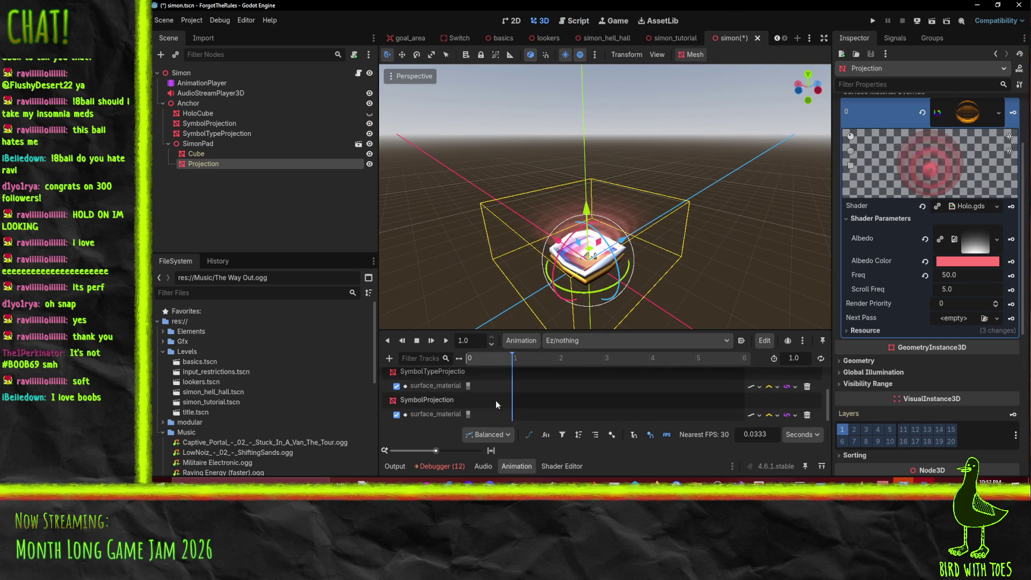
click(562, 342)
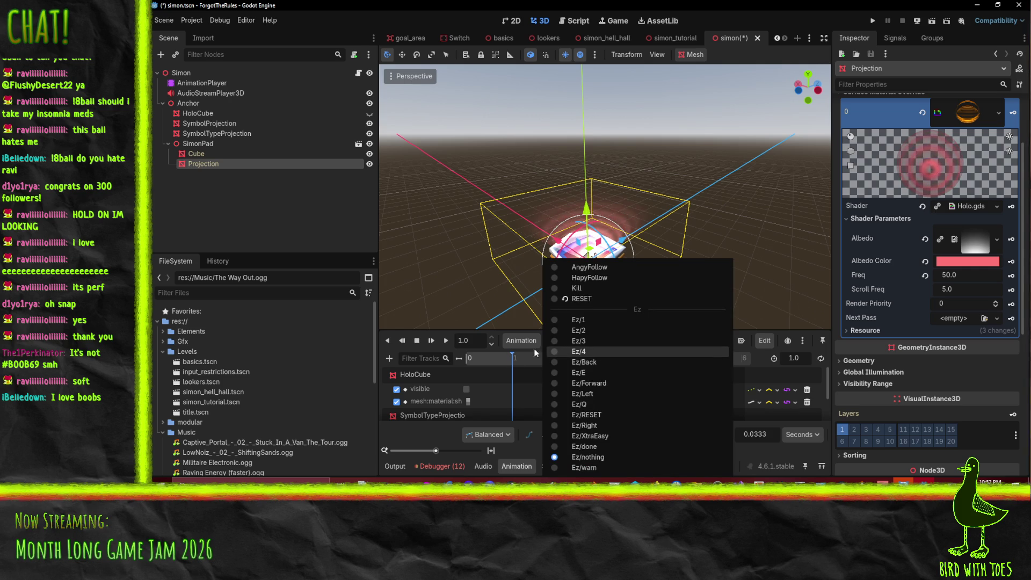
click(559, 415)
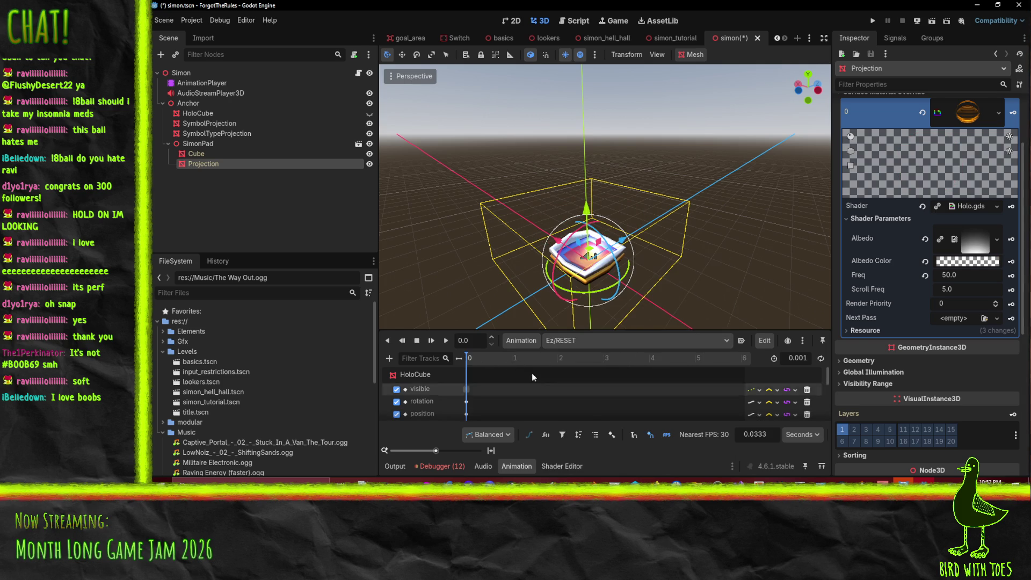
click(577, 345)
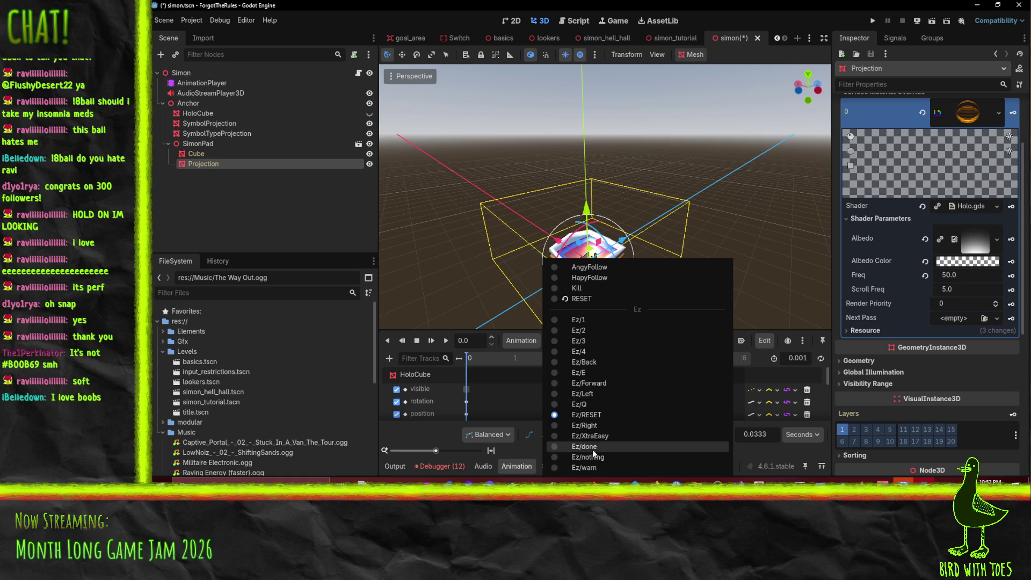
click(583, 466)
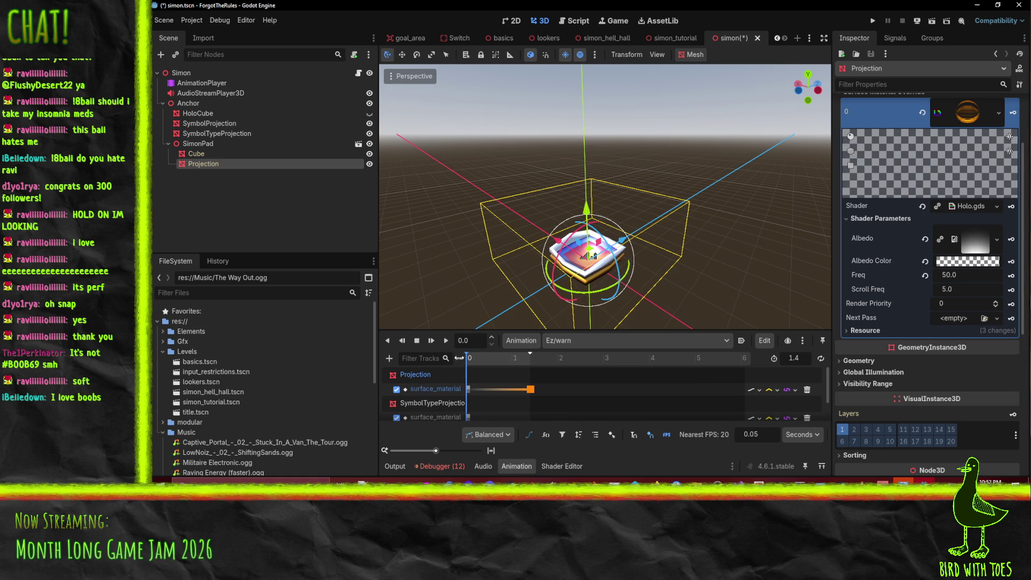
click(428, 343)
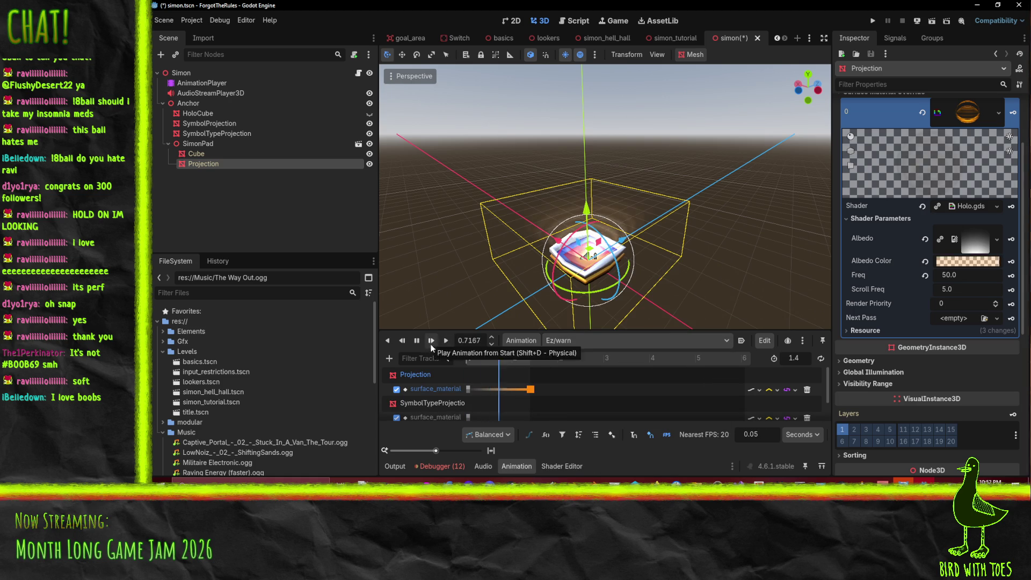
Load Ez/done and check the projection's blue Albedo Color in the colour picker.
click(598, 344)
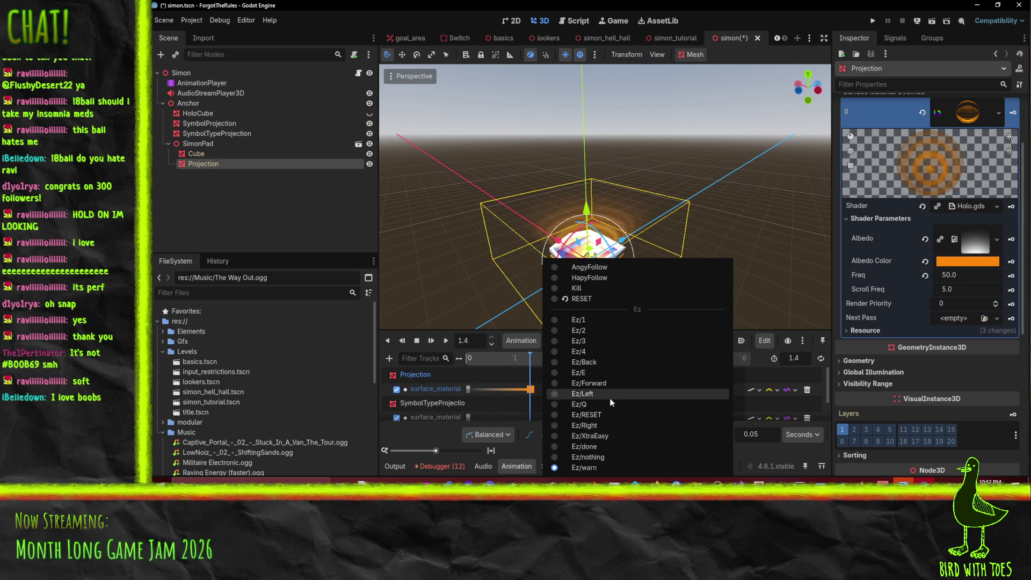
click(597, 446)
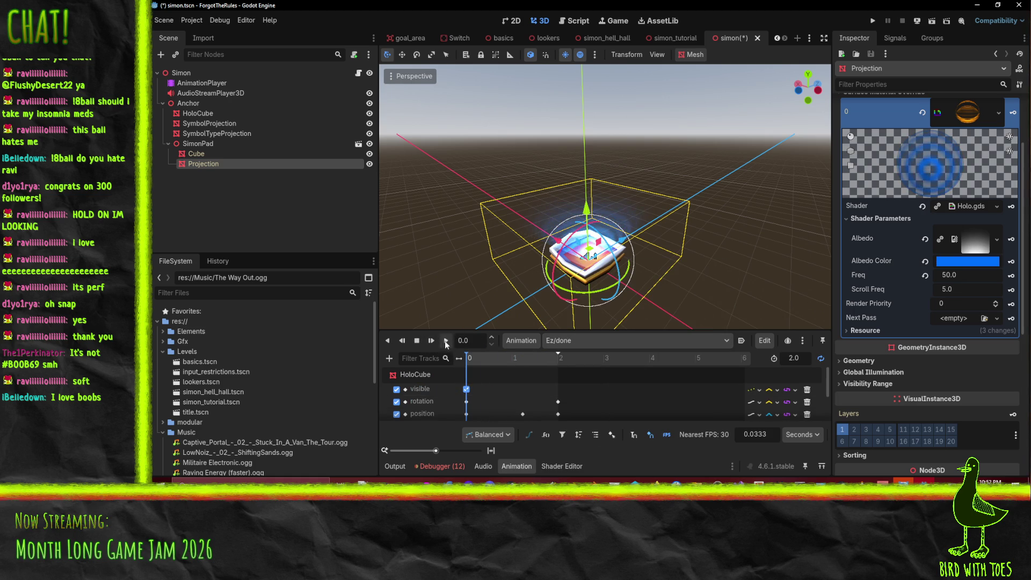
click(972, 264)
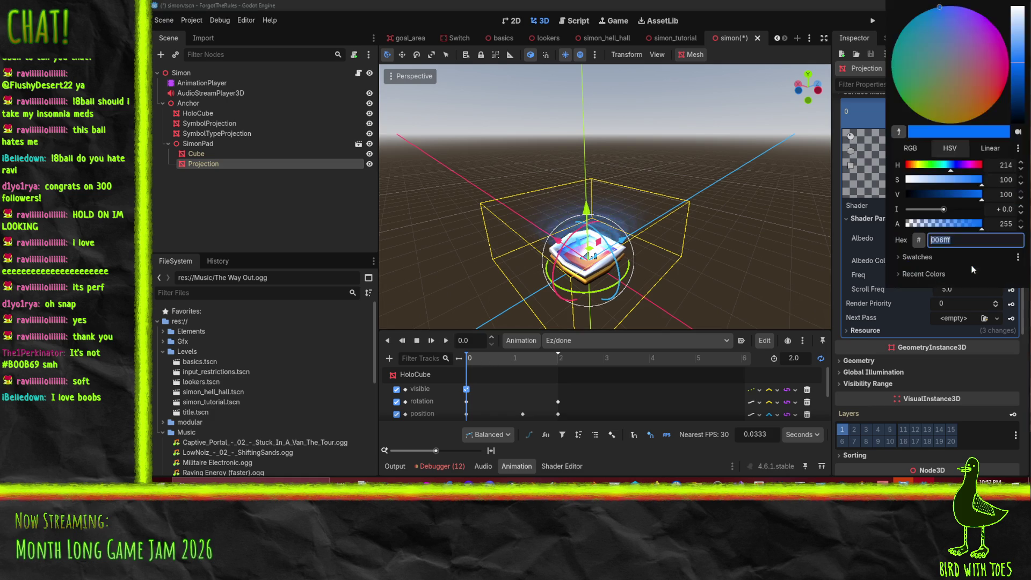
click(988, 437)
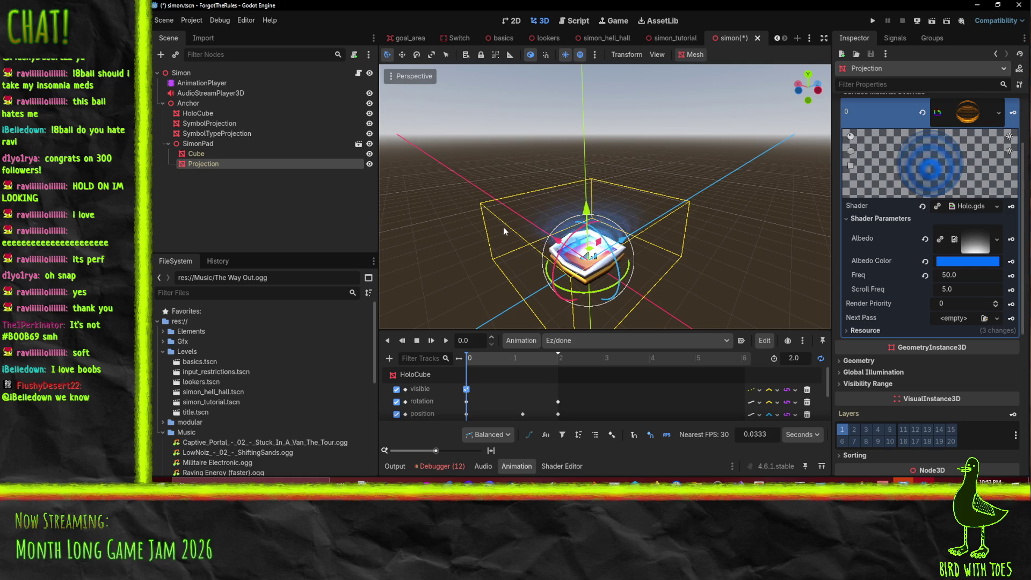
click(521, 340)
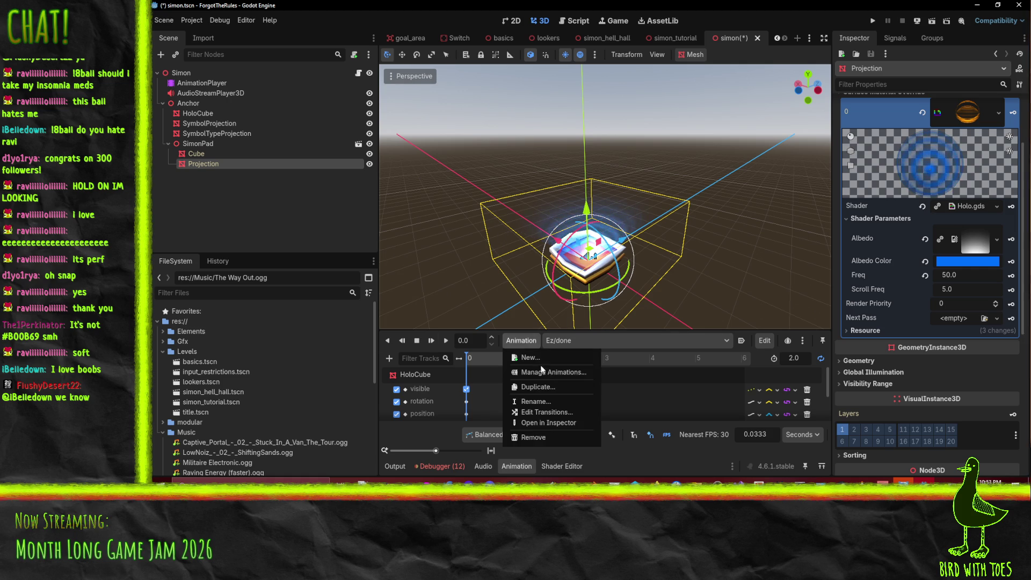
Create a [Global] HapyPause animation keying the projection's blue Albedo Color, then save the scene.
click(534, 356)
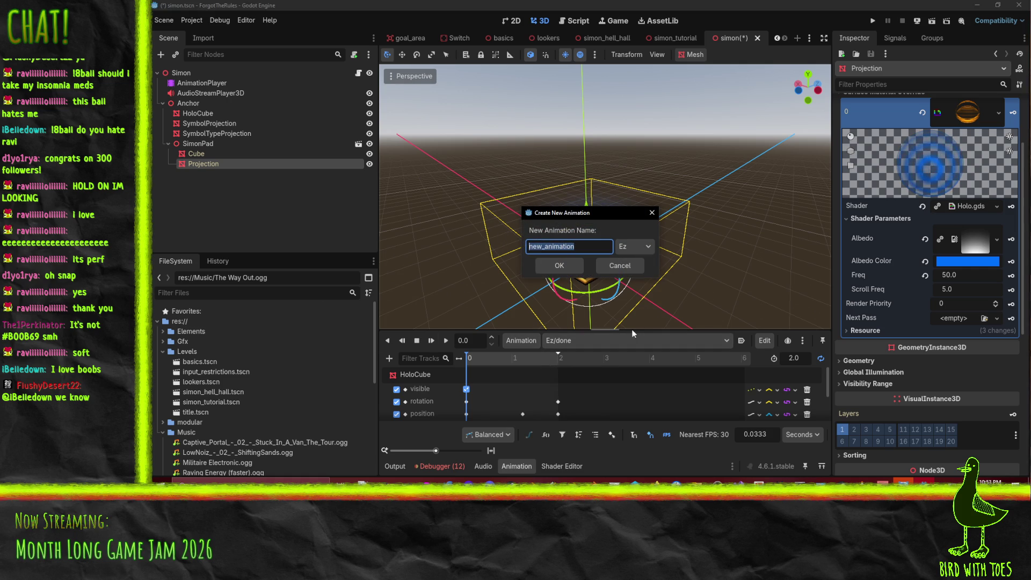
click(627, 247)
text(HapyPause)
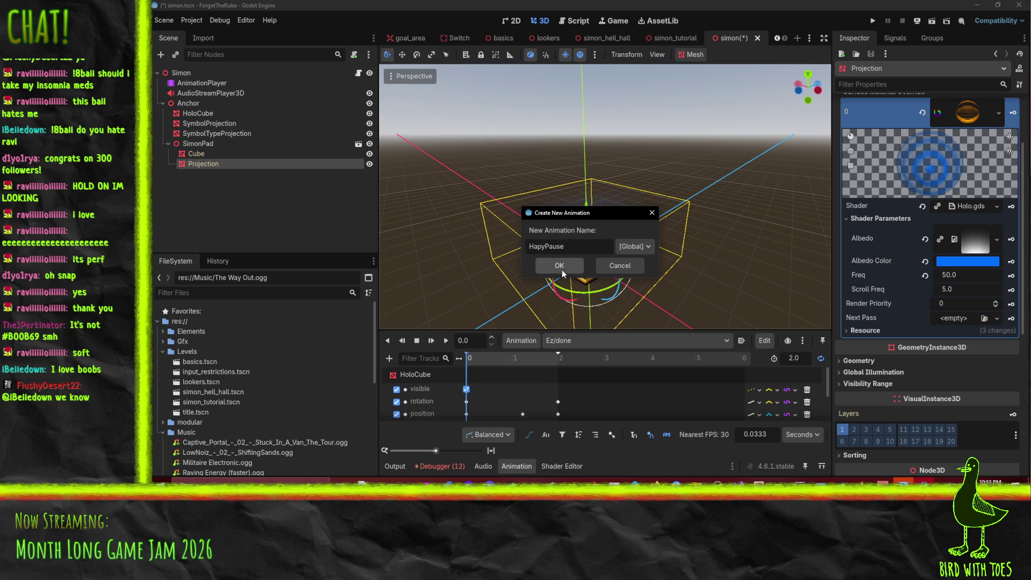
click(559, 267)
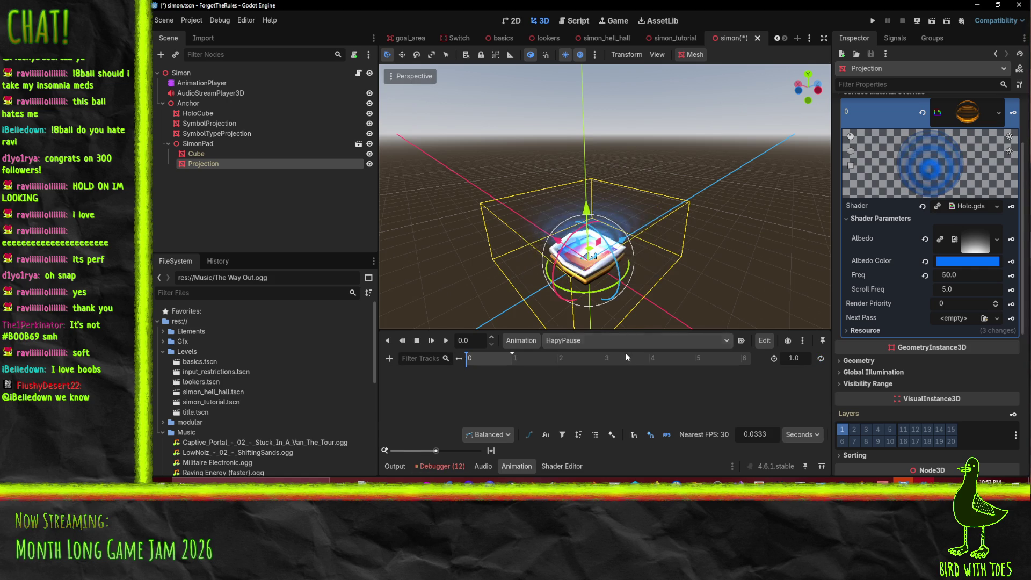
click(1011, 275)
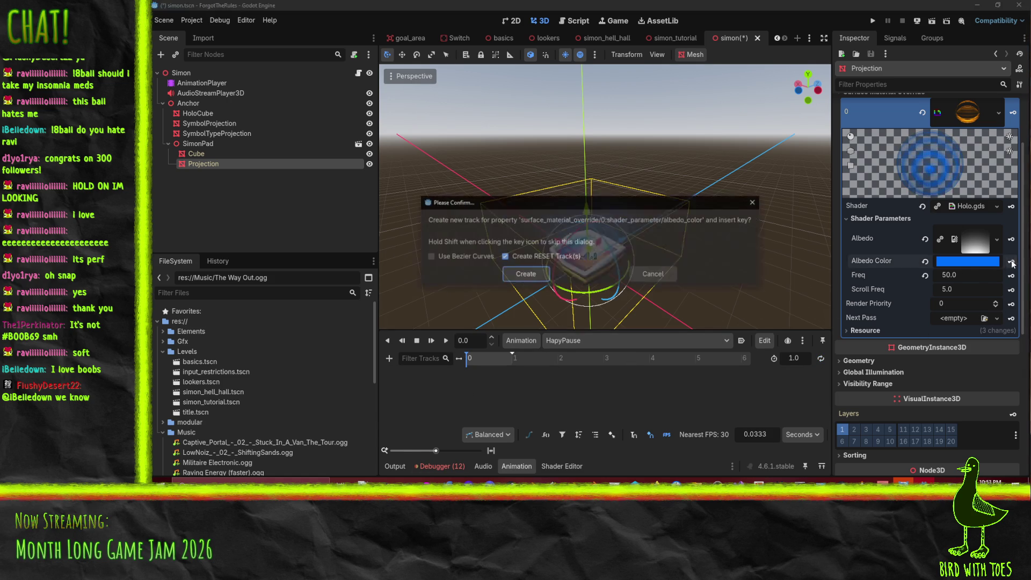
click(519, 273)
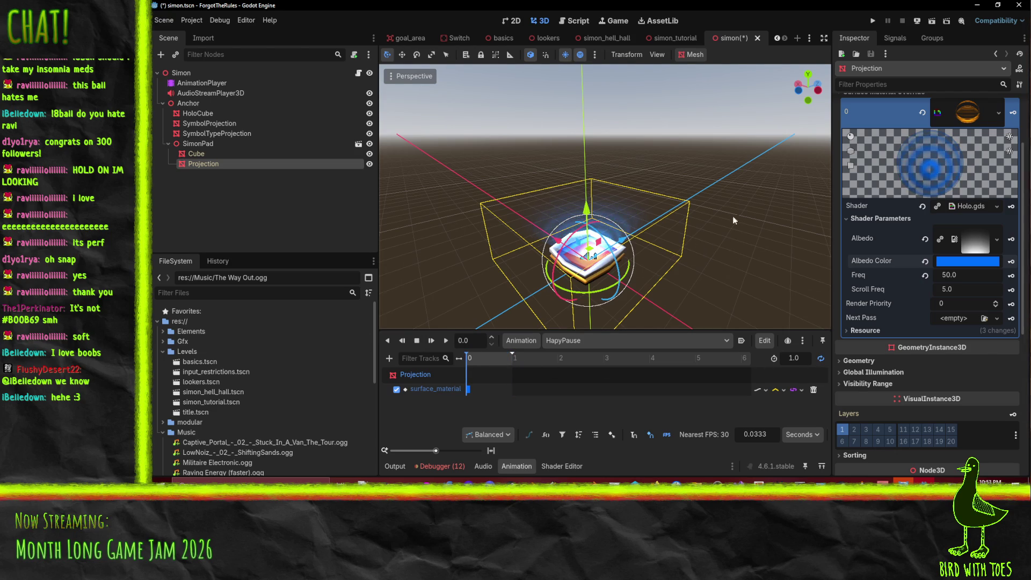
key(ctrl+s)
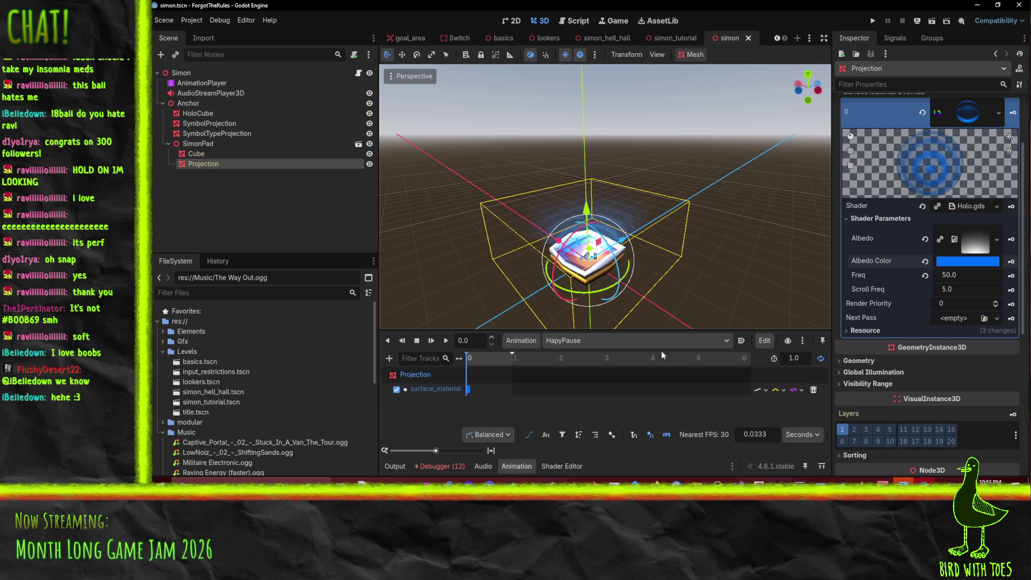
Load Ez/Back, then Ez/Forward, and scrub it to about 0.49 s to view the symbol projection.
click(612, 341)
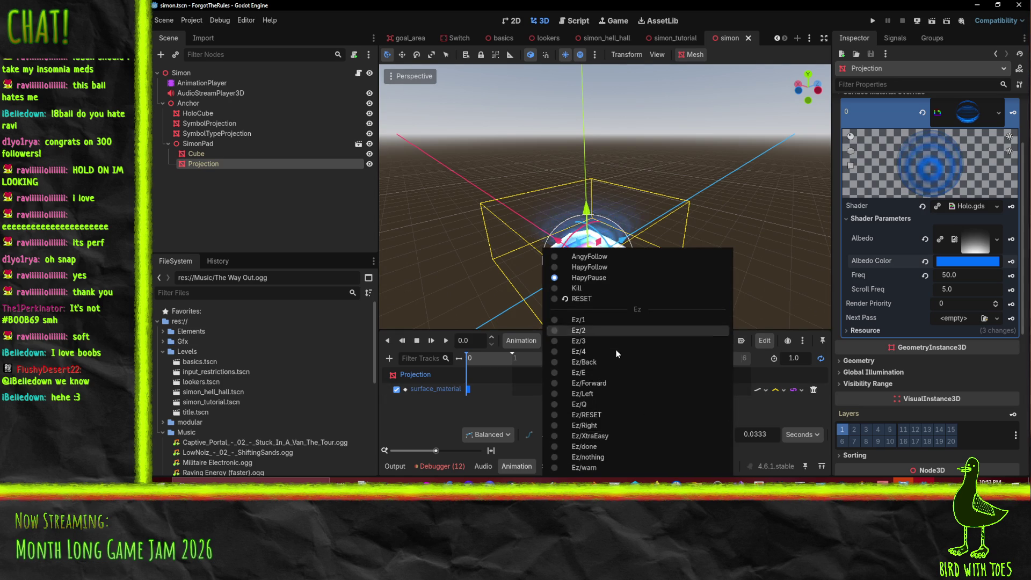
click(617, 363)
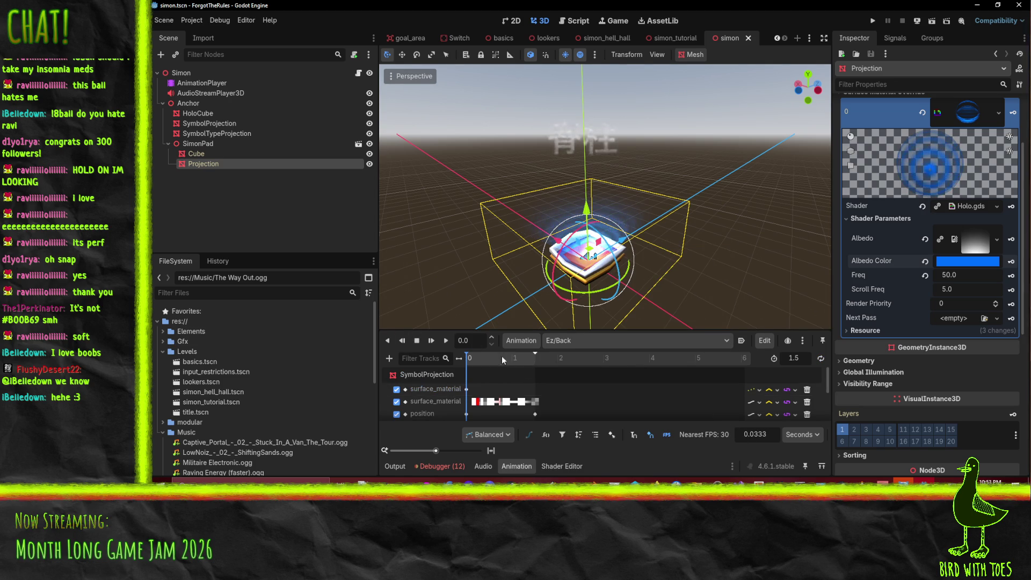
click(570, 341)
click(602, 383)
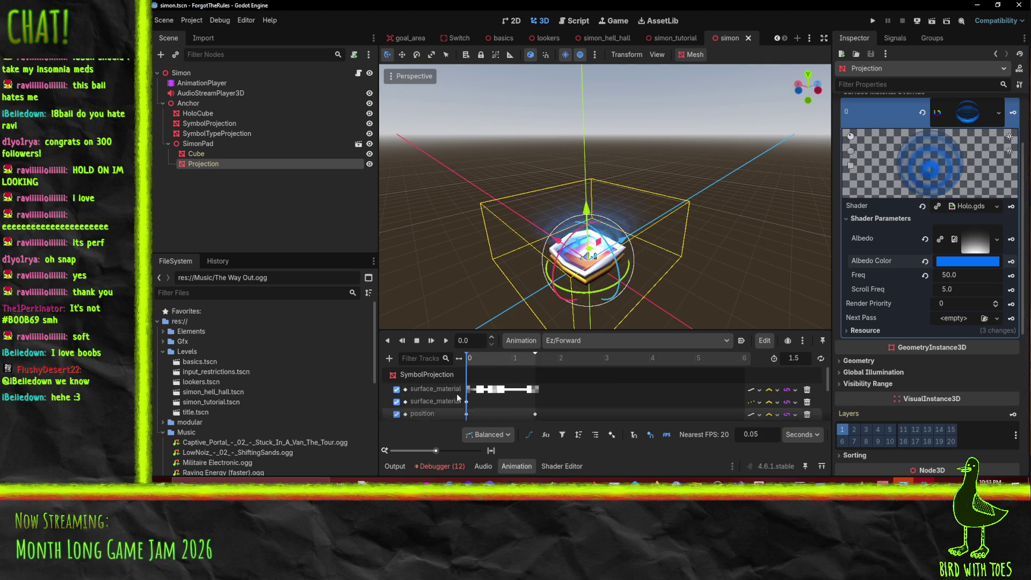
mouse_move(472, 363)
mouse_down()
mouse_move(499, 363)
mouse_move(467, 363)
mouse_move(488, 363)
mouse_up()
scroll(597, 243, down, 2)
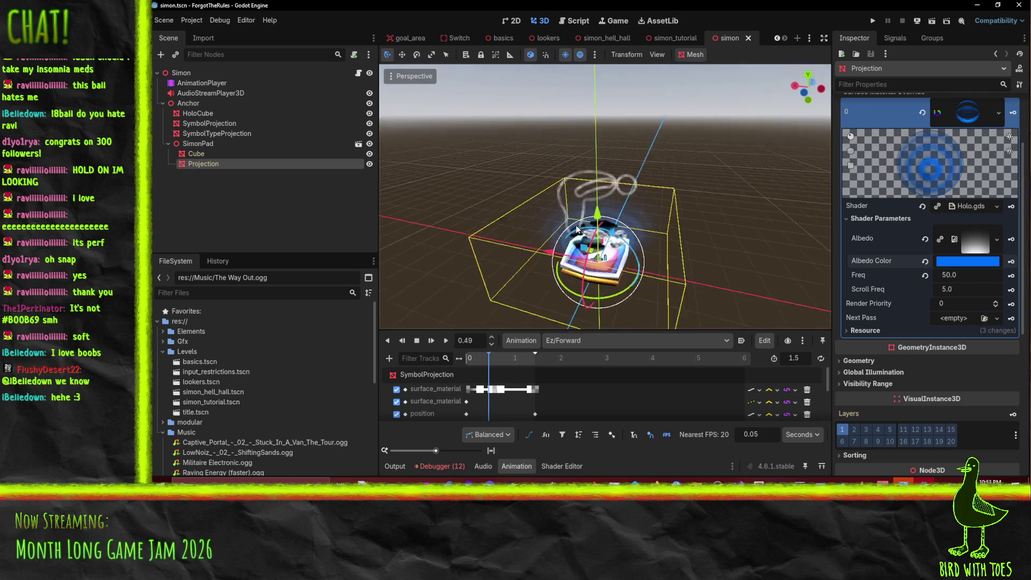
scroll(456, 389, down, 3)
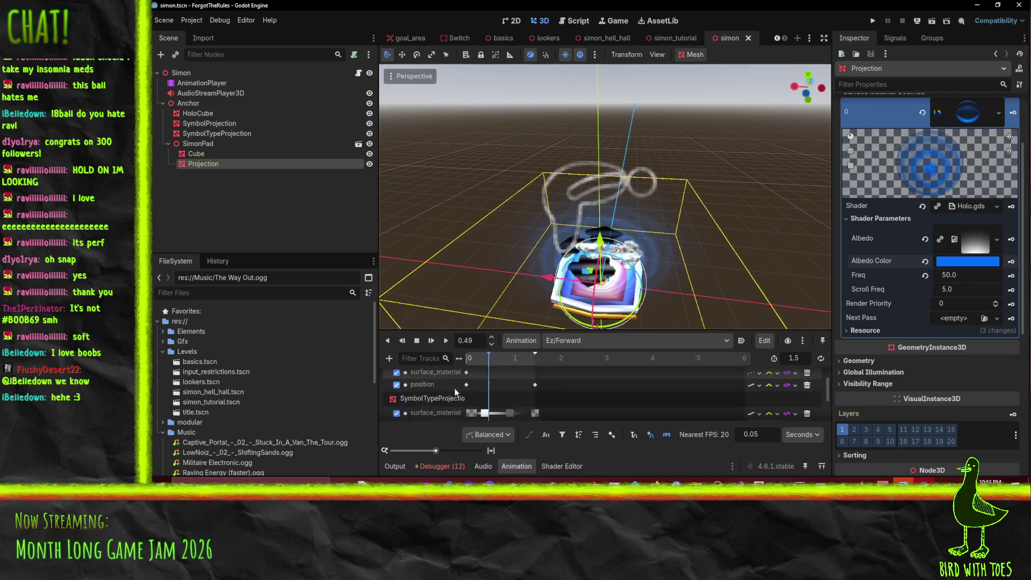
scroll(459, 392, up, 3)
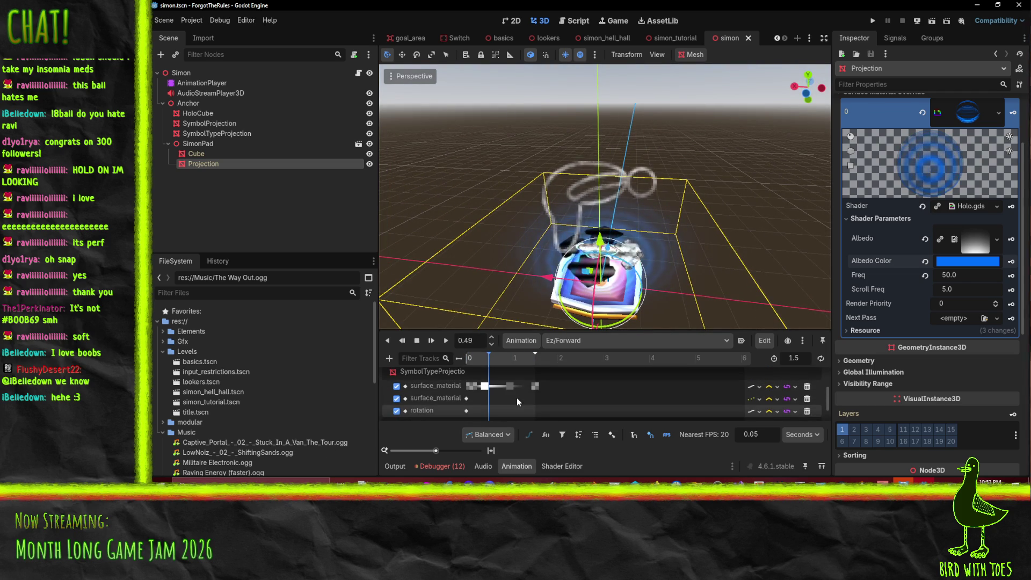
scroll(504, 384, up, 4)
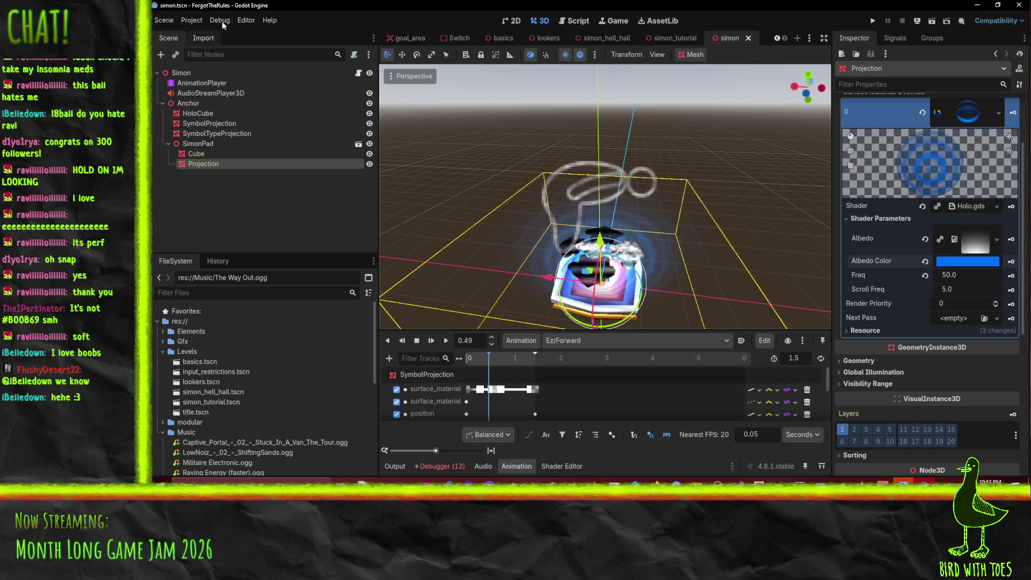
click(211, 124)
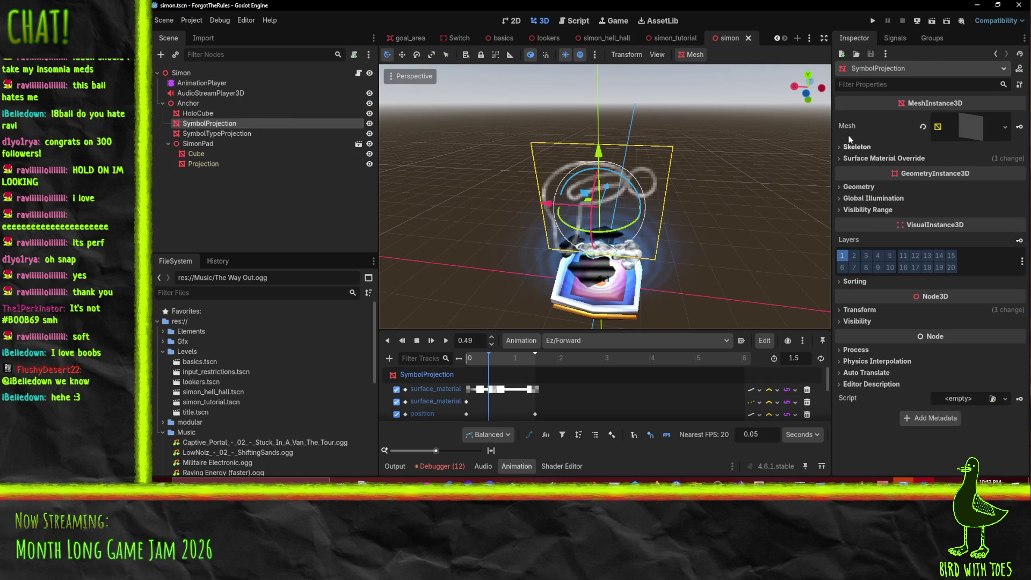
Set SymbolProjection's x scale to 0.8, then undo it back to 1.0.
scroll(492, 407, down, 5)
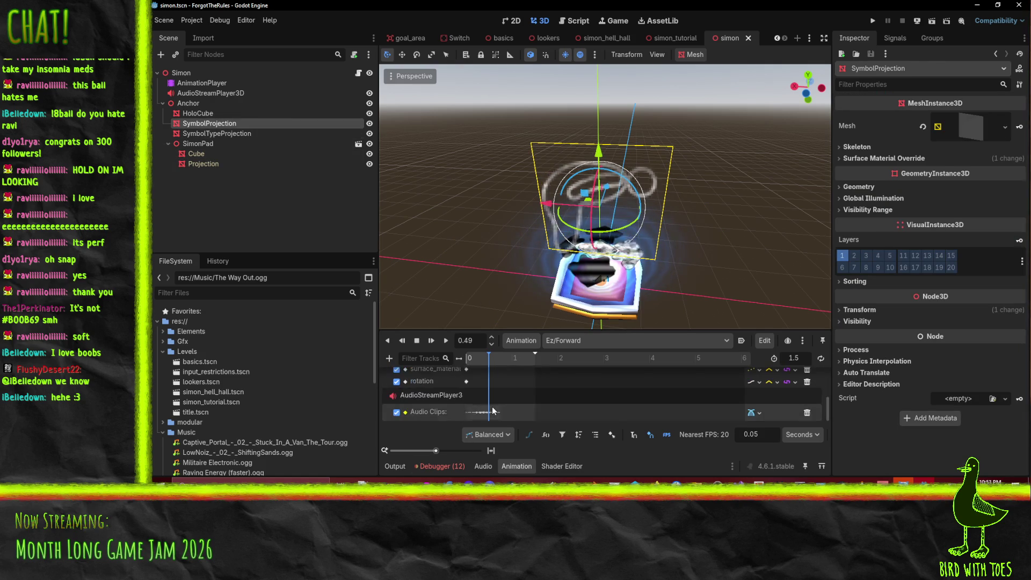
scroll(491, 407, up, 4)
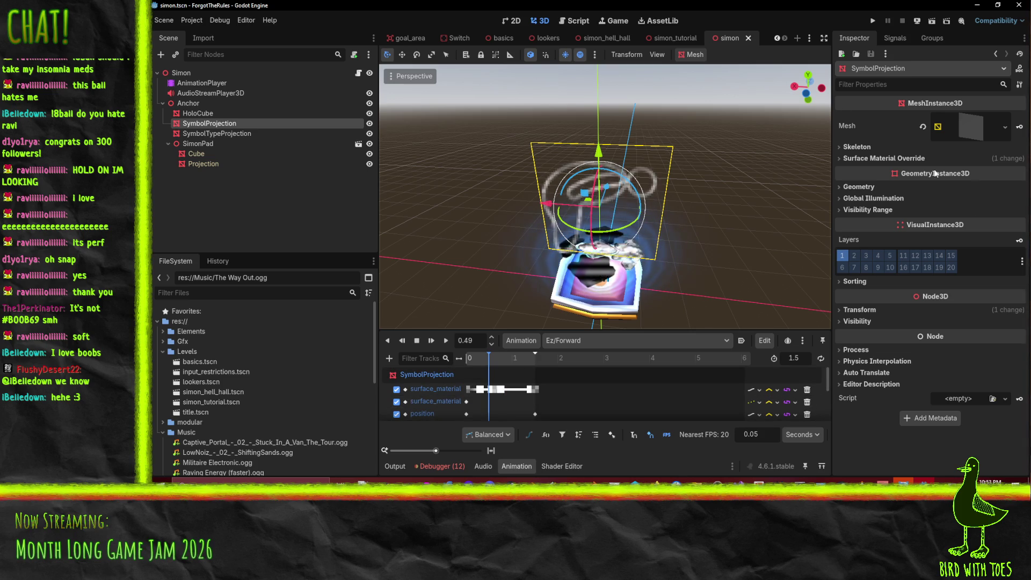
click(860, 310)
click(869, 390)
text(0.8)
key(Return)
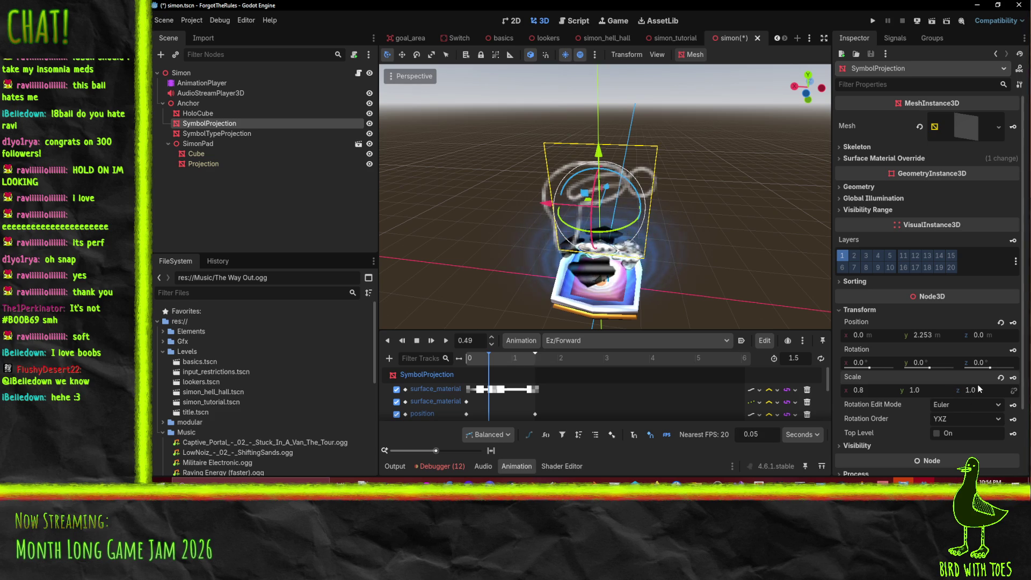
key(ctrl+z)
Apply a uniform 0.8 scale to SymbolProjection and scrub the timeline to about 0.9 s.
click(869, 393)
text(.8)
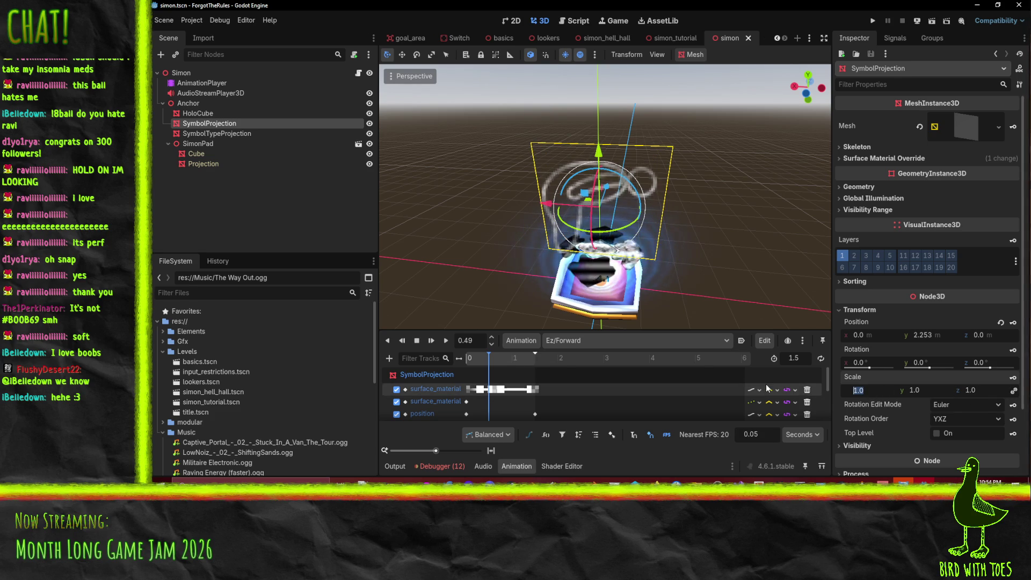
key(Return)
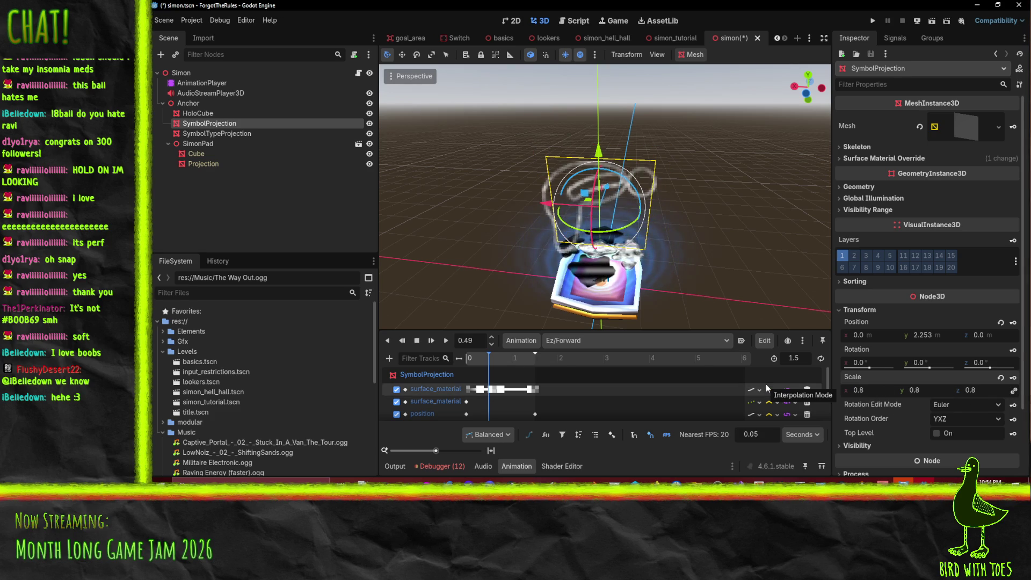
mouse_move(485, 362)
mouse_down()
mouse_move(545, 357)
mouse_move(427, 359)
mouse_move(506, 363)
mouse_up()
scroll(967, 307, down, 2)
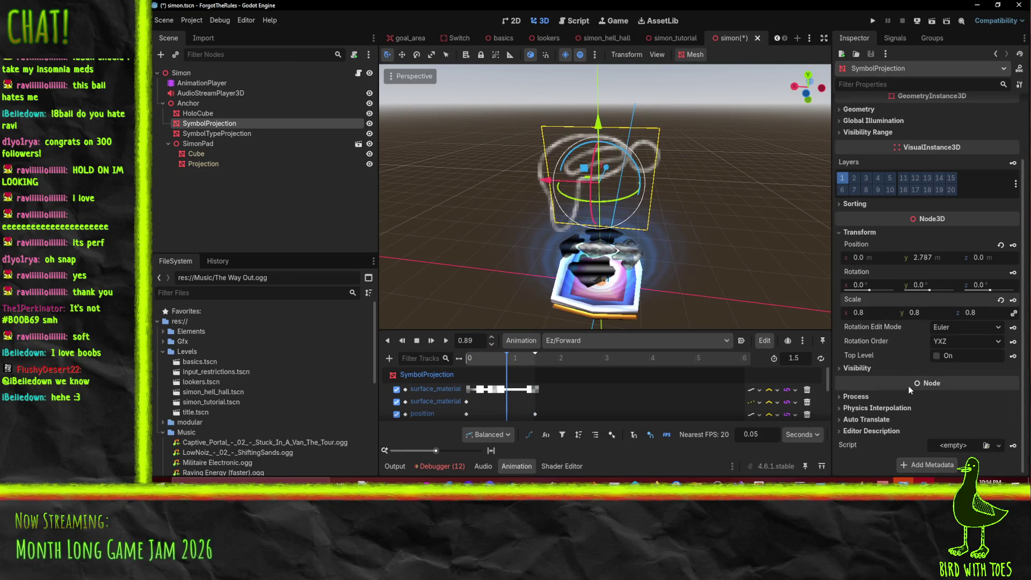
scroll(904, 392, up, 2)
click(971, 126)
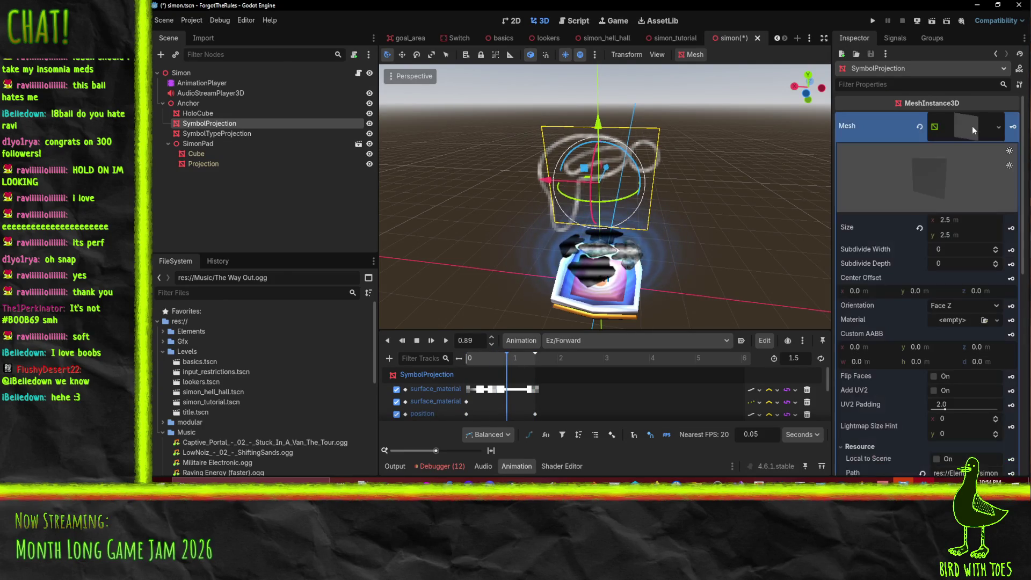
click(968, 125)
Try a uniform 0.5 scale, undo it, then drag the linked scale up to about 1.59.
click(884, 392)
key(BackSpace)
text(0.5)
key(Return)
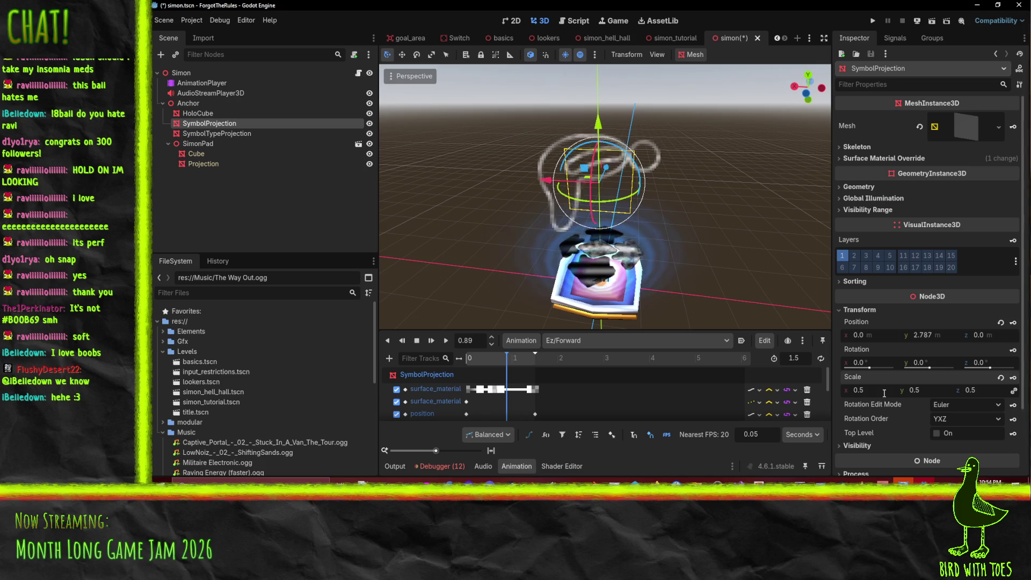
scroll(707, 171, down, 3)
scroll(701, 173, up, 3)
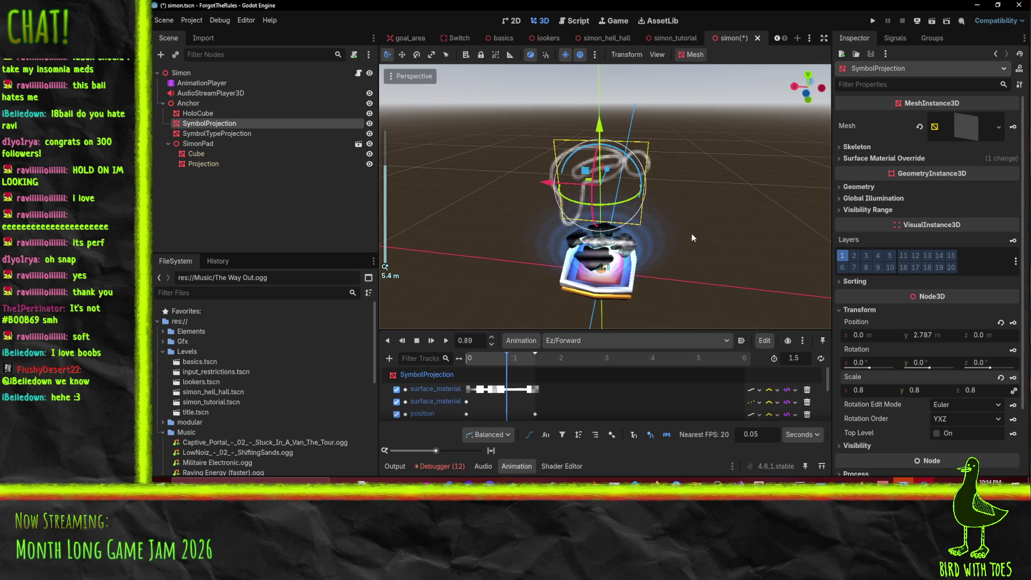
key(ctrl+z)
key(ctrl+z)
mouse_move(660, 243)
mouse_down()
mouse_move(684, 239)
mouse_move(676, 254)
mouse_move(714, 252)
mouse_up()
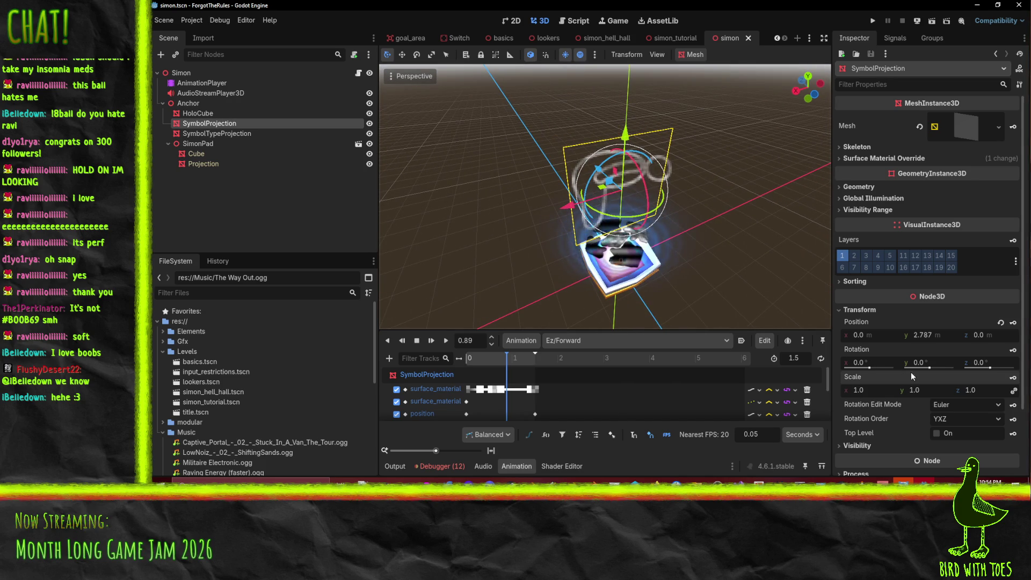
mouse_move(861, 390)
mouse_down()
mouse_move(912, 390)
mouse_move(859, 390)
mouse_up()
Revert SymbolProjection's scale to 1.0 and open HoloBB.gdshader from material override slot 0.
key(ctrl+z)
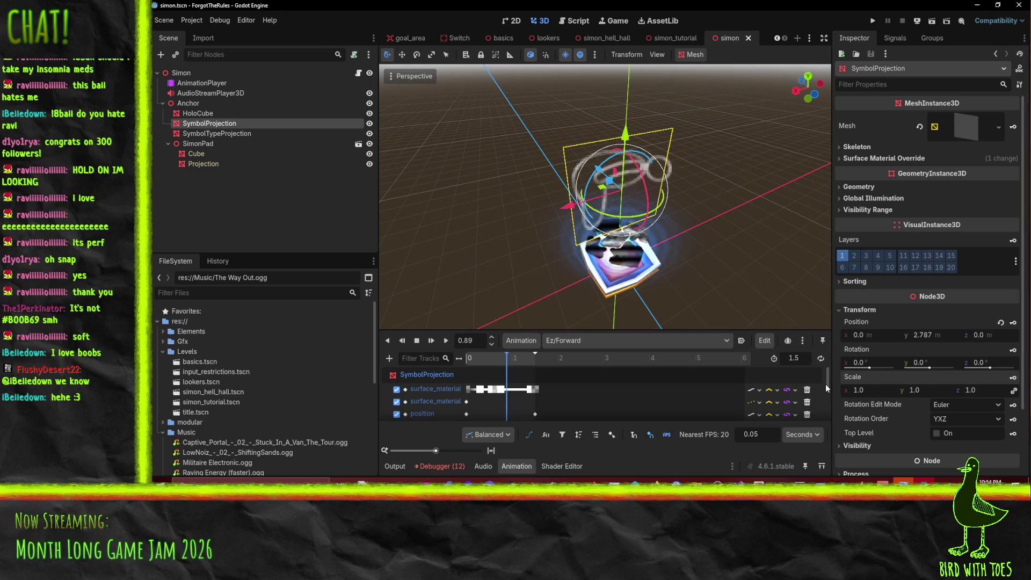
click(977, 135)
scroll(931, 201, down, 5)
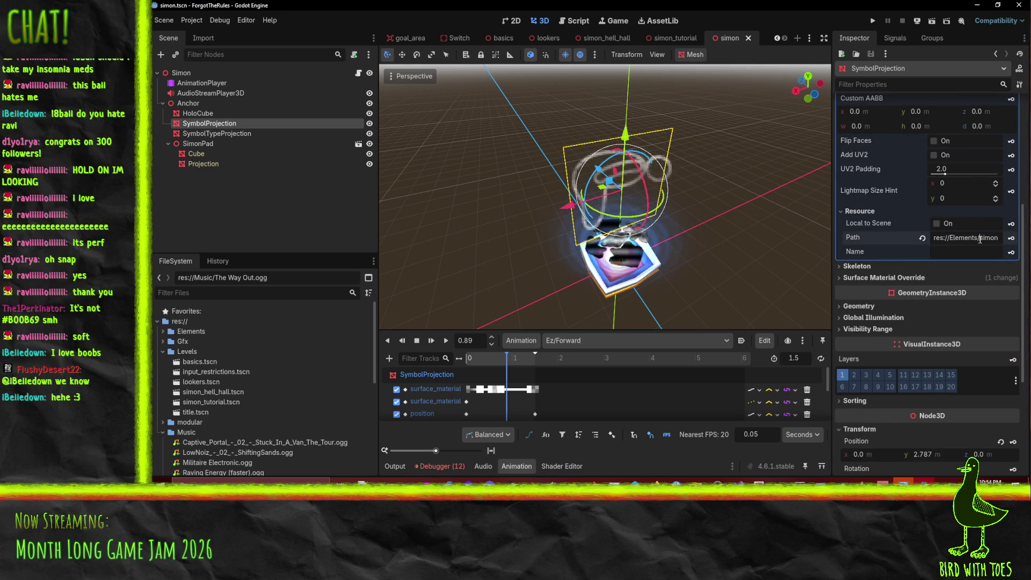
click(887, 278)
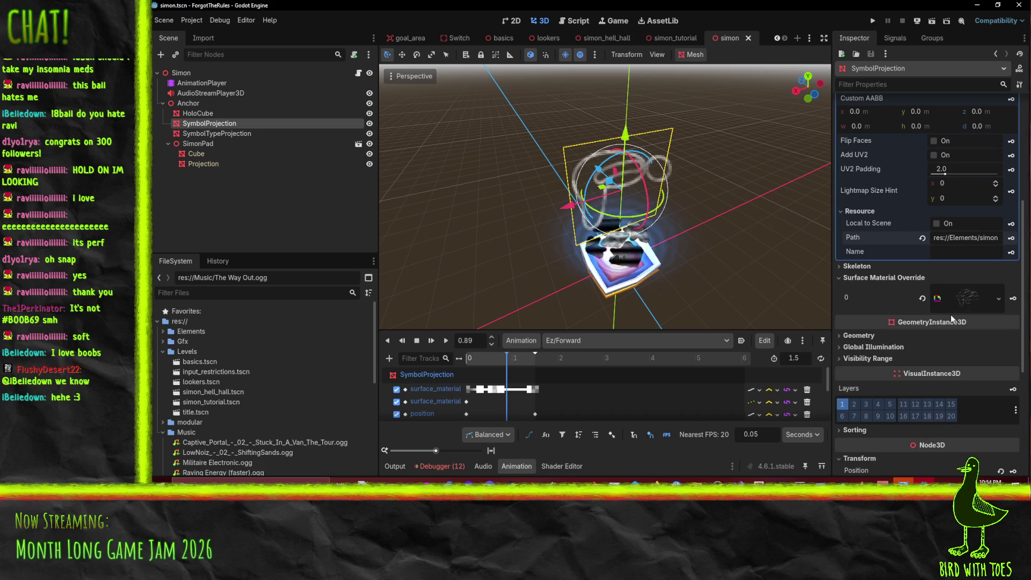
click(966, 298)
scroll(922, 391, down, 3)
click(968, 251)
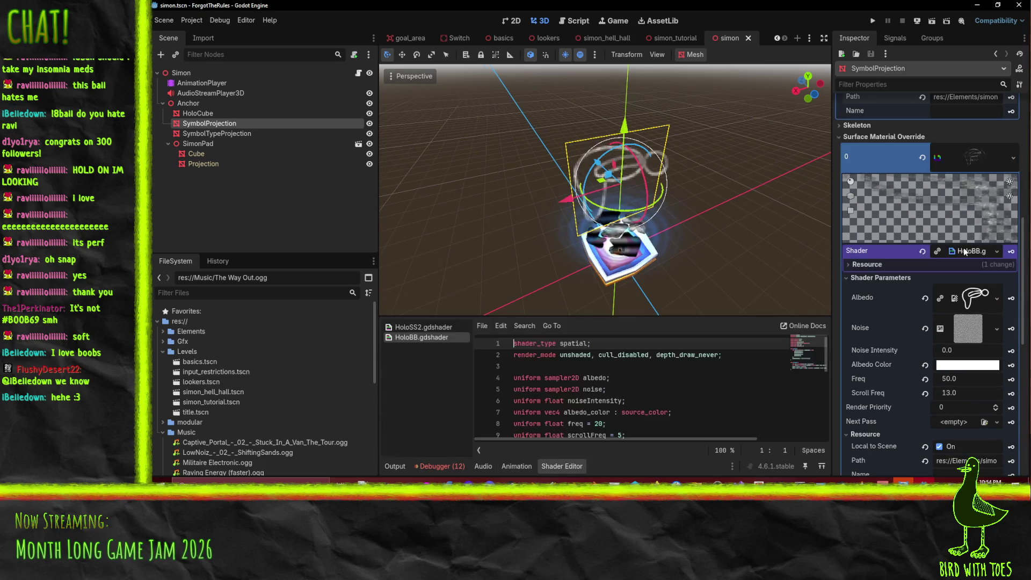
Review HoloBB.gdshader's vertex code around the modified_model_view billboard matrix.
scroll(590, 376, down, 2)
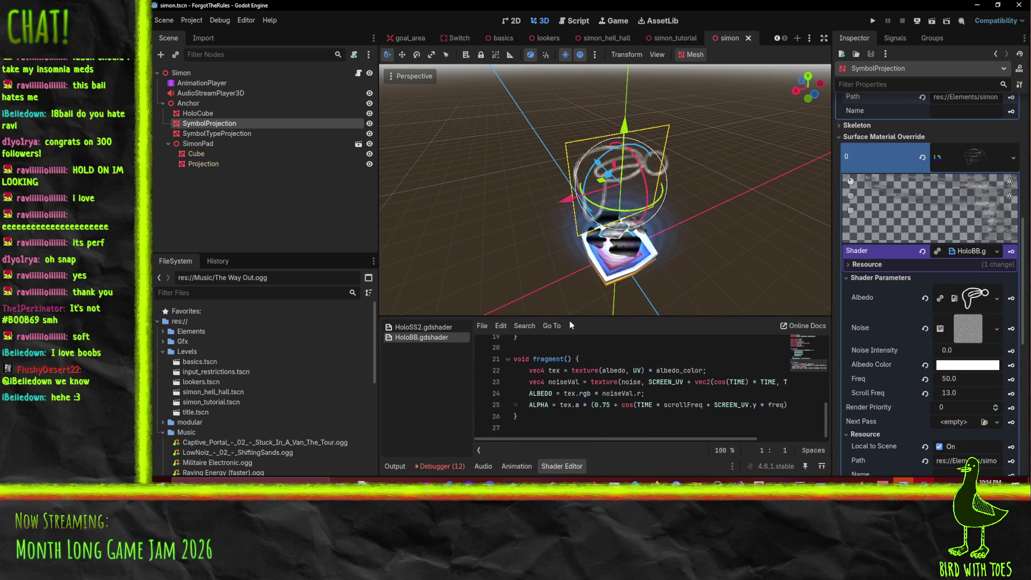
drag(567, 317, 554, 245)
scroll(666, 403, up, 1)
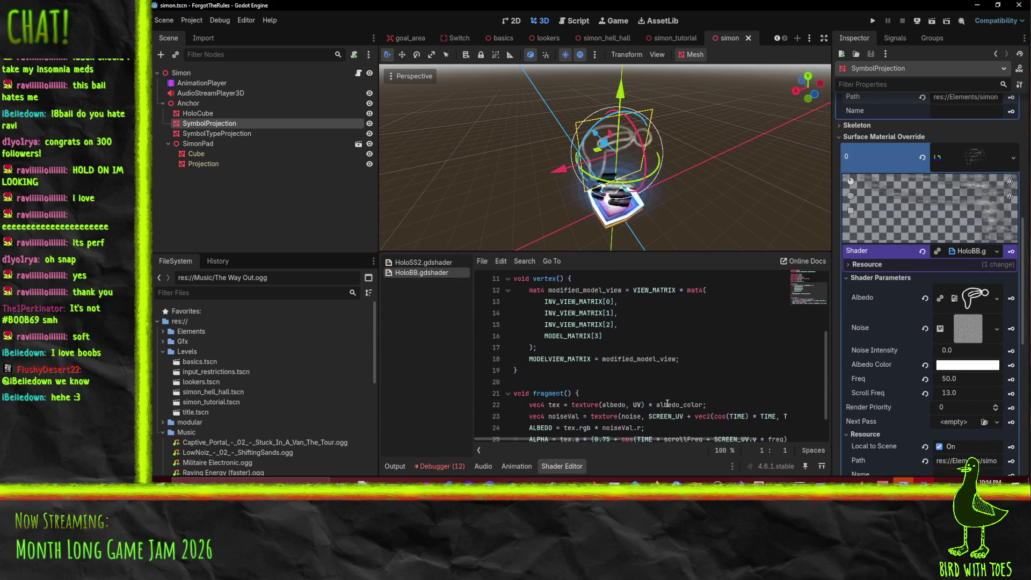
scroll(666, 403, down, 1)
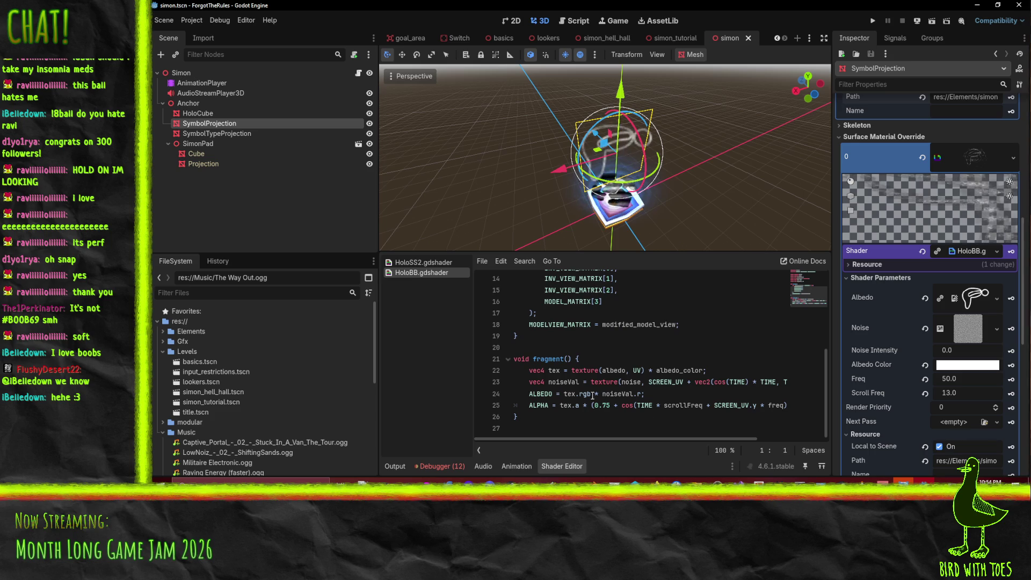
scroll(593, 396, up, 5)
scroll(517, 324, down, 2)
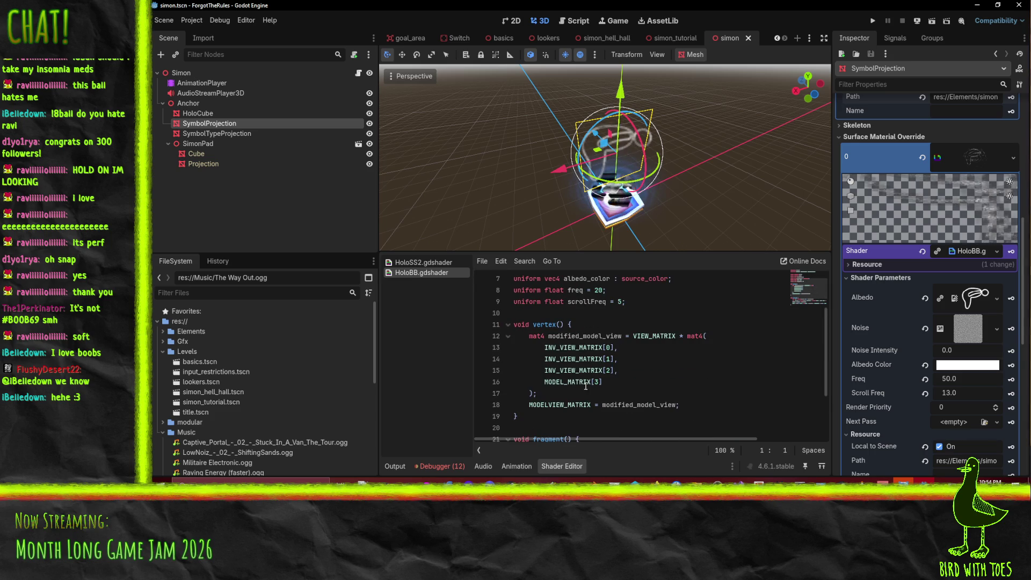
click(698, 405)
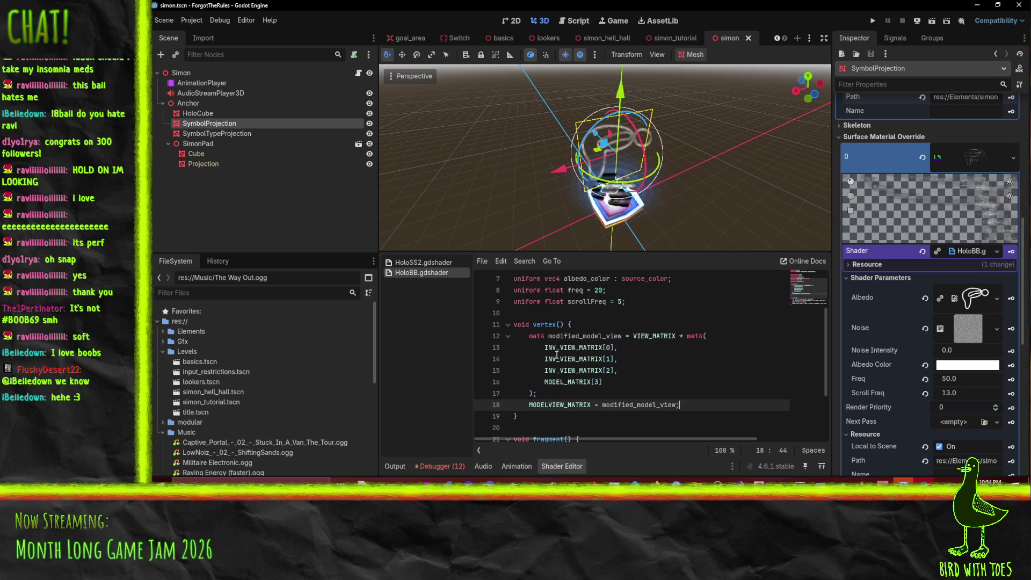
click(679, 405)
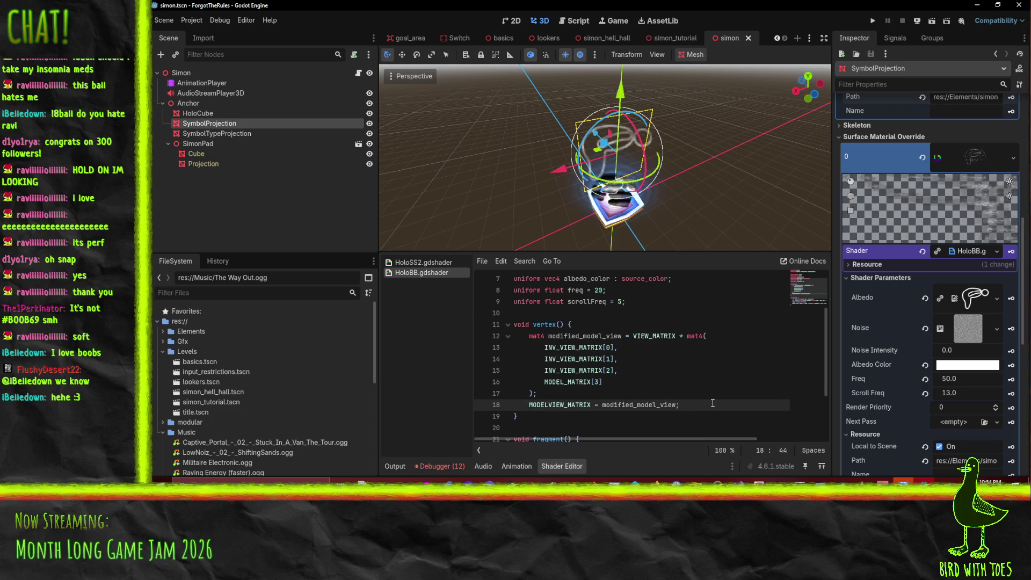
click(650, 369)
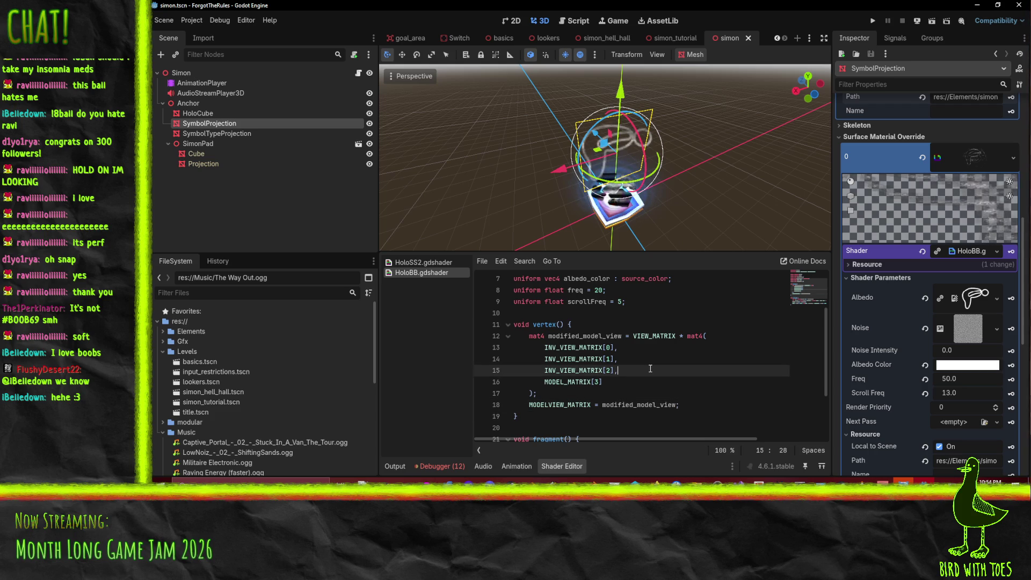
double_click(585, 336)
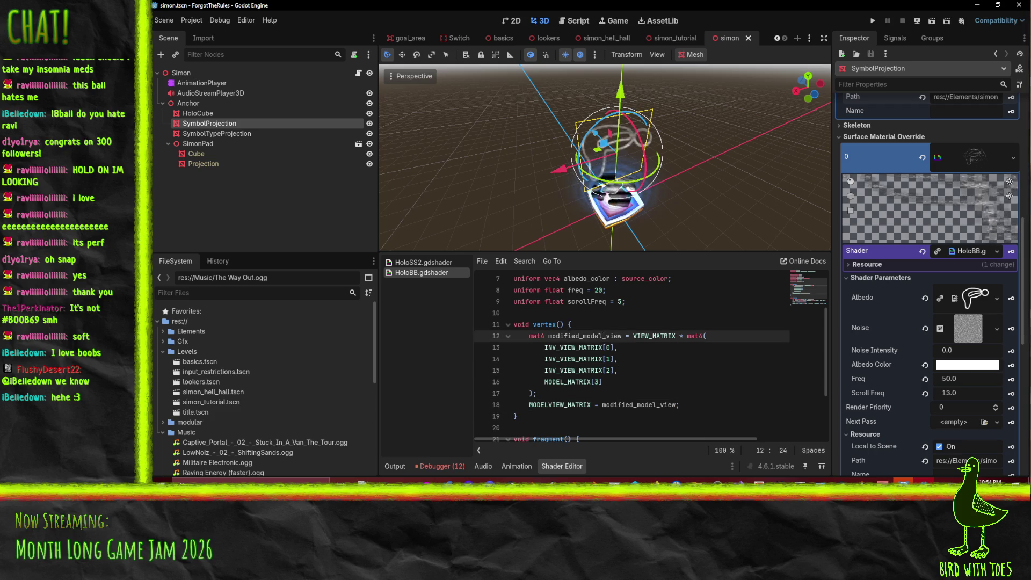
click(638, 406)
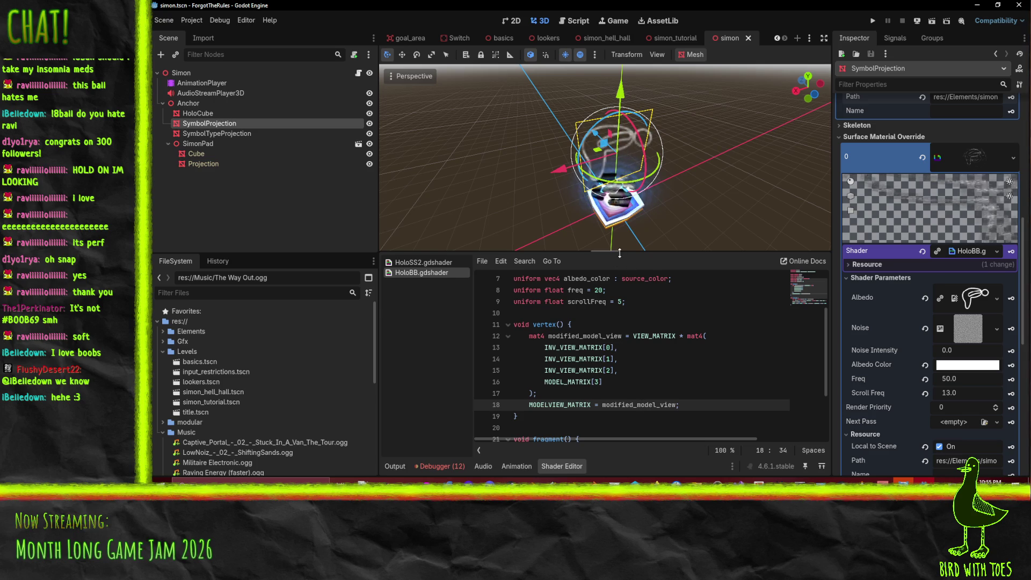
drag(619, 253, 620, 289)
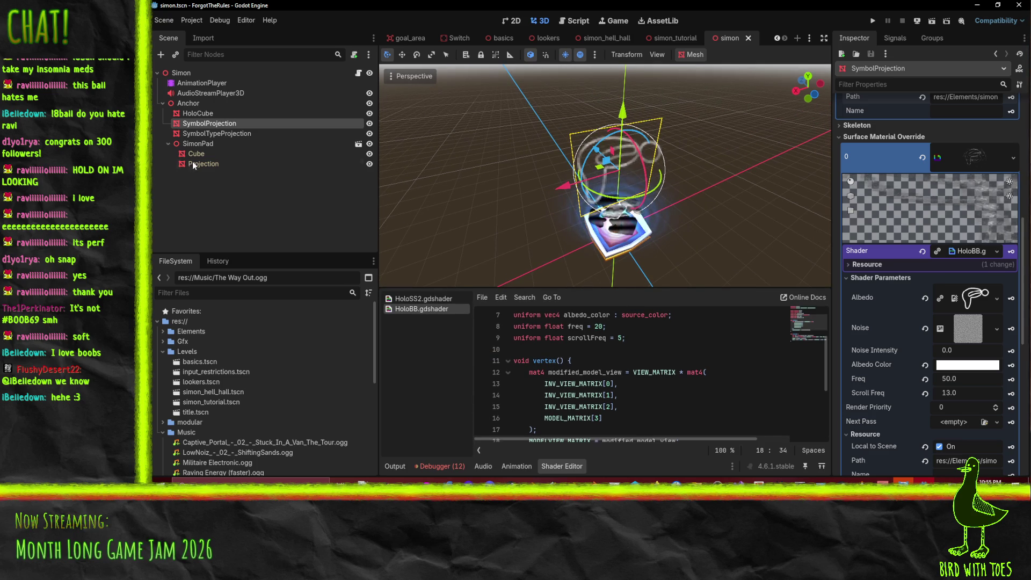
scroll(907, 333, down, 5)
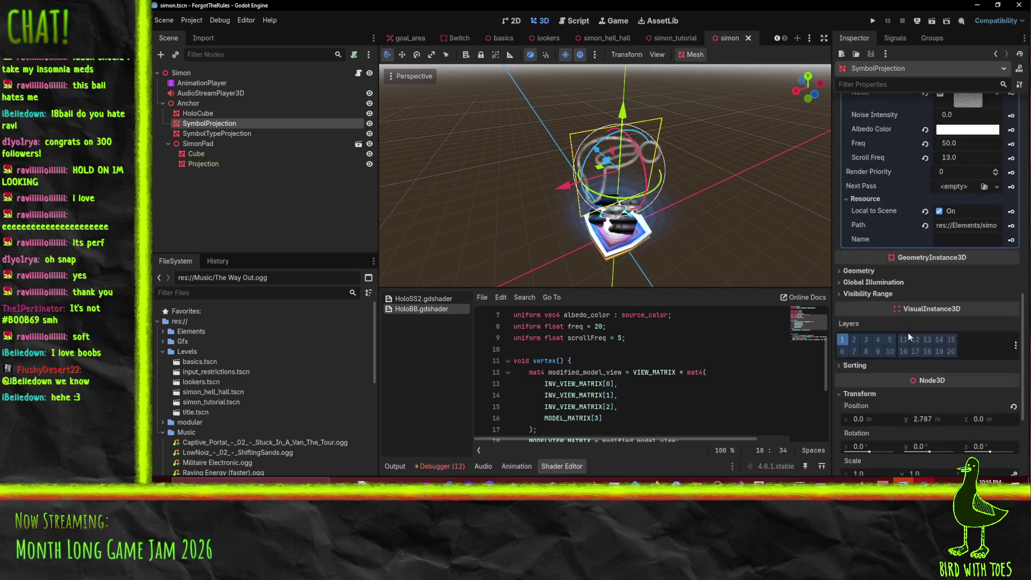
scroll(907, 333, down, 2)
Scale SymbolTypeProjection to 1.5 on all axes and save simon.tscn.
click(624, 232)
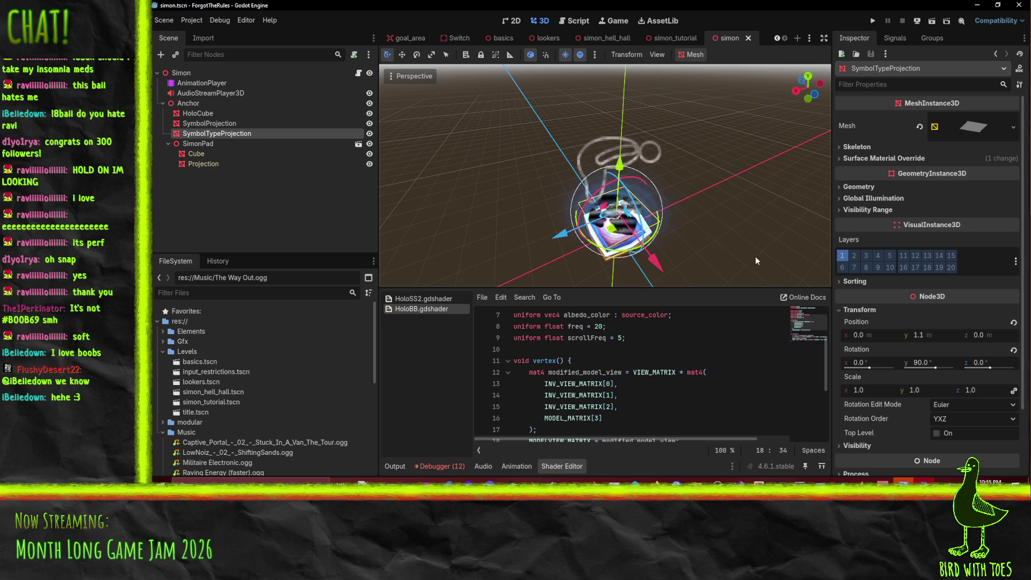
scroll(945, 332, down, 3)
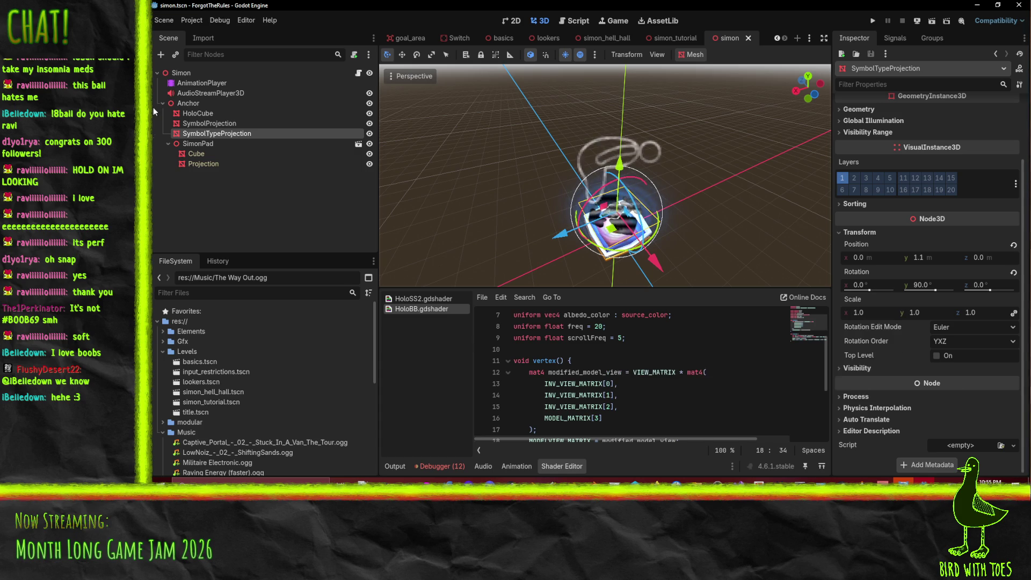
click(217, 127)
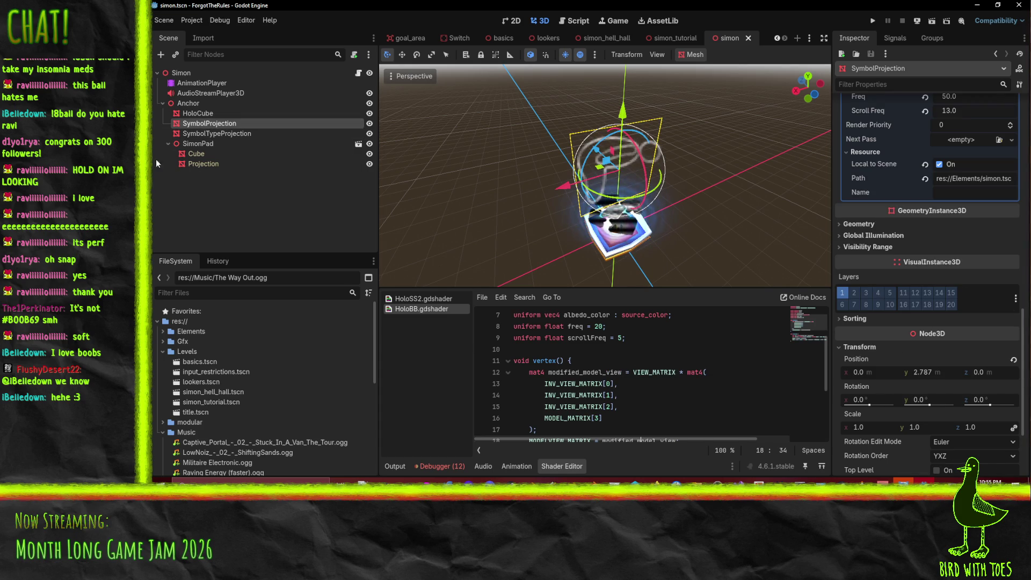
click(199, 134)
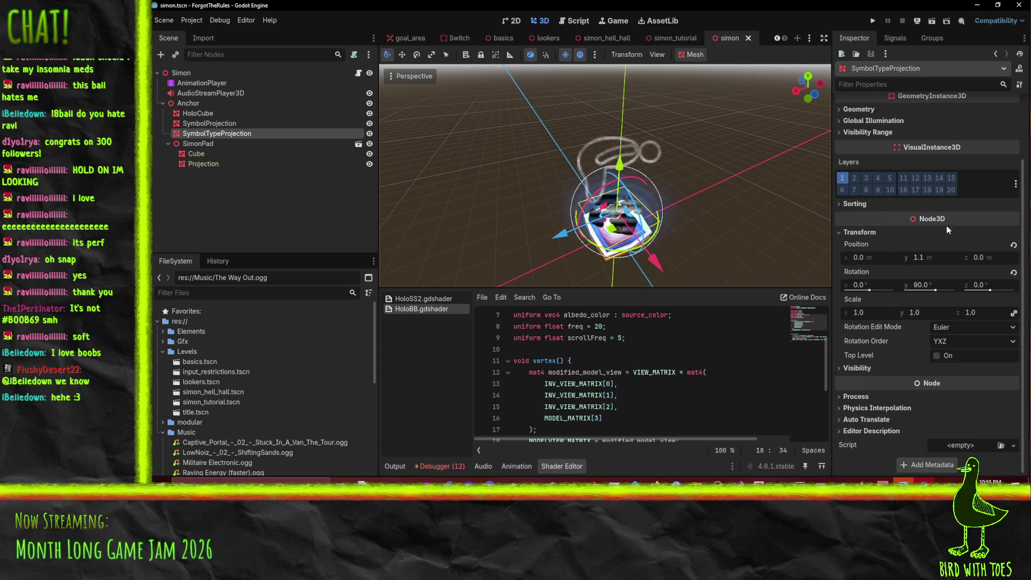
click(875, 315)
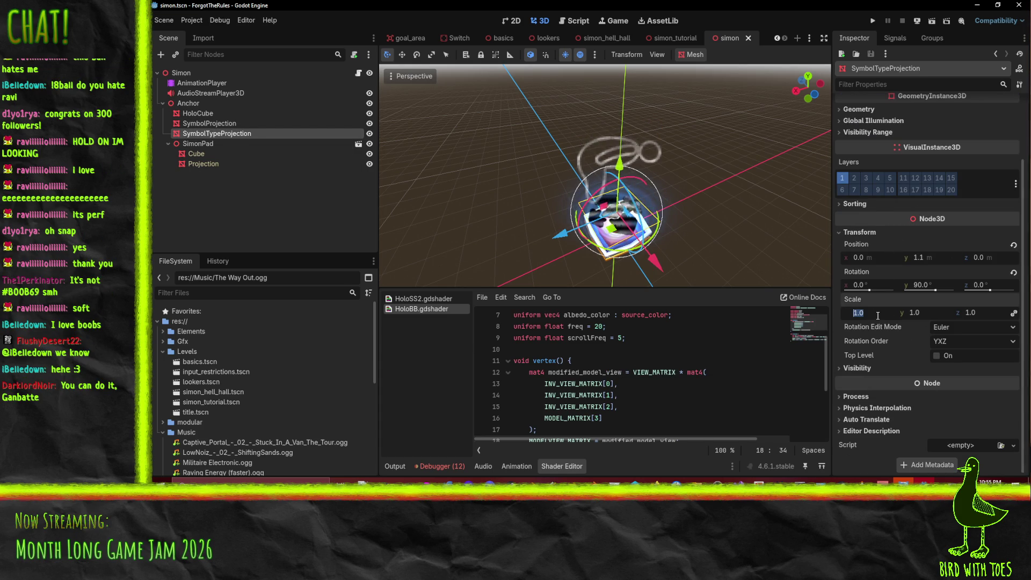
text(1.5)
key(Return)
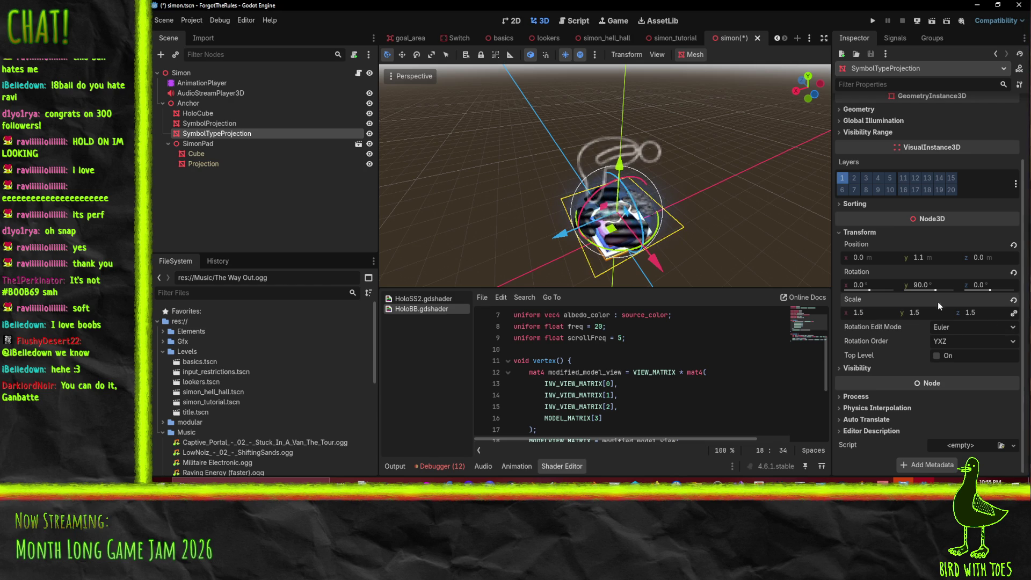
key(ctrl+s)
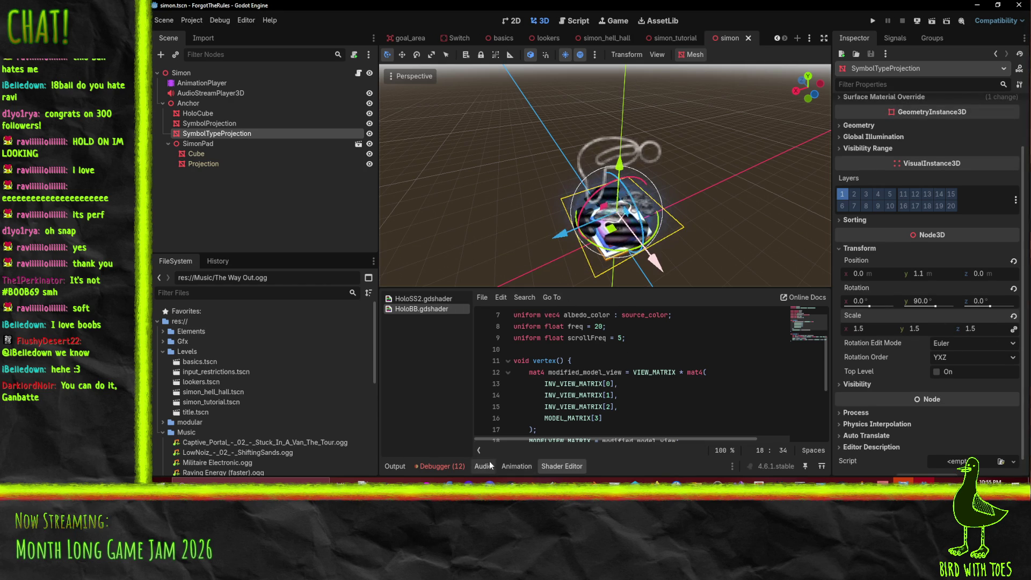
Select the AnimationPlayer, load its RESET animation, and scroll through the projection tracks.
click(196, 83)
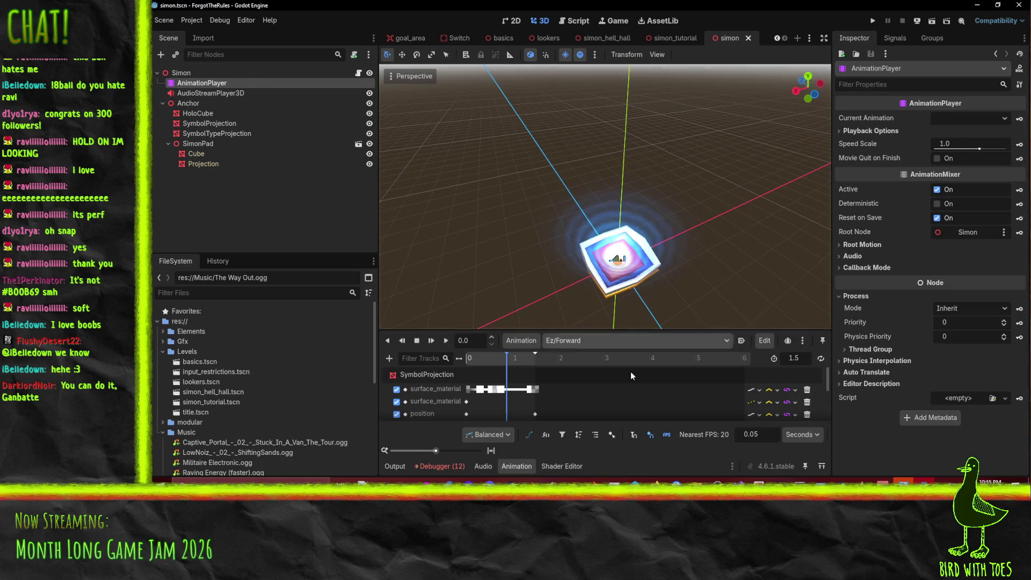
click(586, 340)
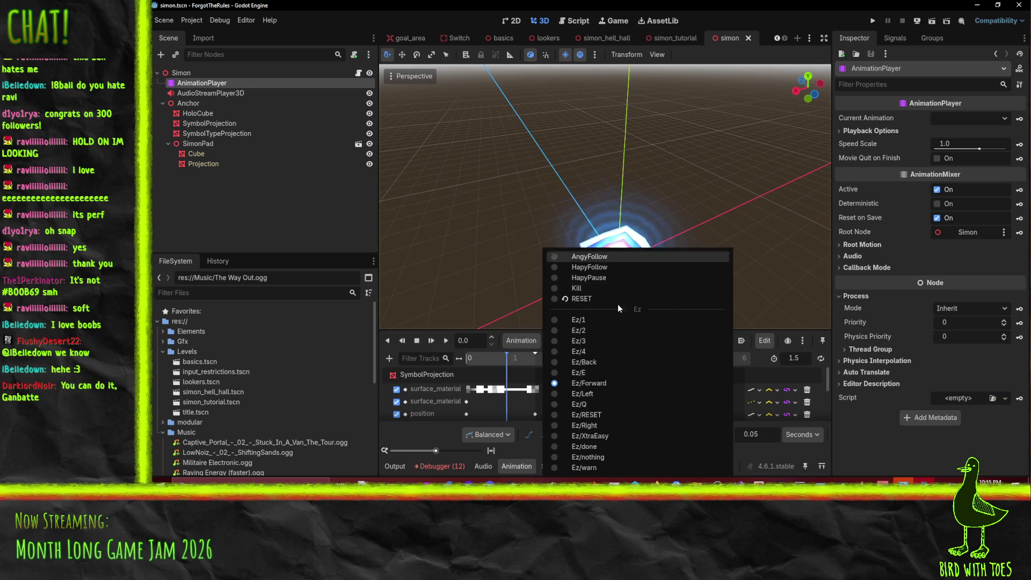
click(583, 298)
scroll(517, 391, up, 2)
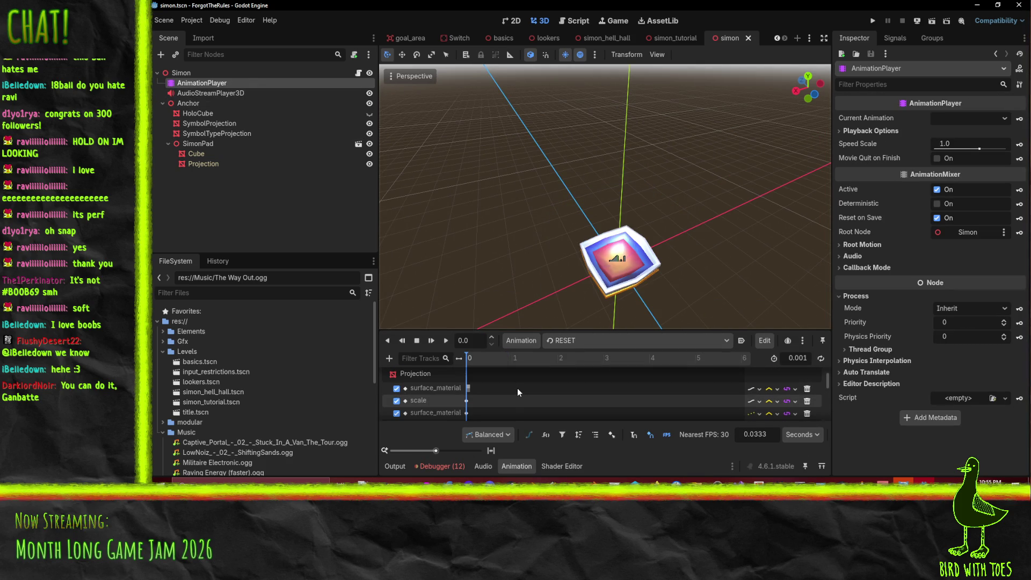
scroll(517, 389, down, 3)
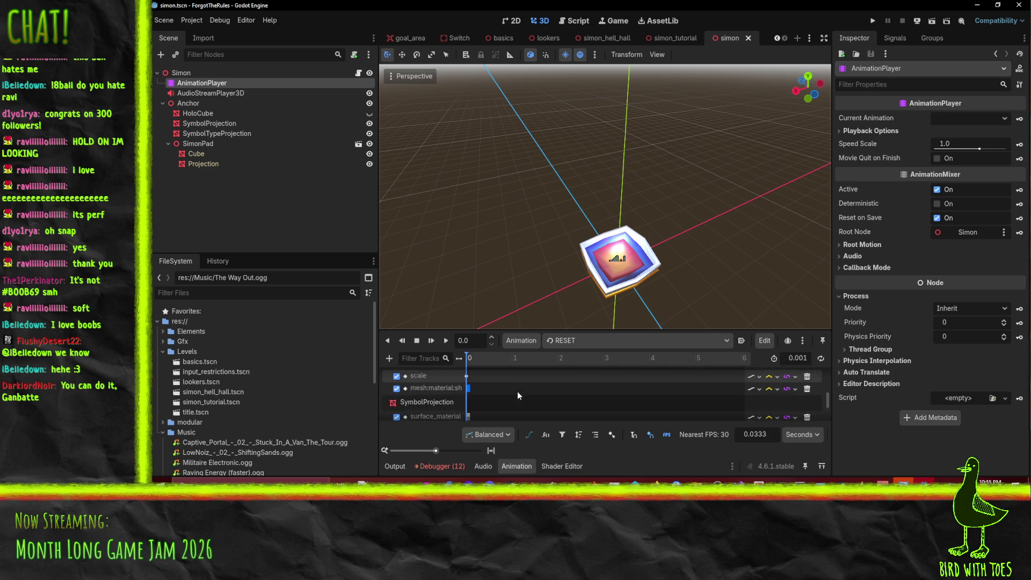
scroll(517, 394, down, 2)
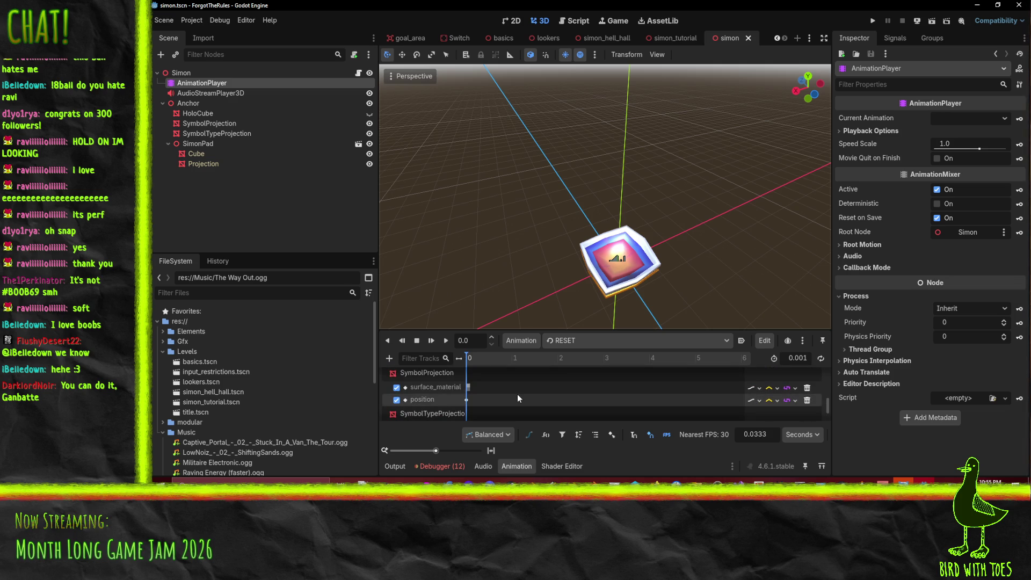
scroll(517, 394, down, 2)
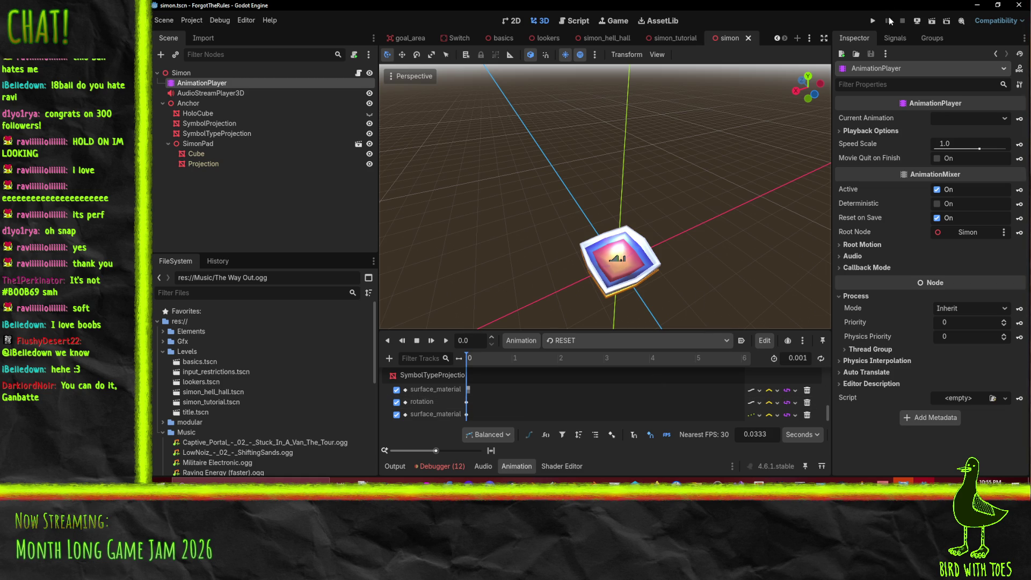
click(874, 22)
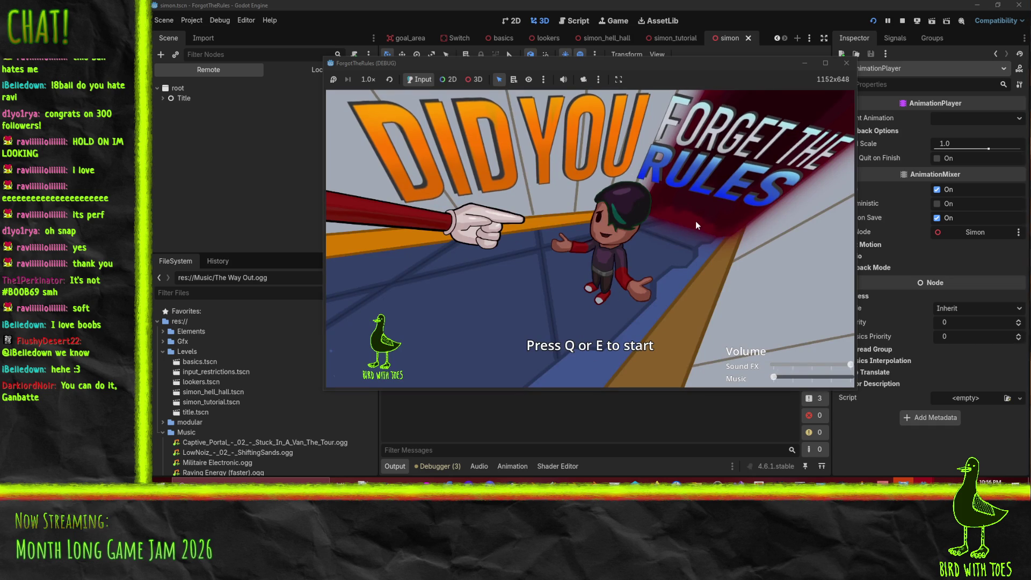
Start the game with Q, move up, shrink the debug window, then stop the playtest with F8.
key(q)
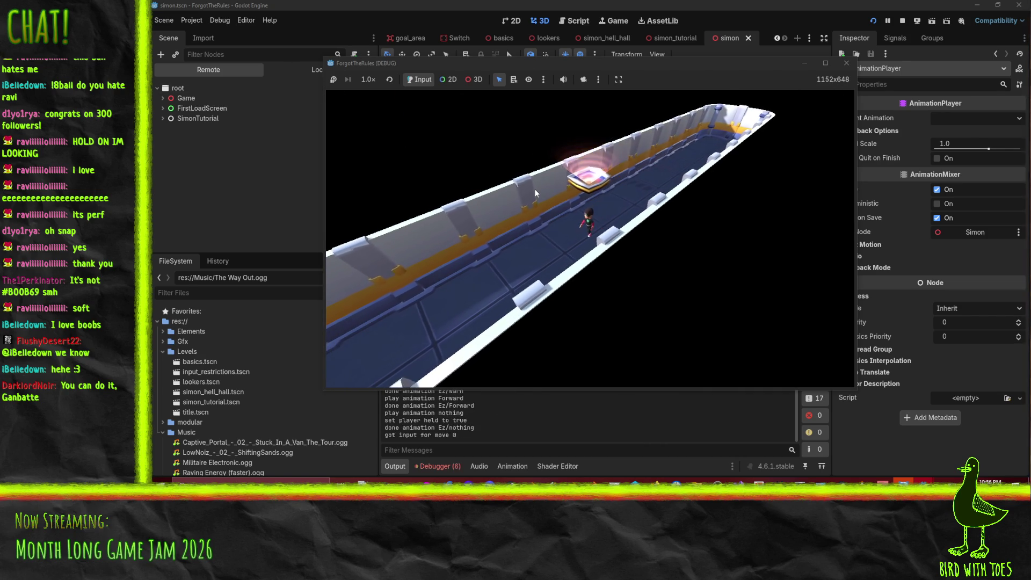
key(Up)
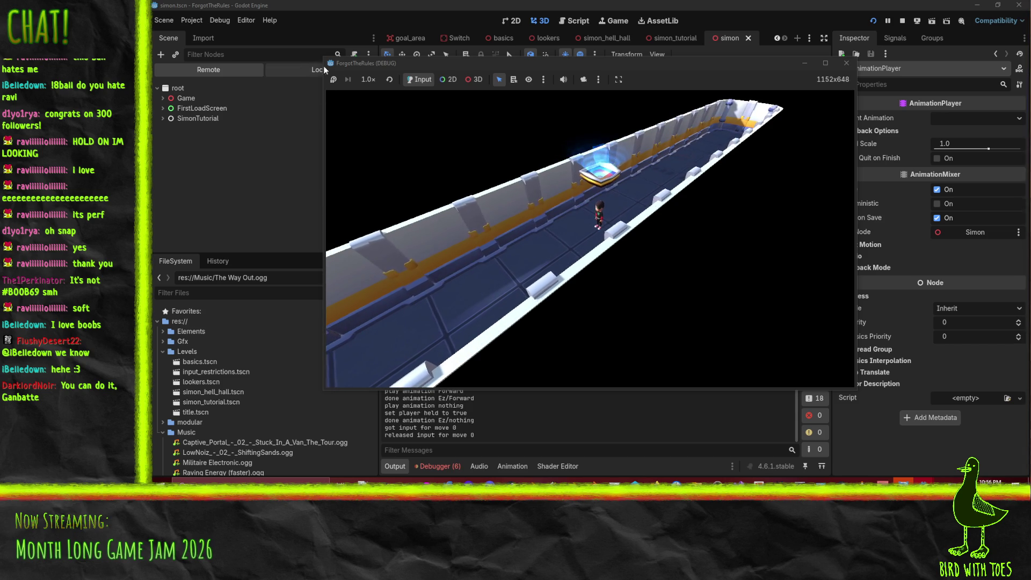
mouse_move(323, 58)
mouse_down()
mouse_move(461, 146)
mouse_move(486, 148)
mouse_up()
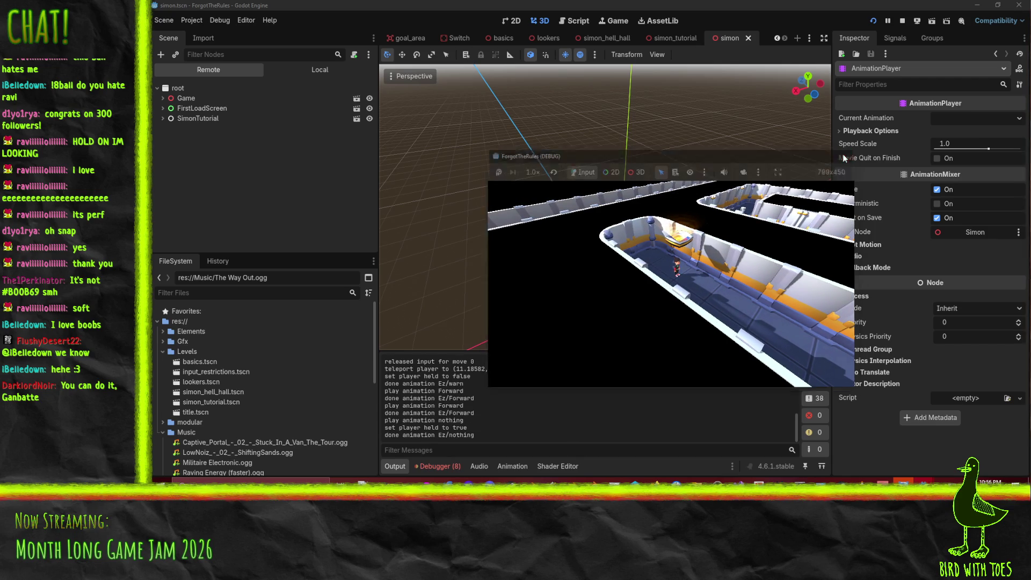
key(F8)
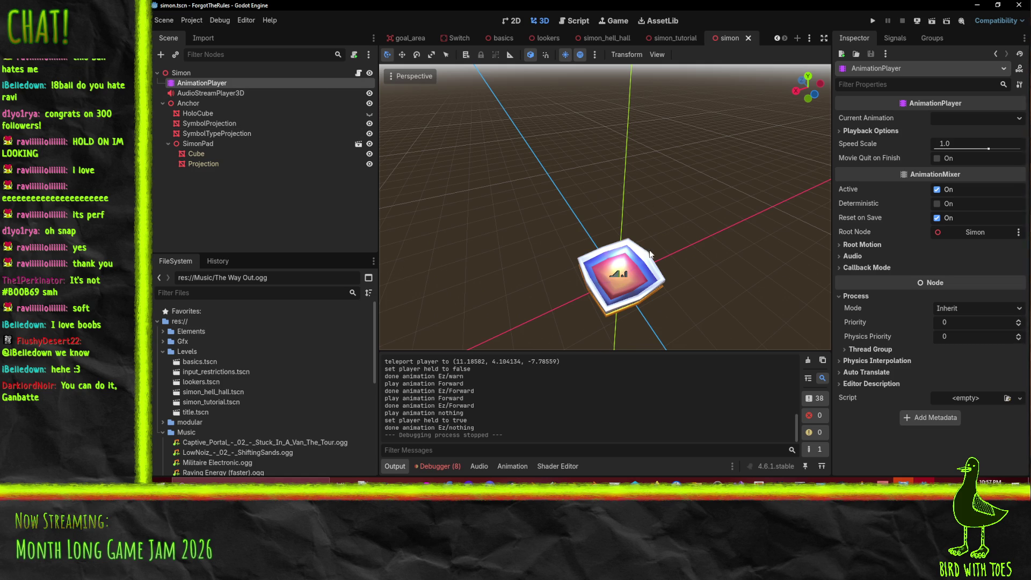
Open simon.gd and scroll to the move-timer code around line 102.
click(575, 21)
scroll(632, 191, down, 1)
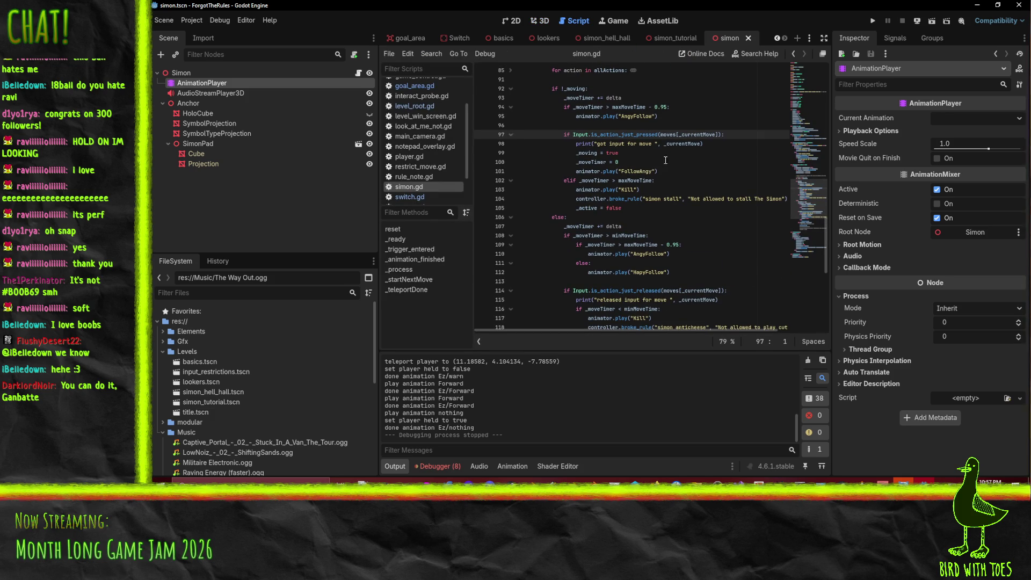
scroll(678, 191, up, 1)
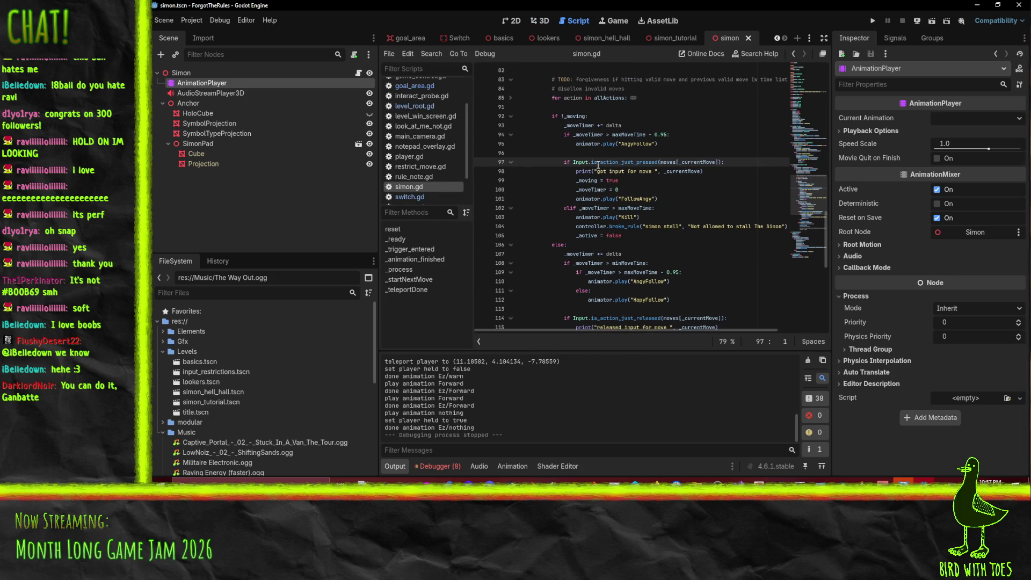
click(740, 205)
scroll(739, 203, up, 1)
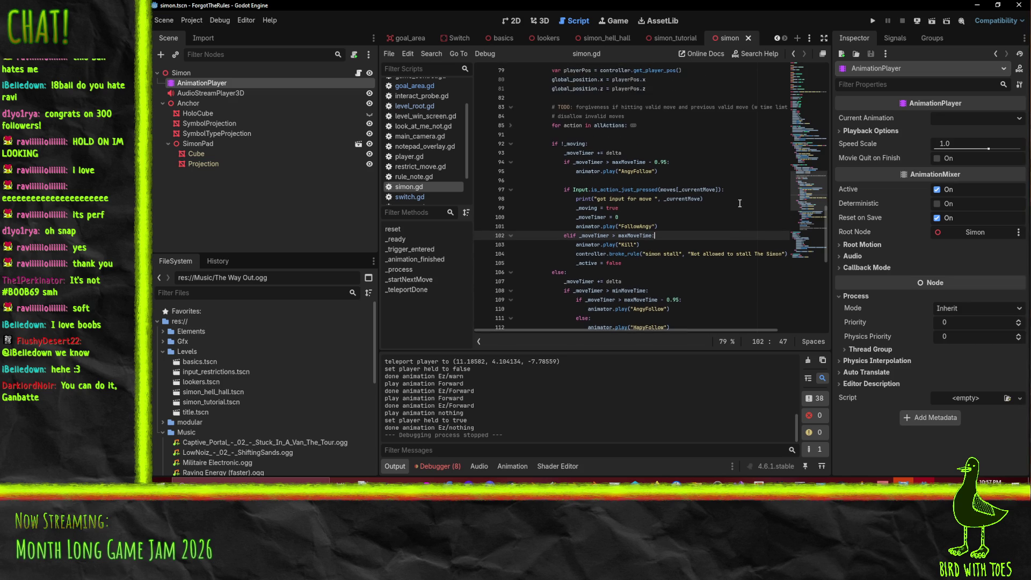
Add an 'elif _currentMove > 0' branch below line 95.
click(665, 172)
key(Return)
text(else:)
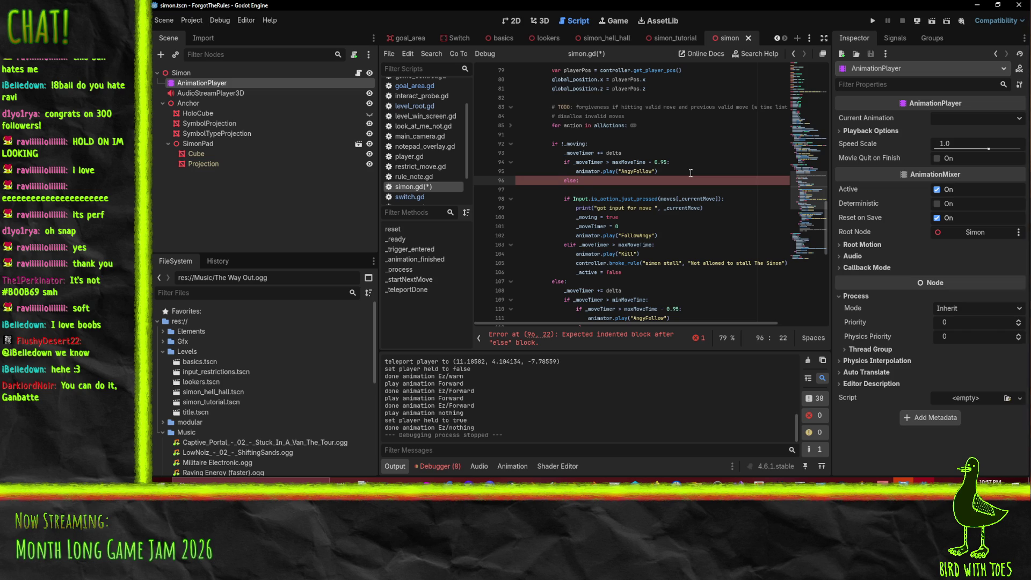
key(BackSpace)
key(BackSpace)
text(if)
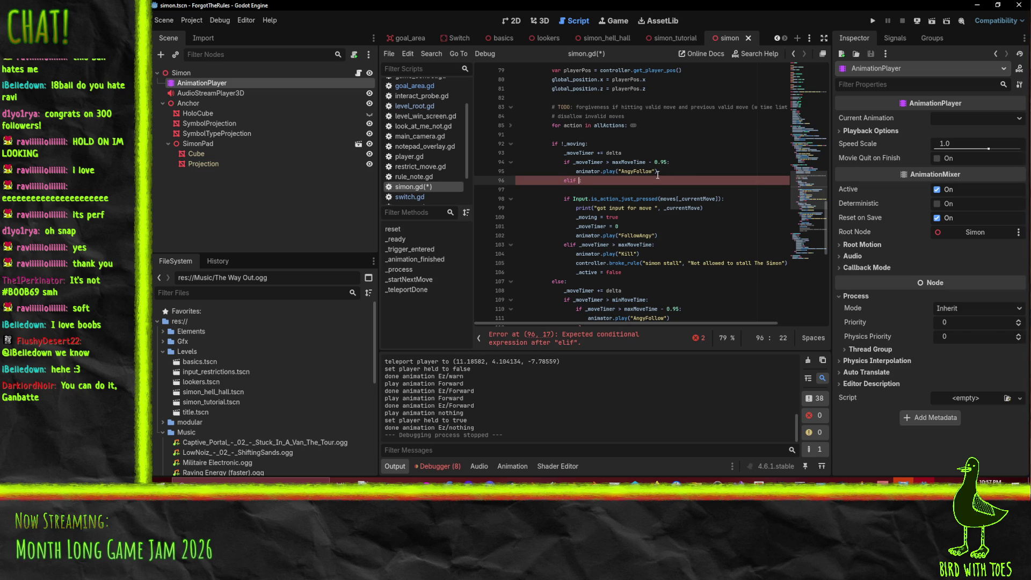
scroll(726, 215, up, 4)
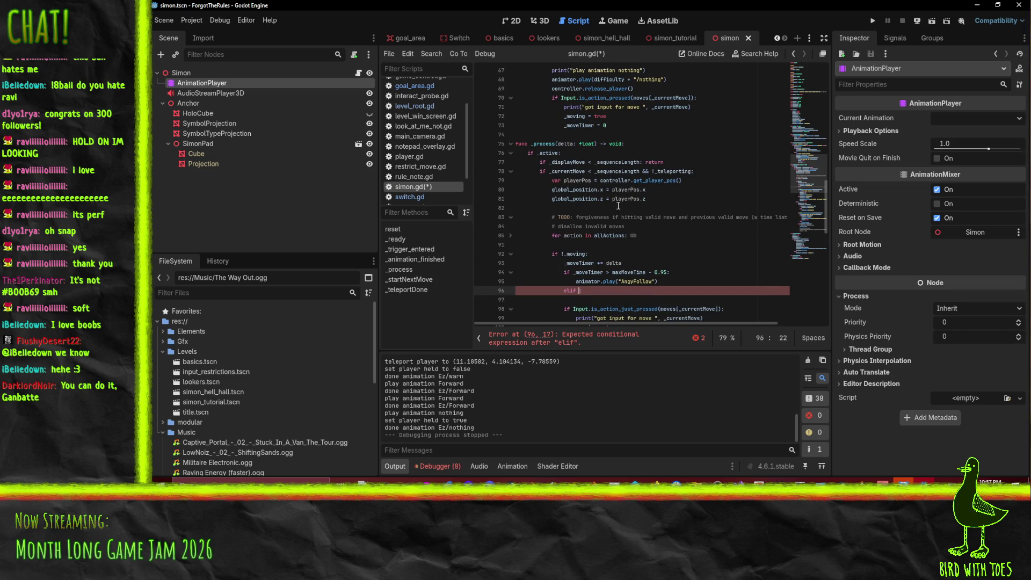
text(_currentM)
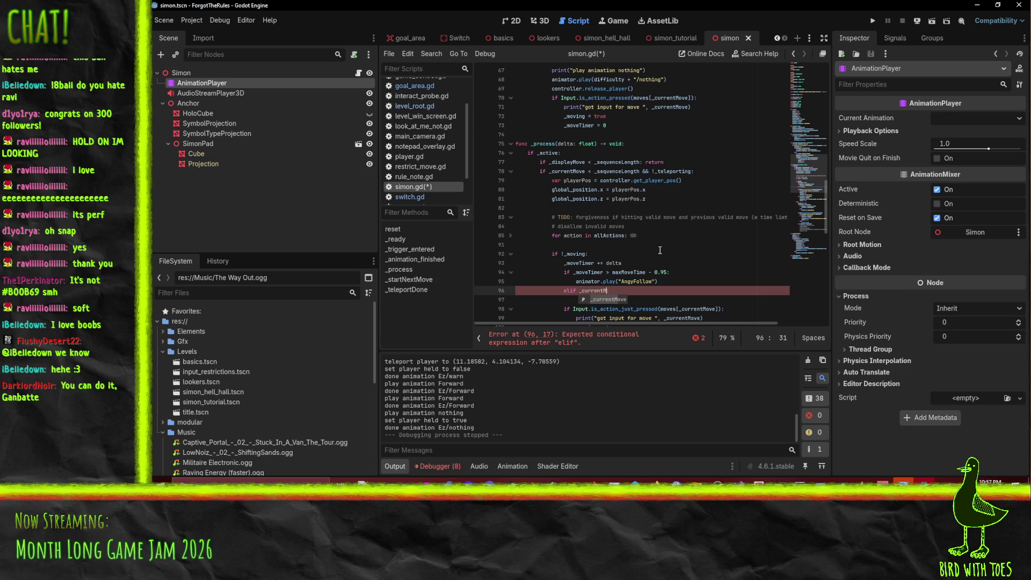
text(ove > 0:)
key(End)
key(Return)
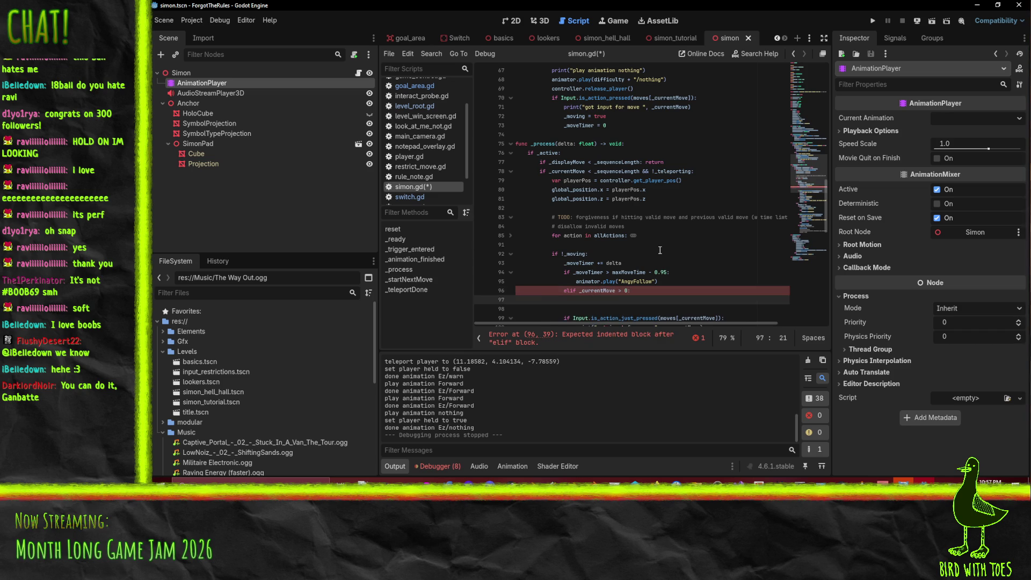
Under the elif, paste the play call and change it to play HapyPause with 0.1 blend.
scroll(620, 234, down, 1)
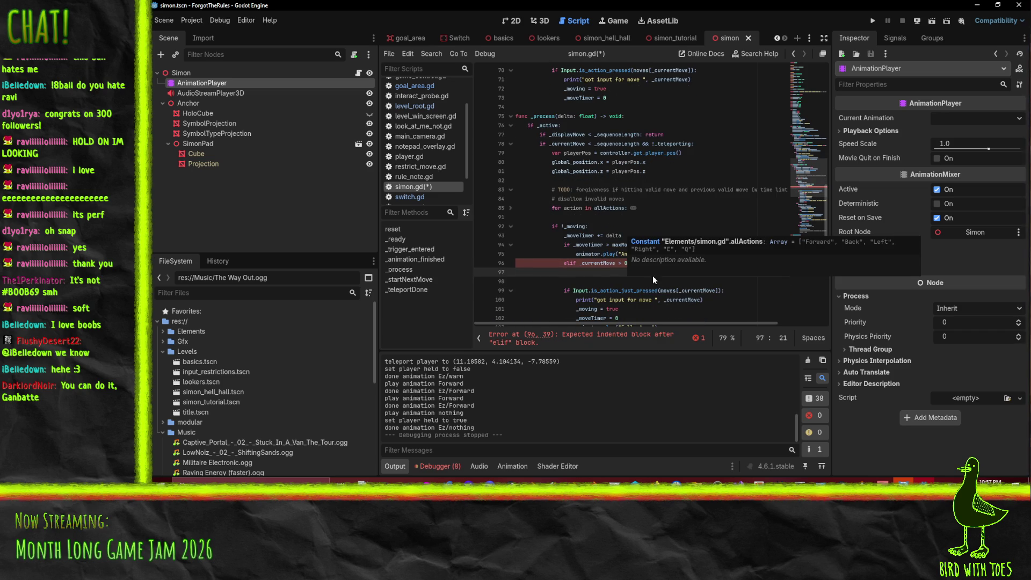
click(592, 254)
key(ctrl+c)
key(Down)
key(Down)
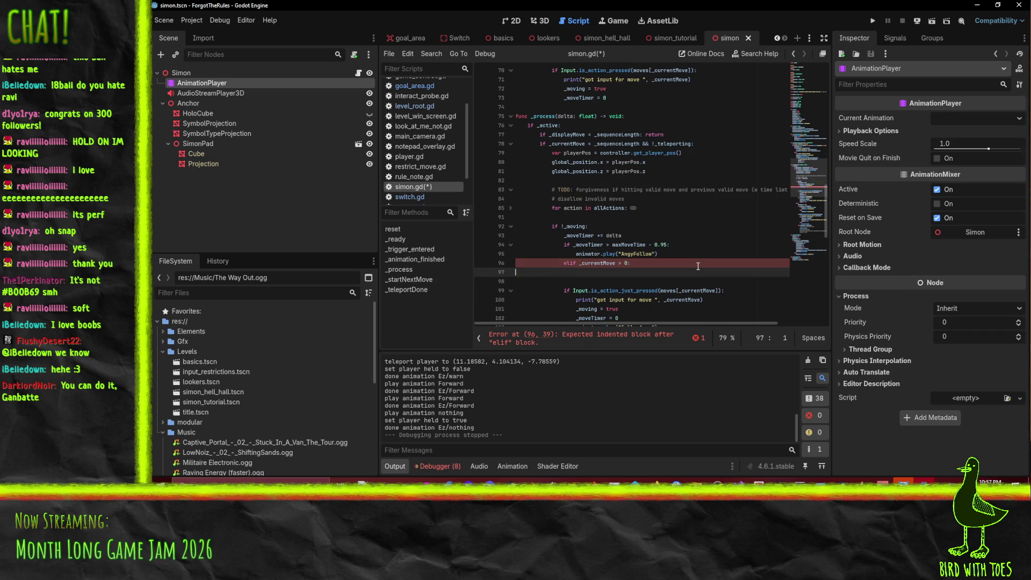
key(ctrl+v)
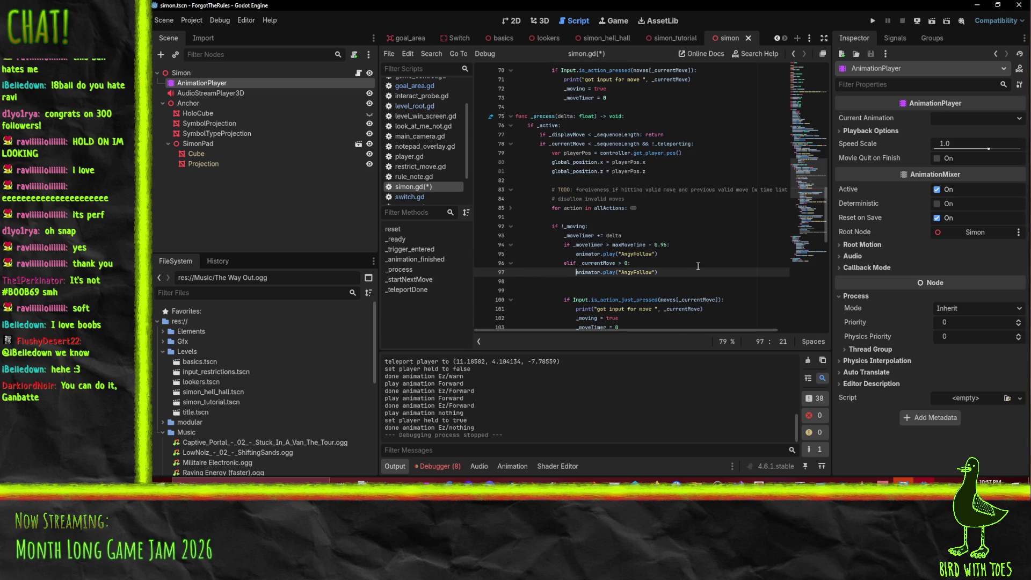
key(End)
key(BackSpace)
key(BackSpace)
key(BackSpace)
text(Hap)
text(yPause")
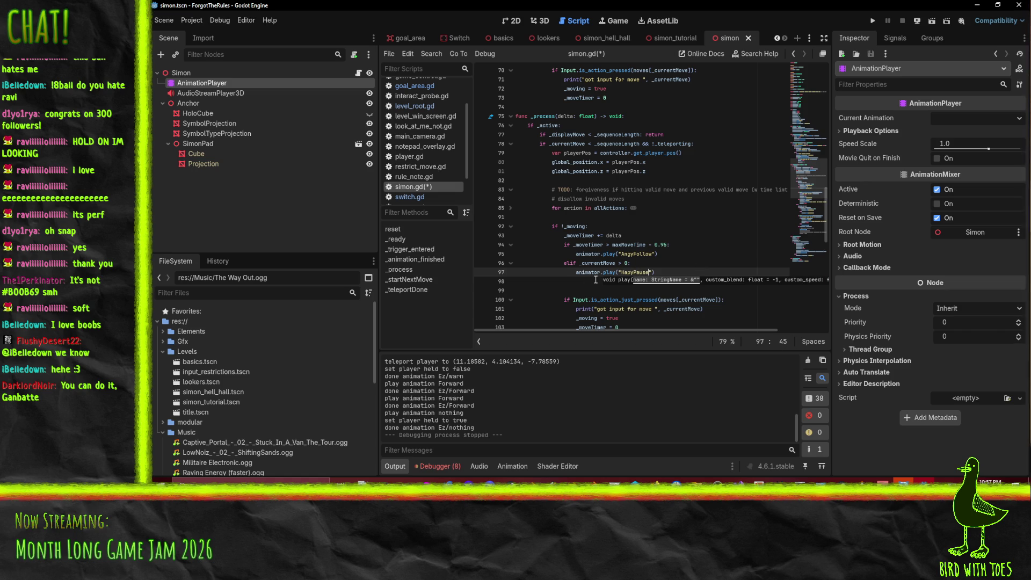
text(, 0.1)
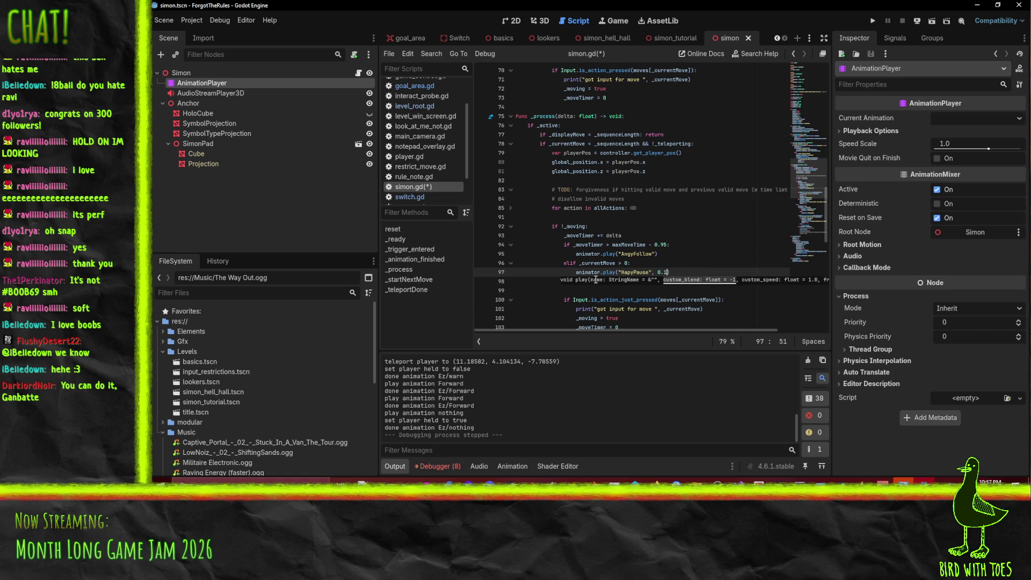
Add a 0.1 blend time to the AngyFollow call on line 95 and FollowAngy on line 104.
click(655, 254)
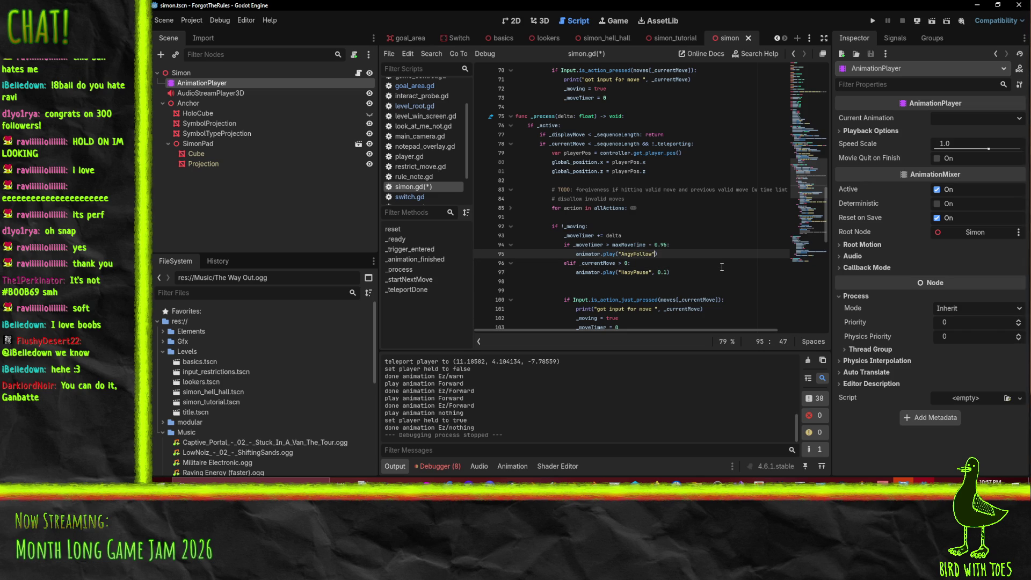
text(, 0.1)
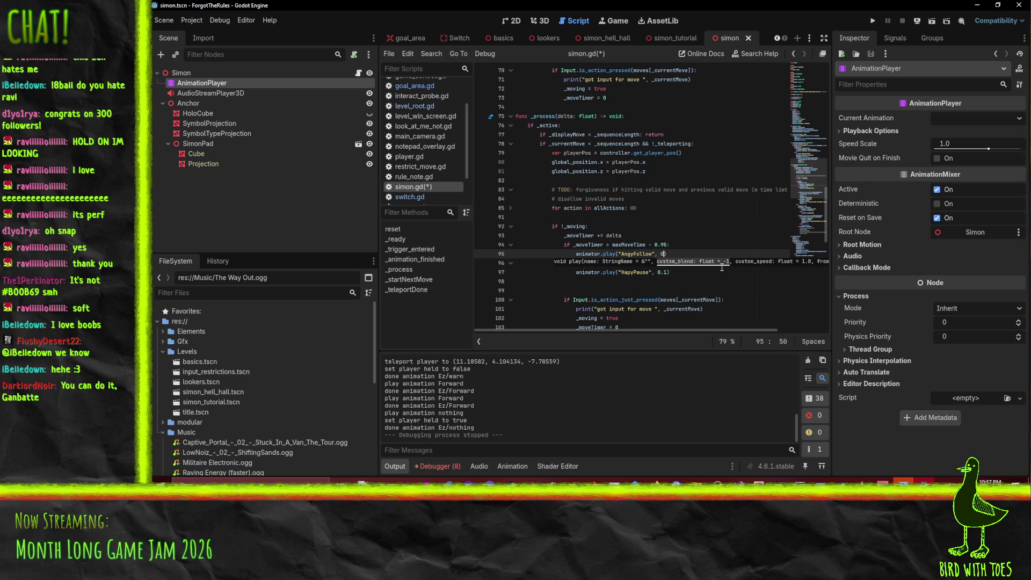
key(Up)
scroll(662, 257, down, 5)
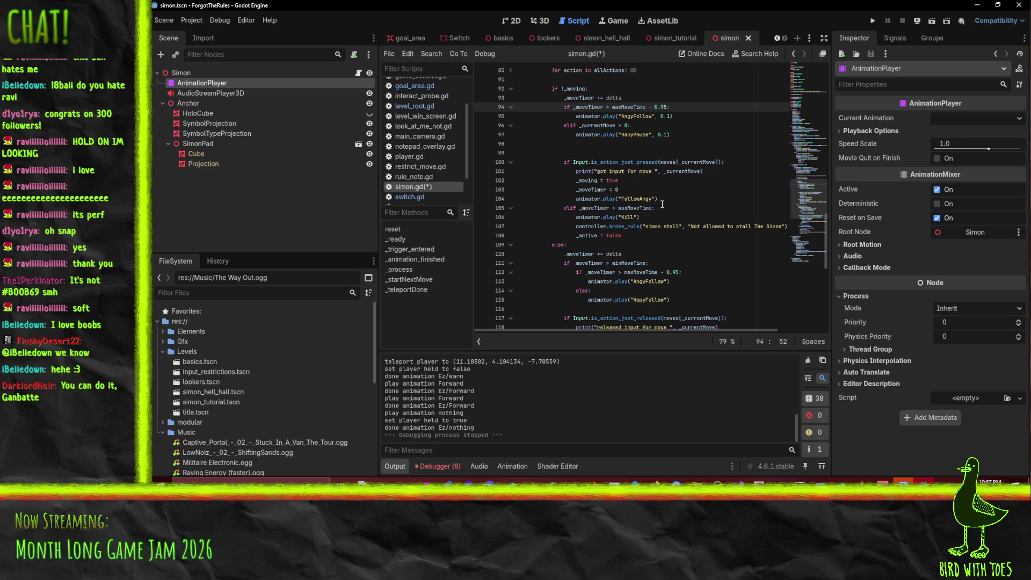
click(659, 199)
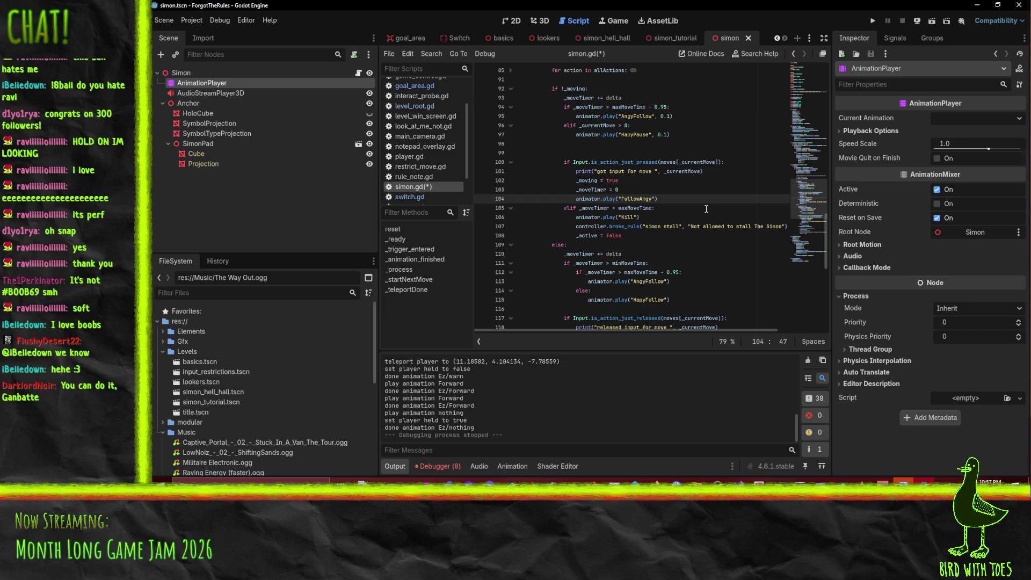
text(, 0.1)
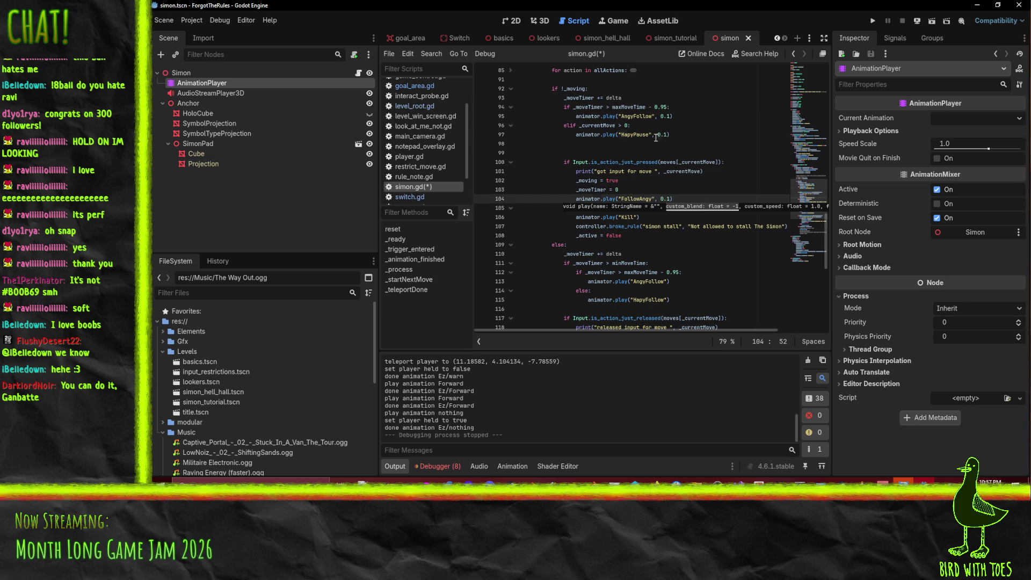
Add 0.1 blend to the HapyFollow and AngyFollow calls on lines 115 and 113, then save.
click(655, 136)
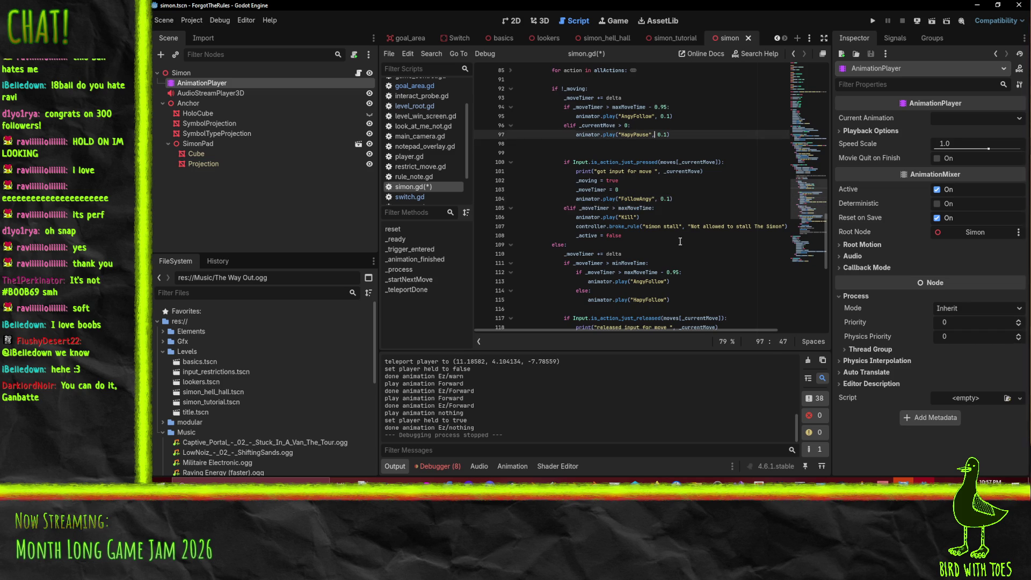
click(677, 300)
text(, 0.1)
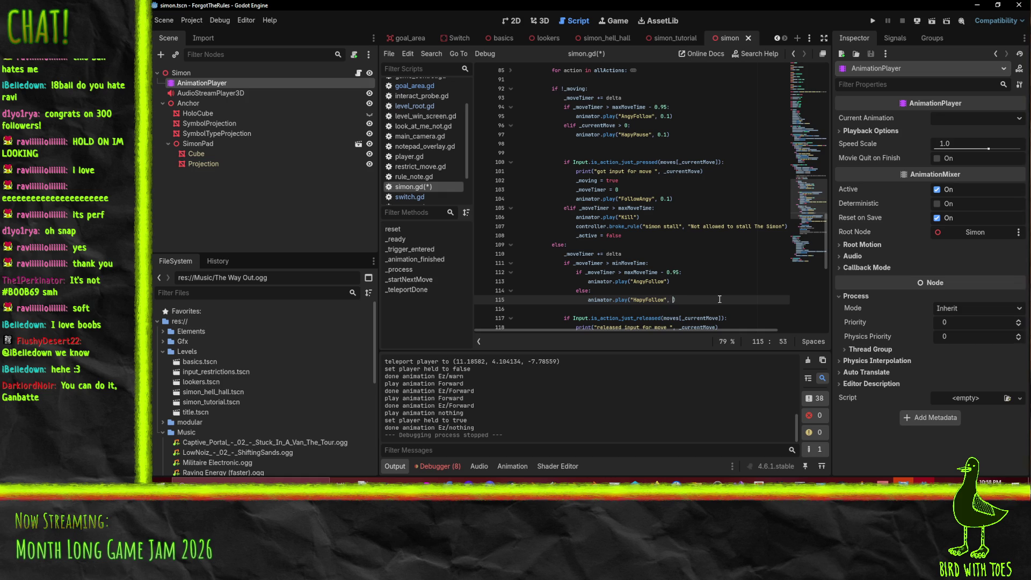
click(669, 281)
text(, 0.1)
click(694, 217)
key(ctrl+s)
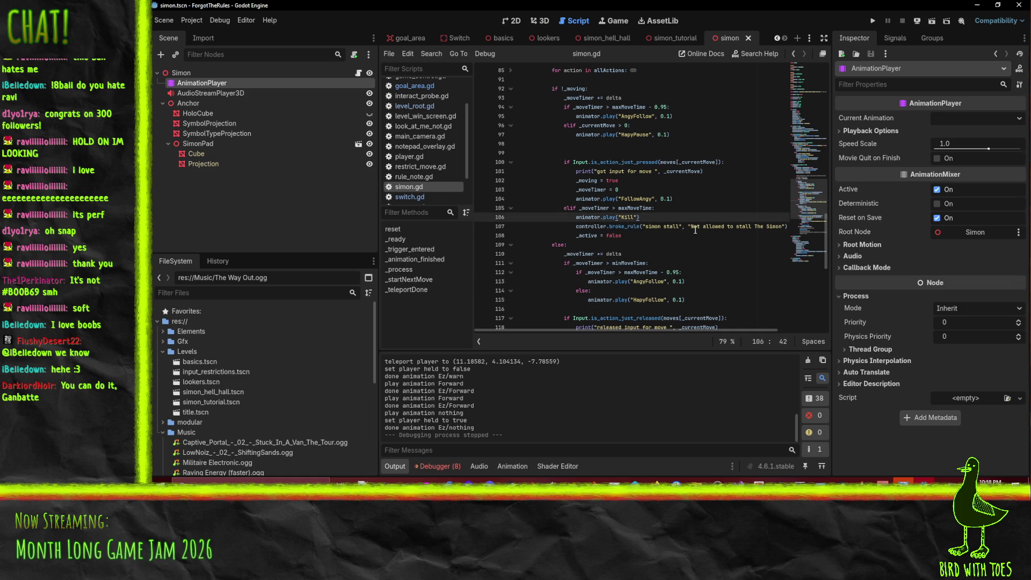
click(624, 216)
mouse_move(587, 173)
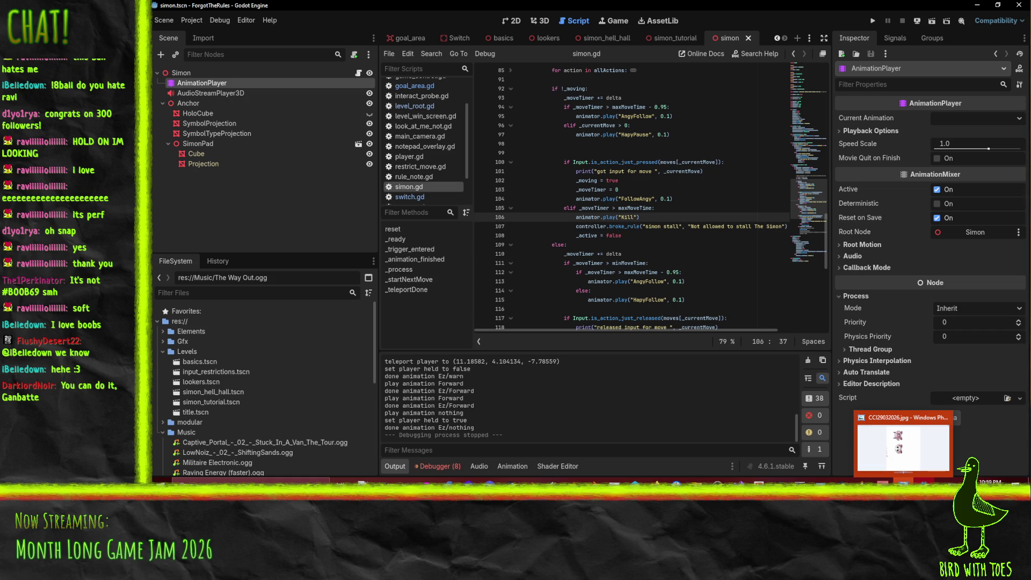
click(904, 443)
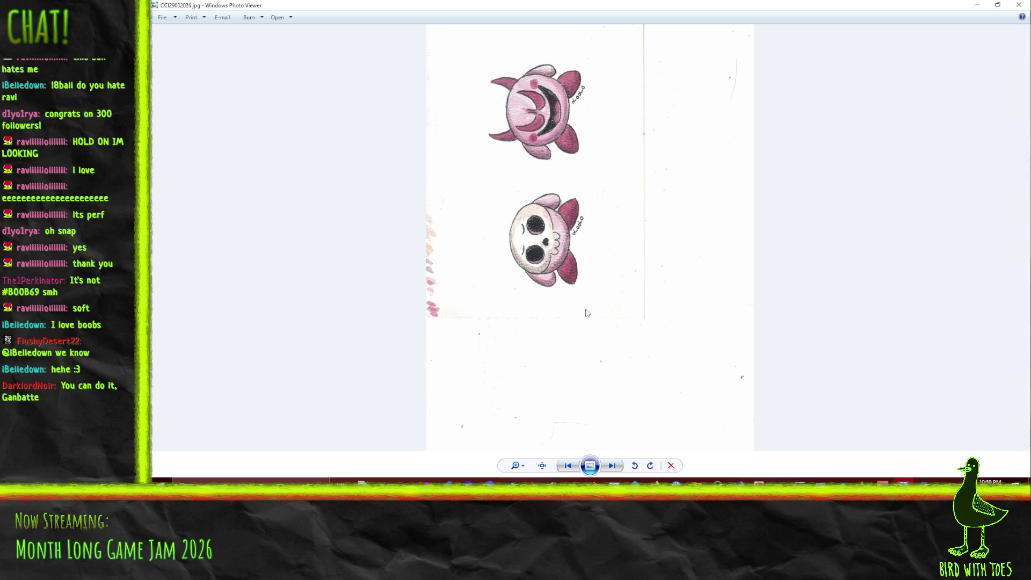
click(977, 6)
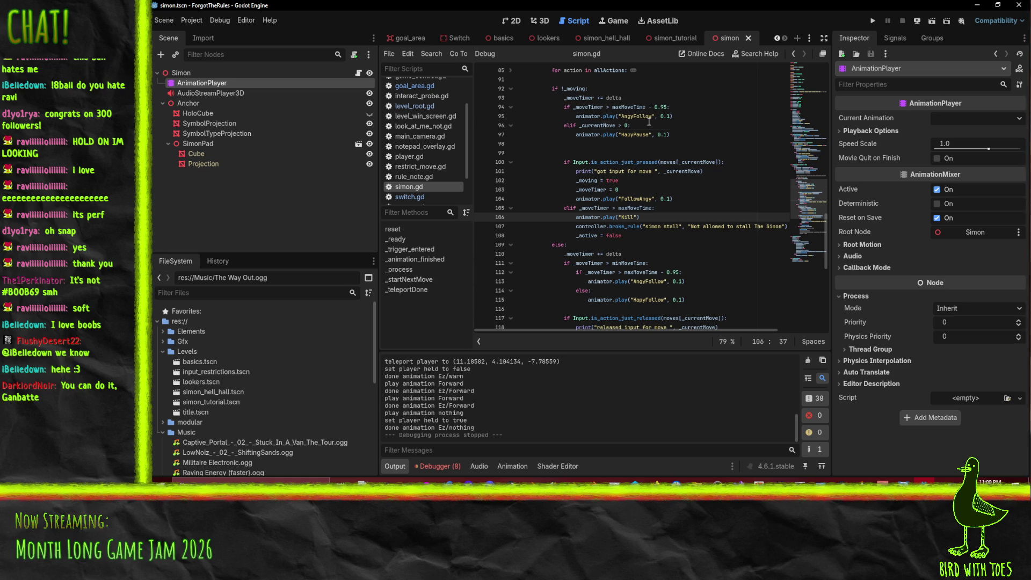
Show the Animation panel and look through the list of Simon animations.
click(657, 135)
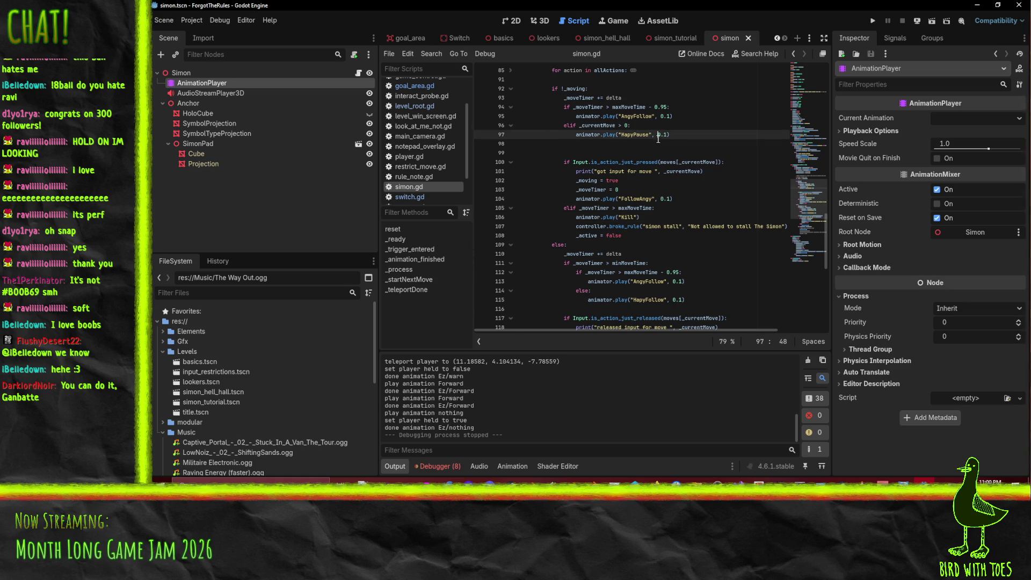
click(514, 462)
click(578, 340)
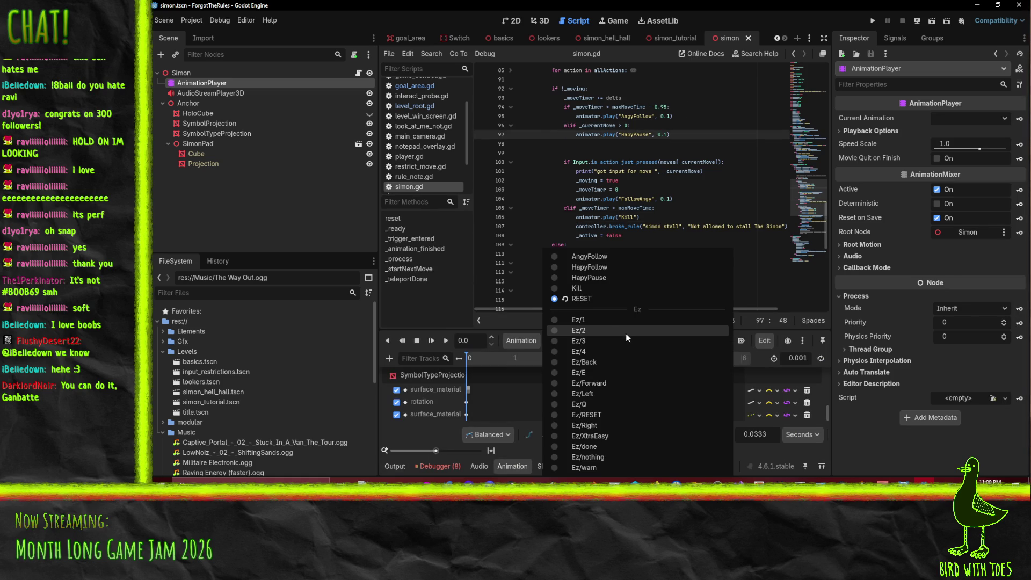
click(688, 142)
scroll(664, 232, up, 1)
scroll(696, 176, down, 2)
Delete the empty line 99 before the input-pressed check.
click(532, 107)
click(551, 124)
key(BackSpace)
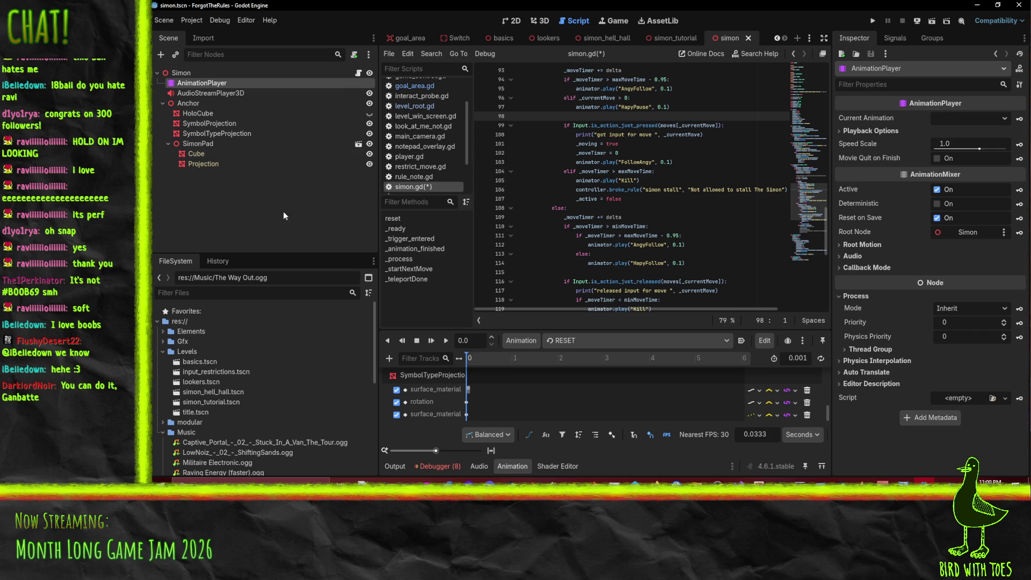
click(654, 163)
Run the game with Music at zero, play the tutorial until the stall rule appears, then close it.
click(872, 21)
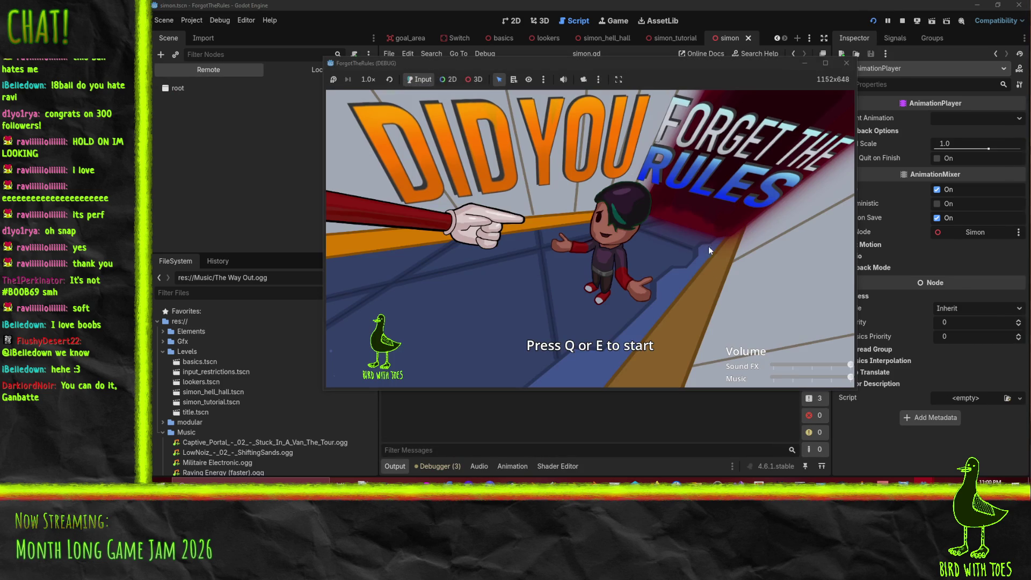
drag(850, 377, 773, 377)
key(e)
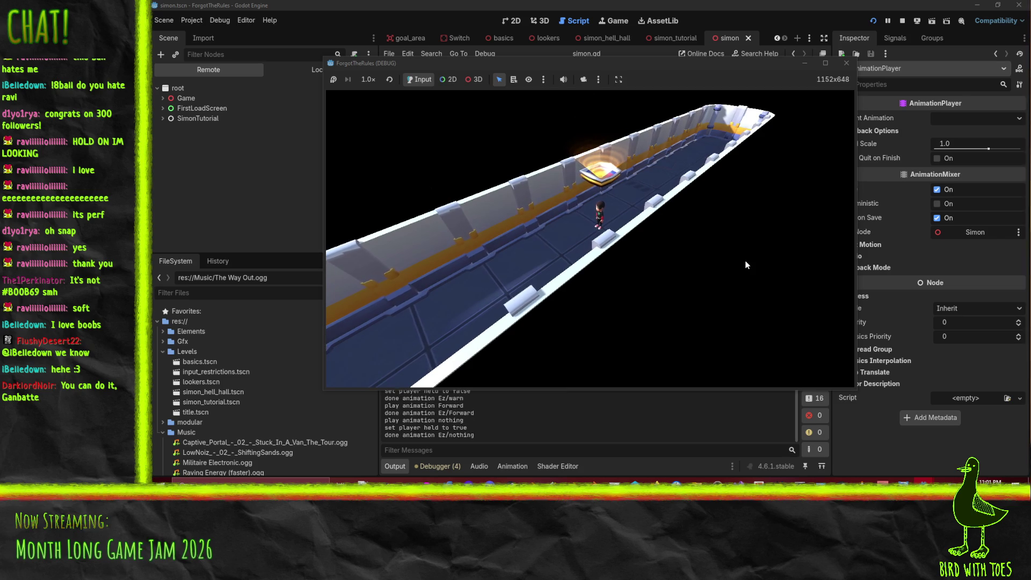
key(w)
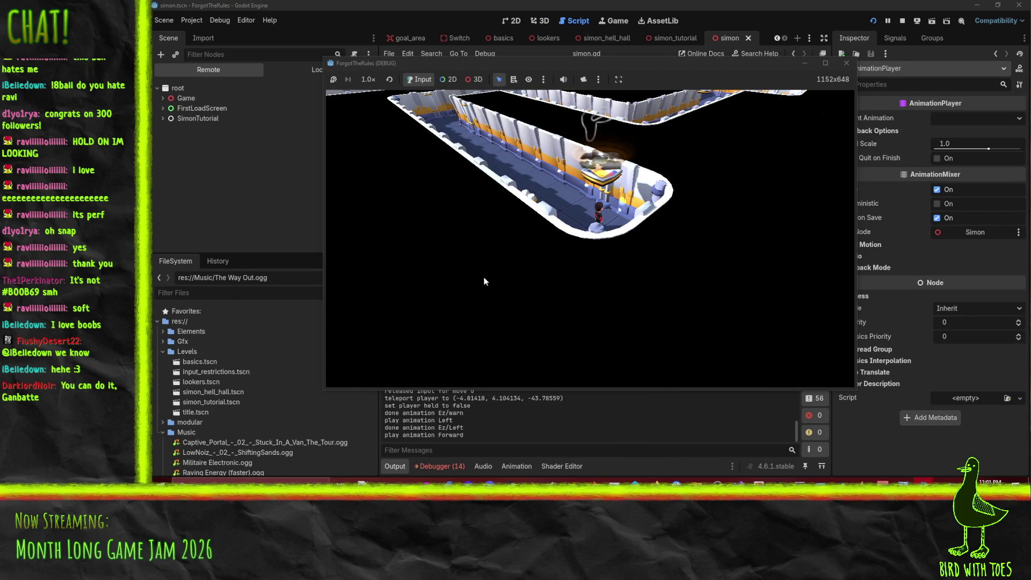
key(Left)
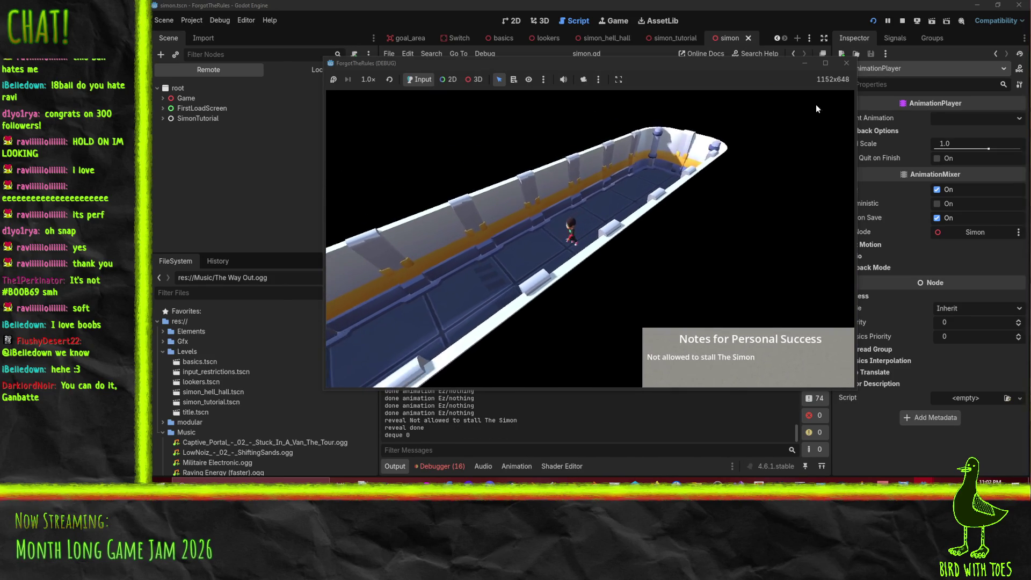
click(845, 69)
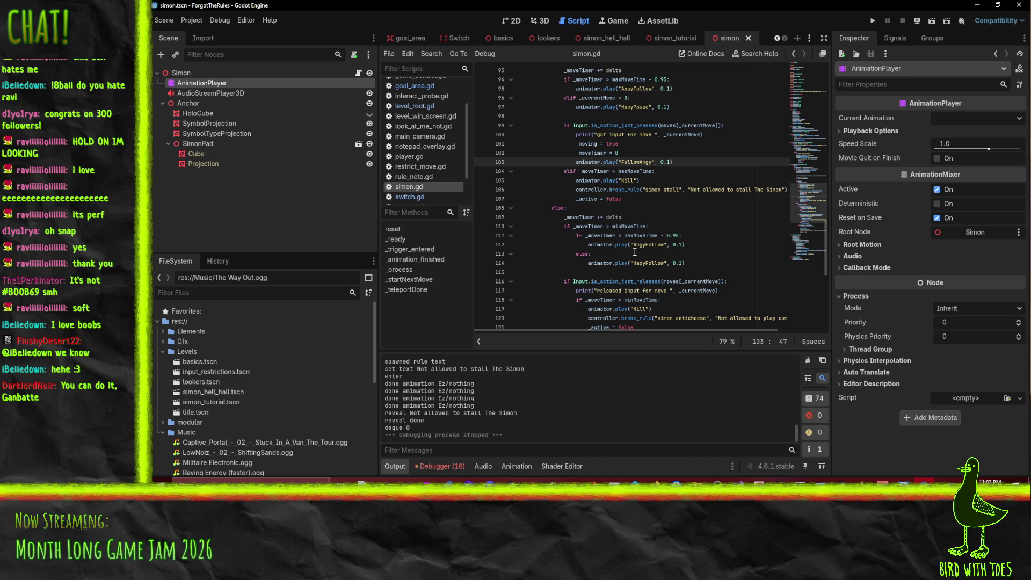
Review the debugger's Errors list showing the 'Animation not found: FollowAngy' errors.
click(451, 467)
scroll(652, 430, down, 5)
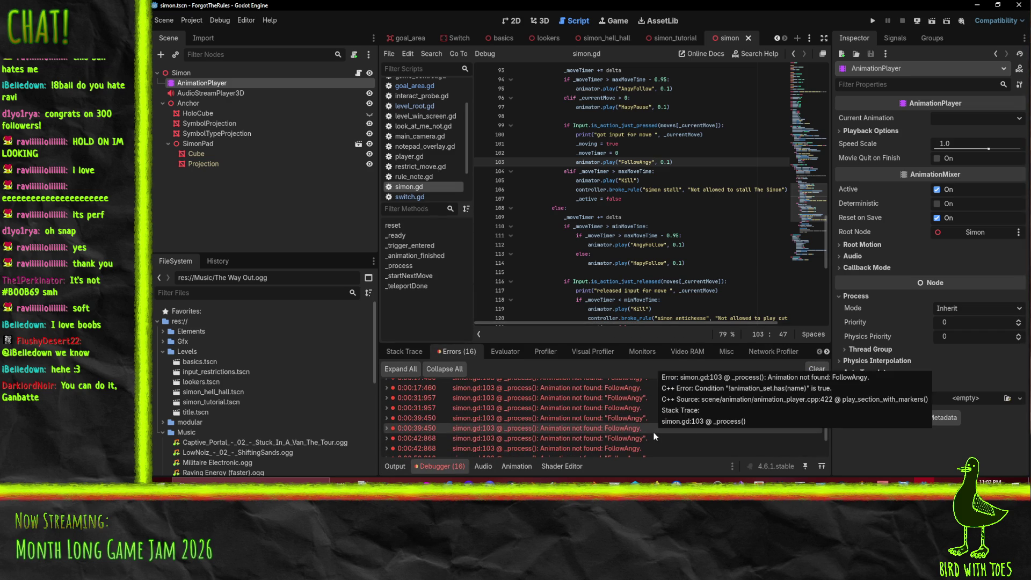
scroll(653, 429, up, 3)
click(640, 189)
Find FollowAngy in simon.gd and rename it to AngyFollow on line 103.
key(ctrl+f)
text(FollowAngy)
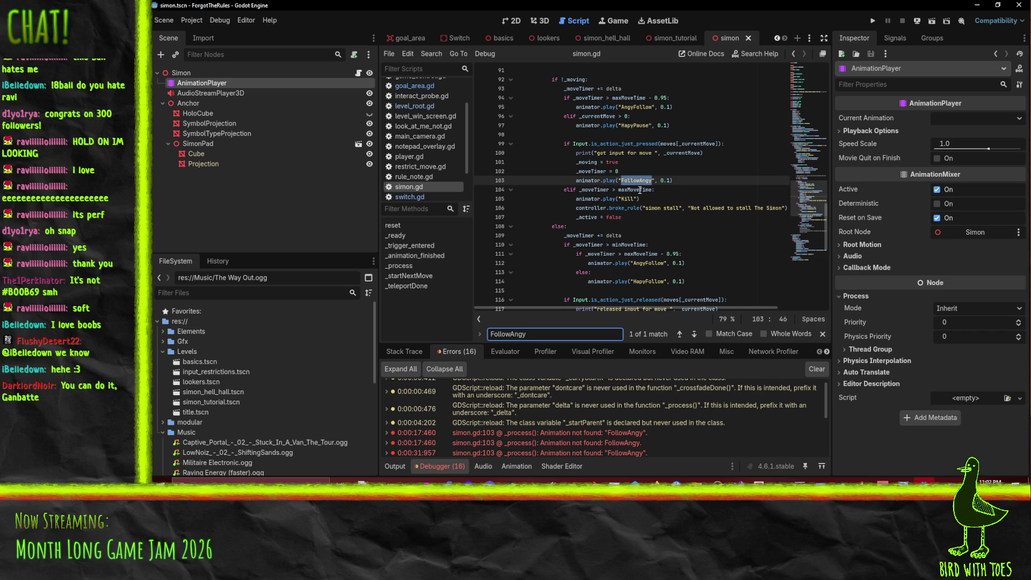
click(671, 183)
key(Delete)
key(Delete)
key(Delete)
key(Left)
key(Left)
key(Left)
text(Angy)
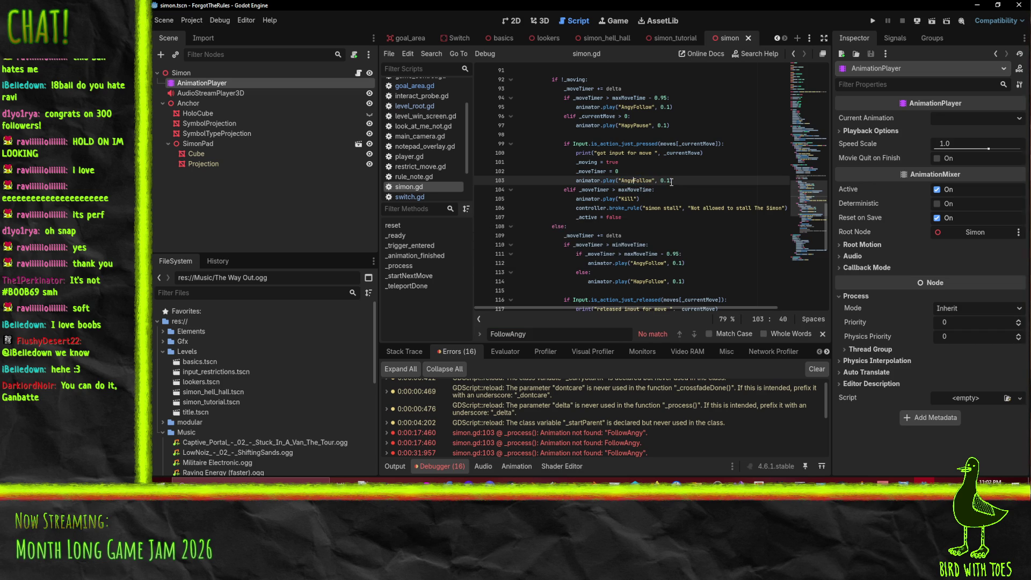
key(Down)
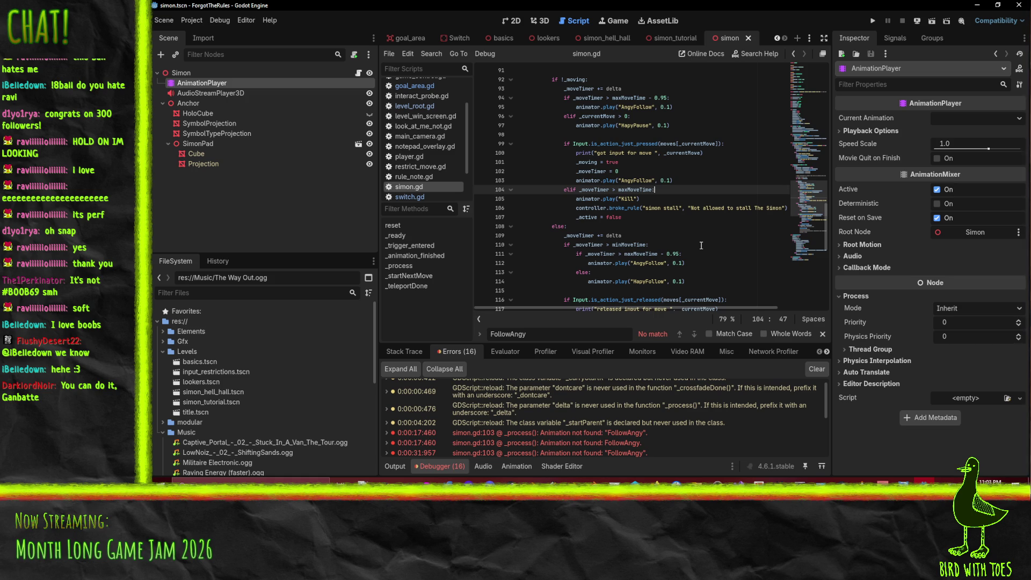
Switch to the 3D view and orbit around the Simon pad cube.
click(729, 207)
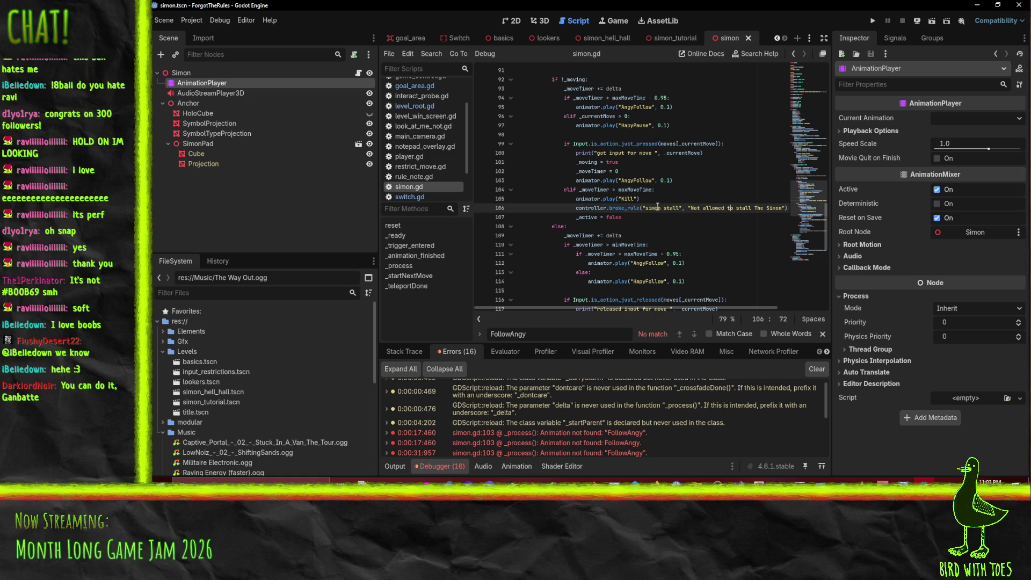
click(539, 21)
mouse_move(737, 214)
mouse_down()
mouse_move(684, 236)
mouse_move(650, 186)
mouse_move(732, 216)
mouse_move(661, 220)
mouse_move(642, 166)
mouse_up()
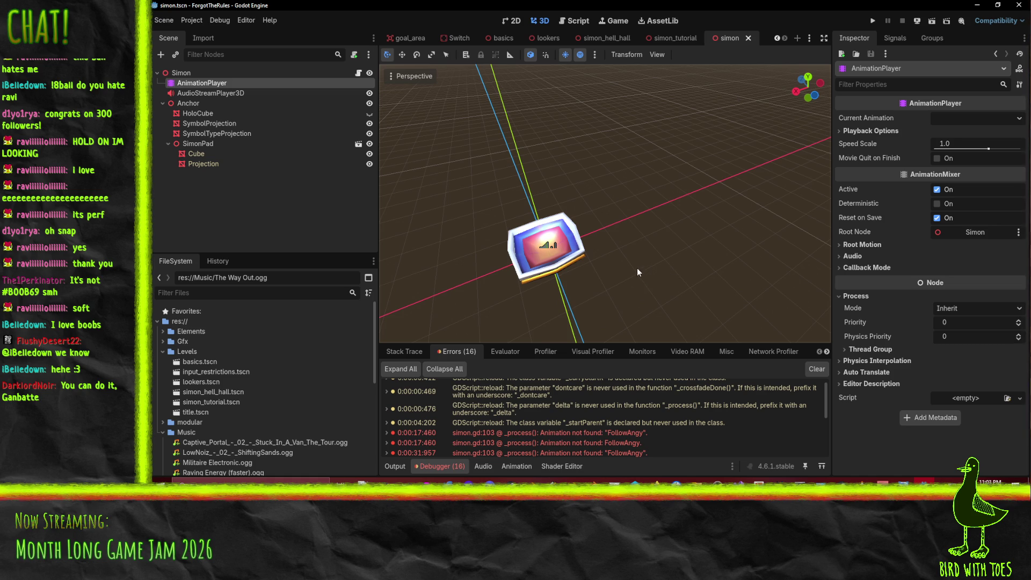
mouse_move(662, 261)
mouse_down()
mouse_move(665, 283)
mouse_move(688, 272)
mouse_move(640, 285)
mouse_move(660, 271)
mouse_move(713, 288)
mouse_move(616, 232)
mouse_up()
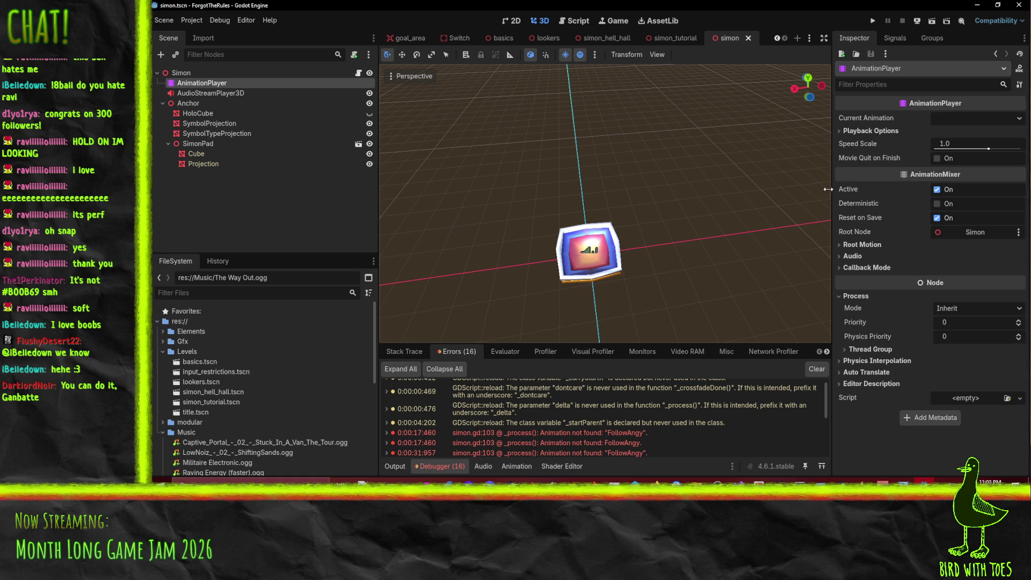
drag(755, 220, 729, 225)
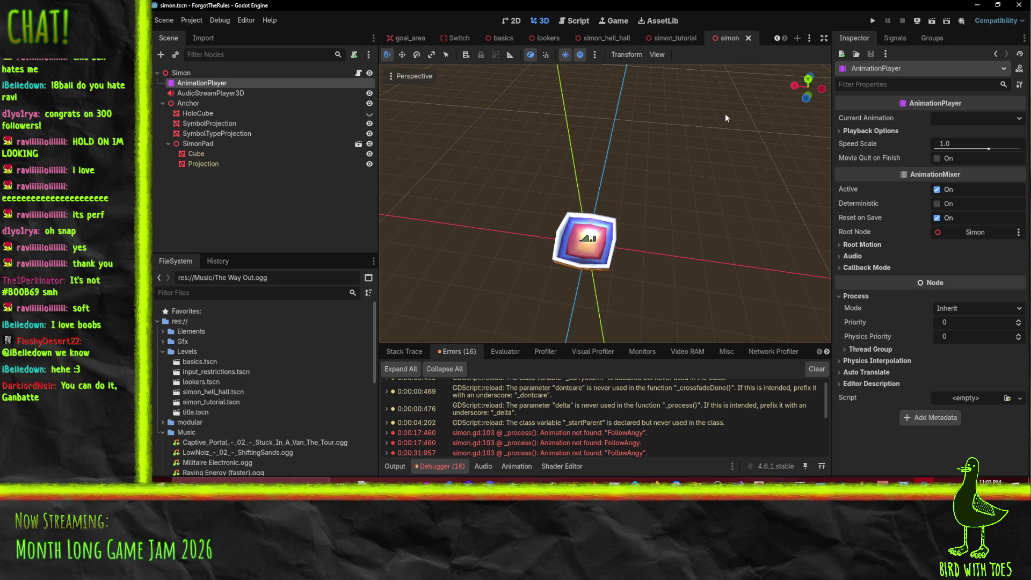
click(572, 21)
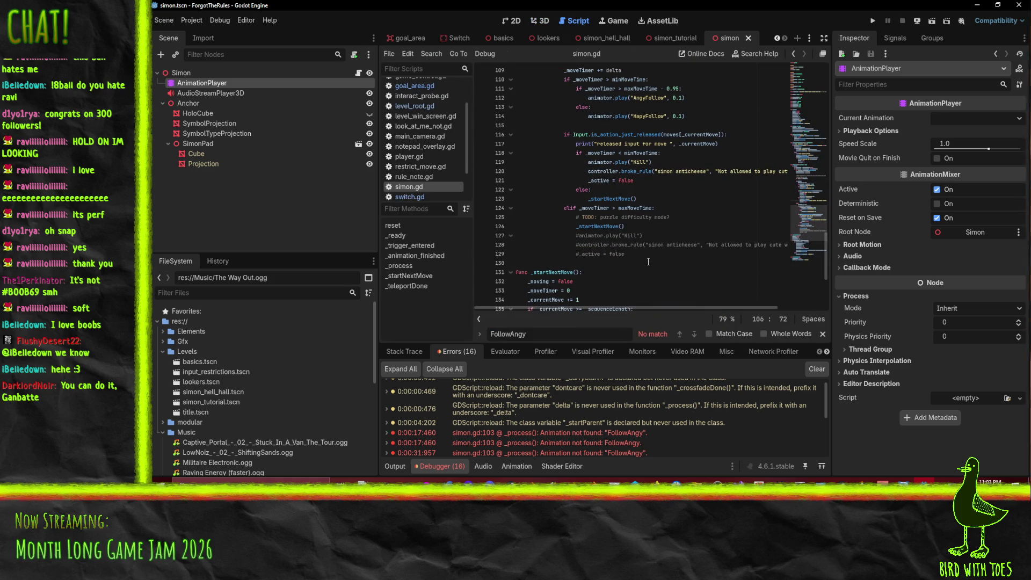
scroll(649, 261, up, 1)
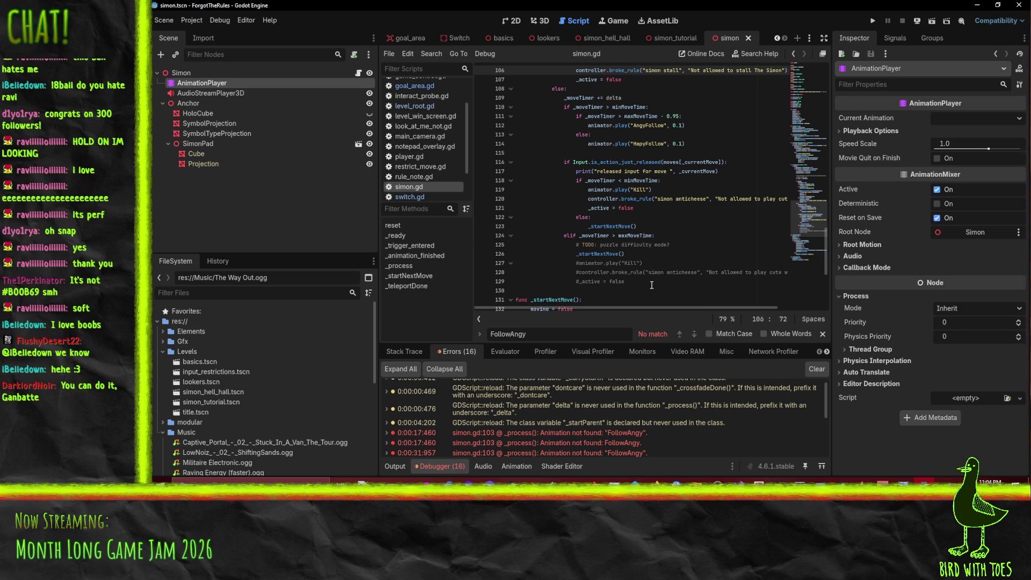
drag(645, 305, 741, 321)
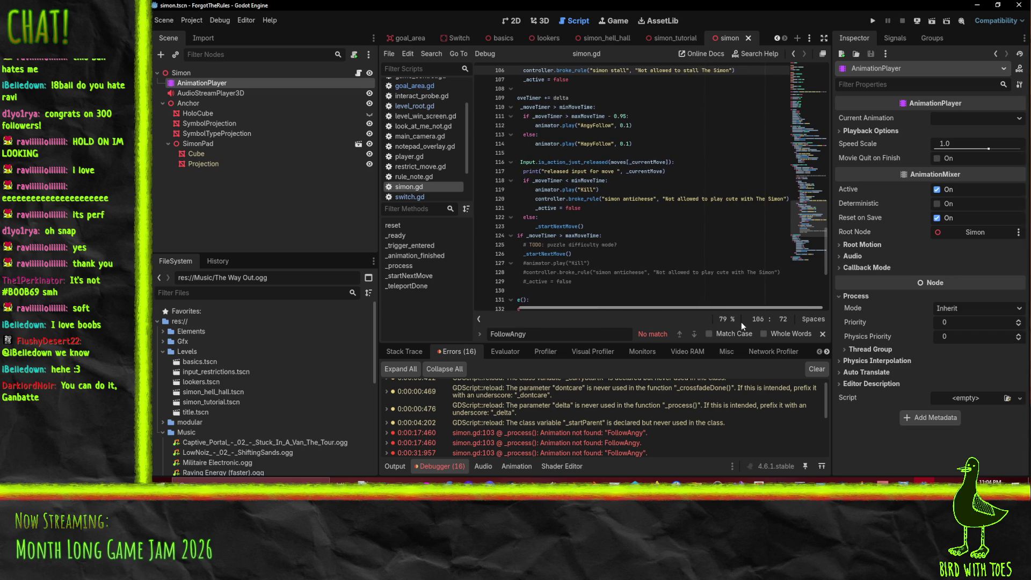
scroll(598, 216, up, 1)
scroll(597, 216, up, 1)
scroll(609, 221, up, 6)
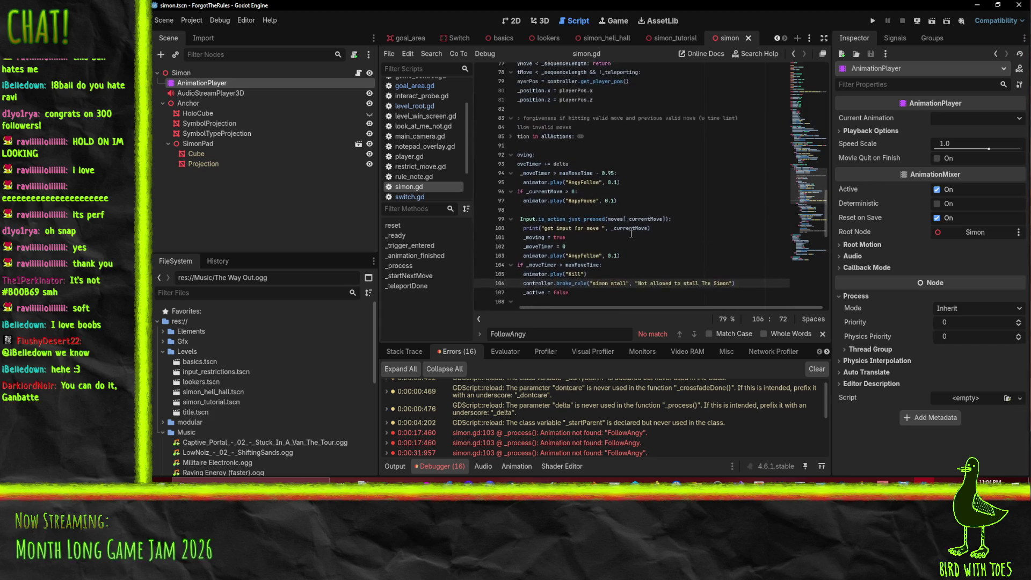
drag(614, 308, 596, 308)
scroll(595, 215, down, 10)
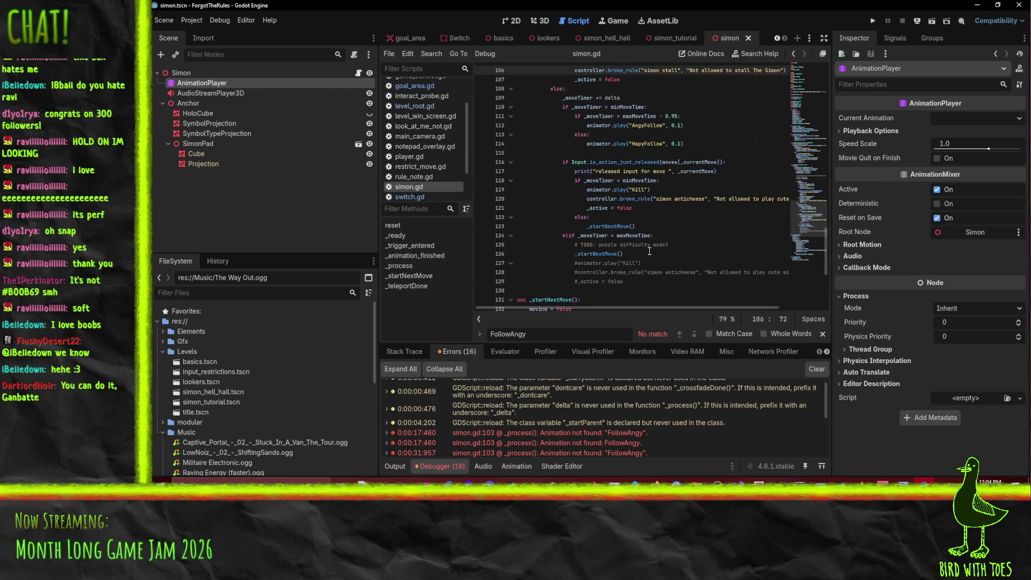
click(674, 245)
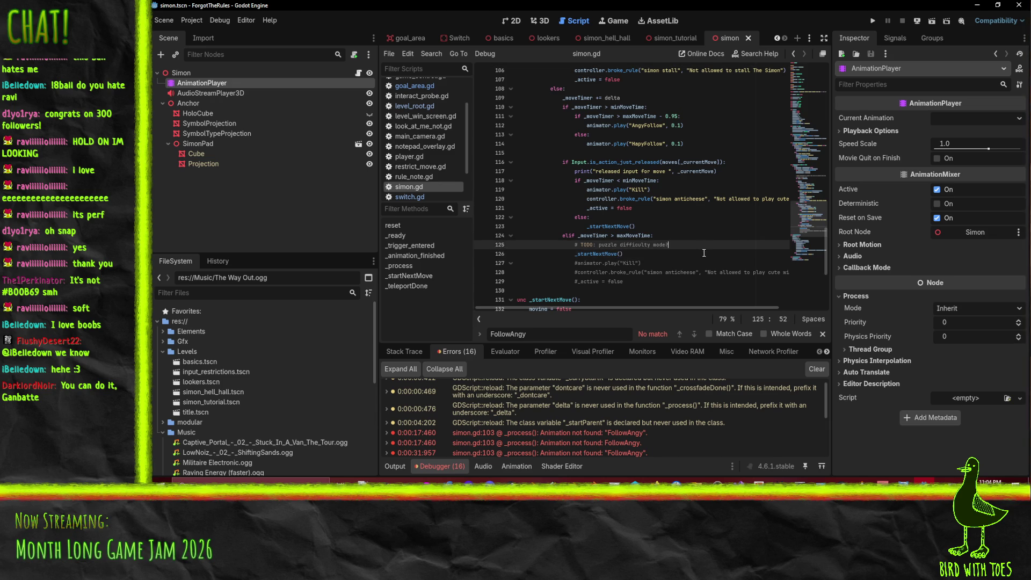
click(572, 272)
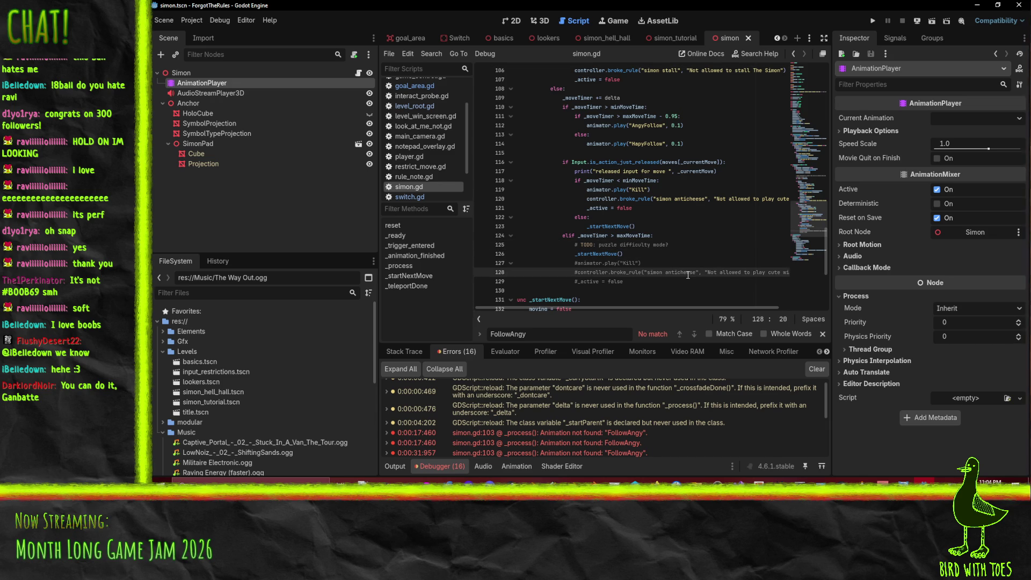
key(Up)
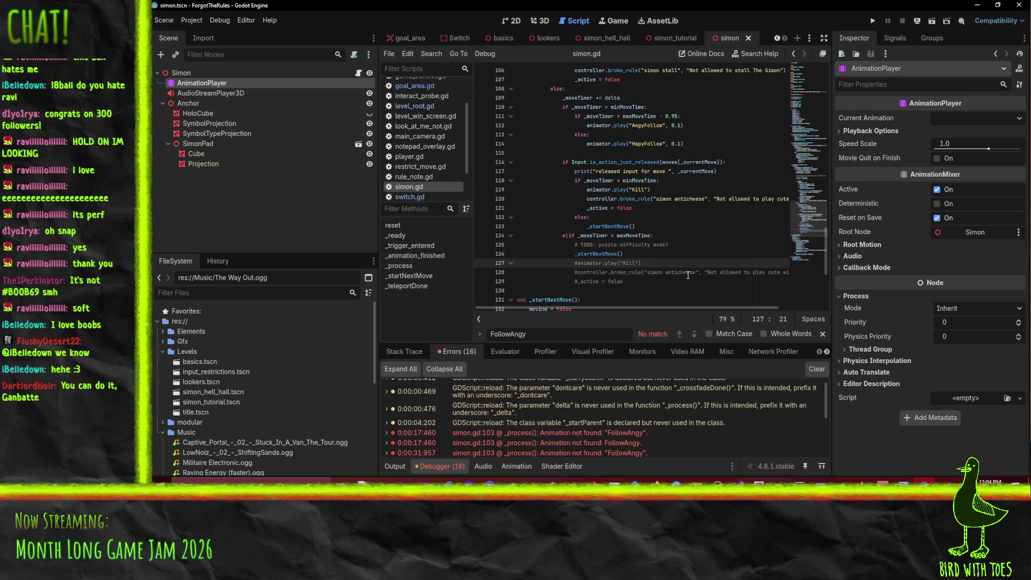
Add an 'if _currentMove == 0:' condition and indent _startNextMove() beneath it.
key(Up)
key(Up)
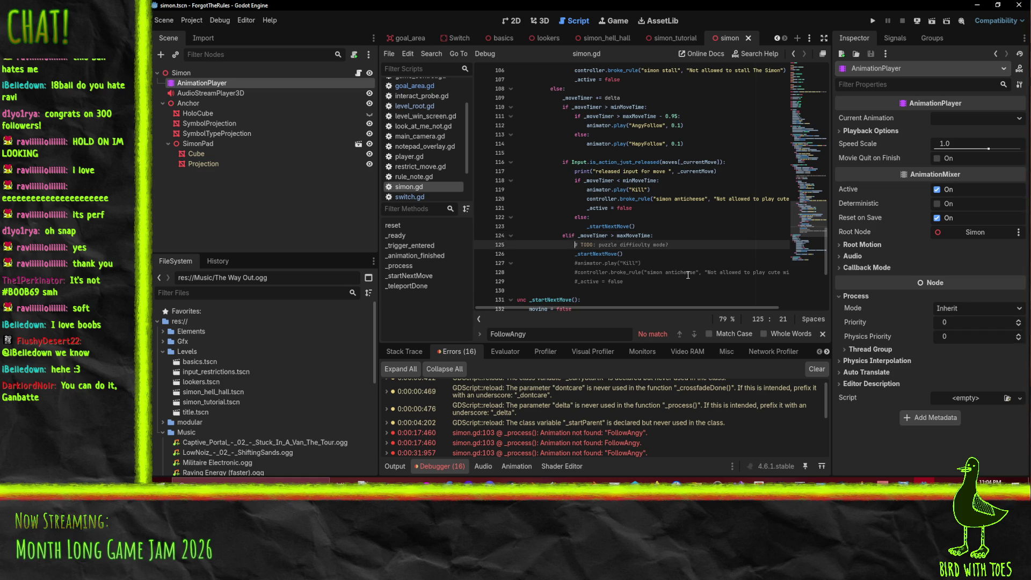
key(Up)
key(End)
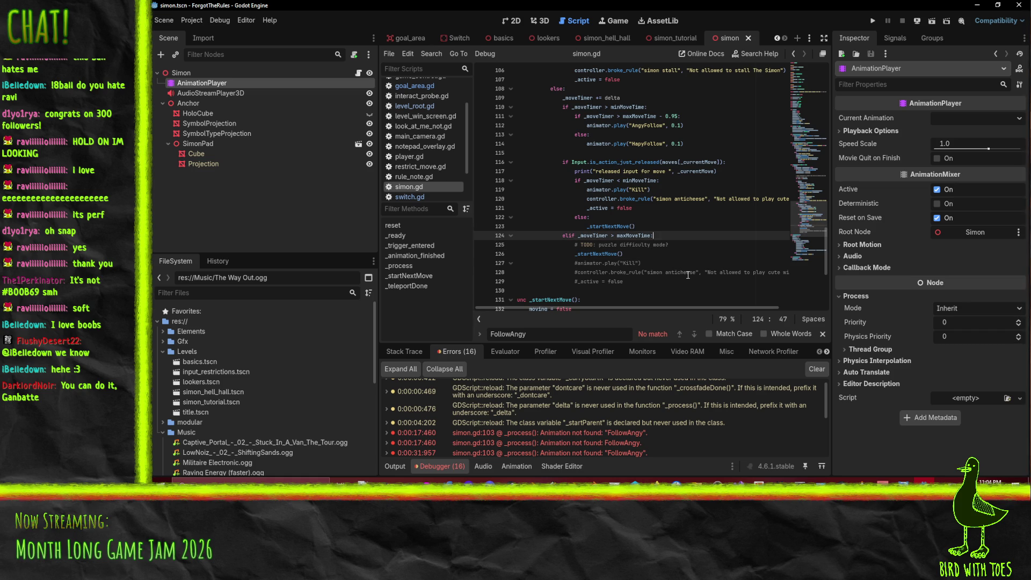
text(:)
key(Down)
key(End)
key(Return)
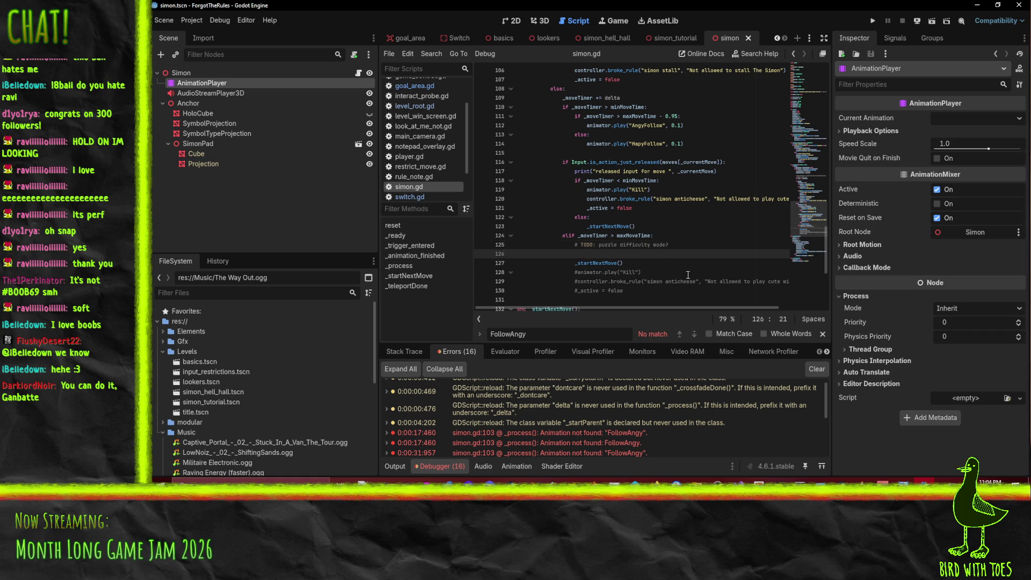
text(if )
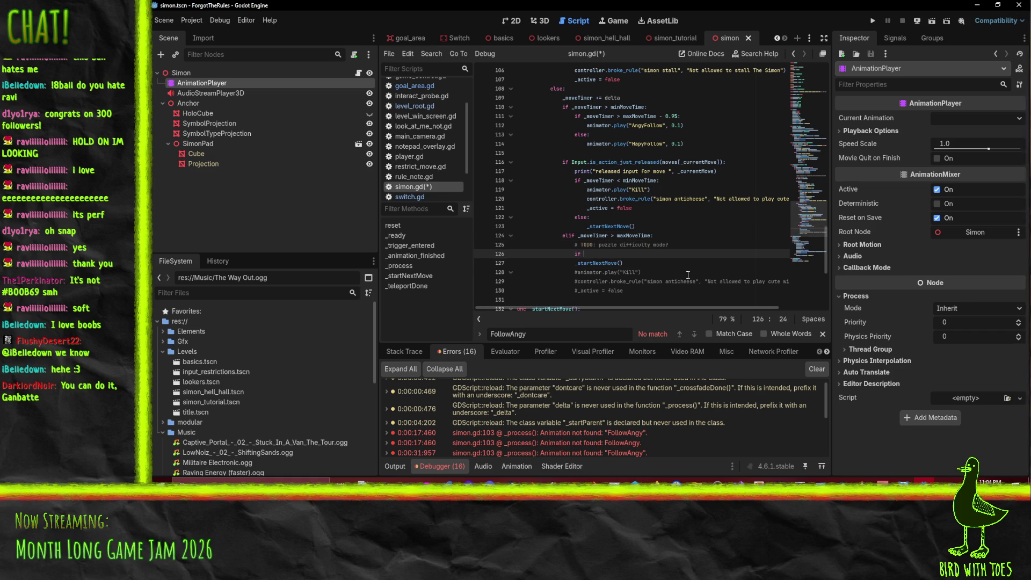
text(_currentMove == 0:)
key(Down)
key(Home)
key(Tab)
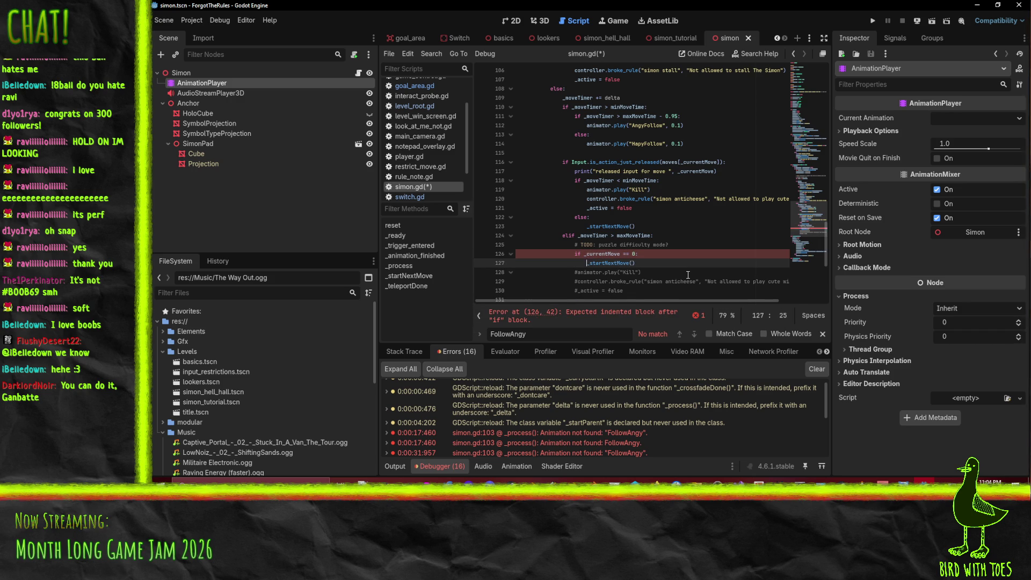
key(End)
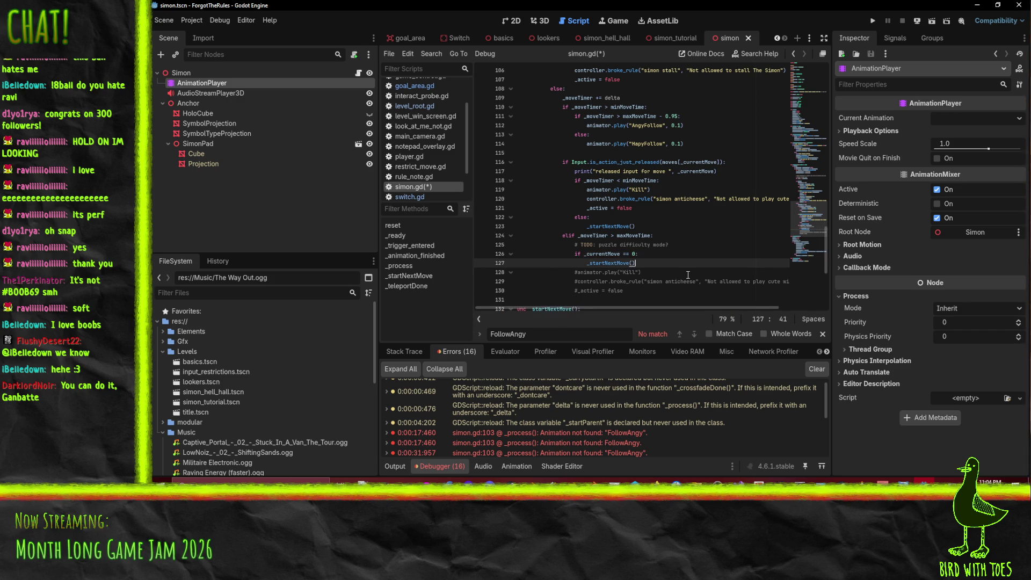
Add an else: branch with the Kill, anticheese broke_rule and _active lines indented and uncommented.
key(Return)
text(else:)
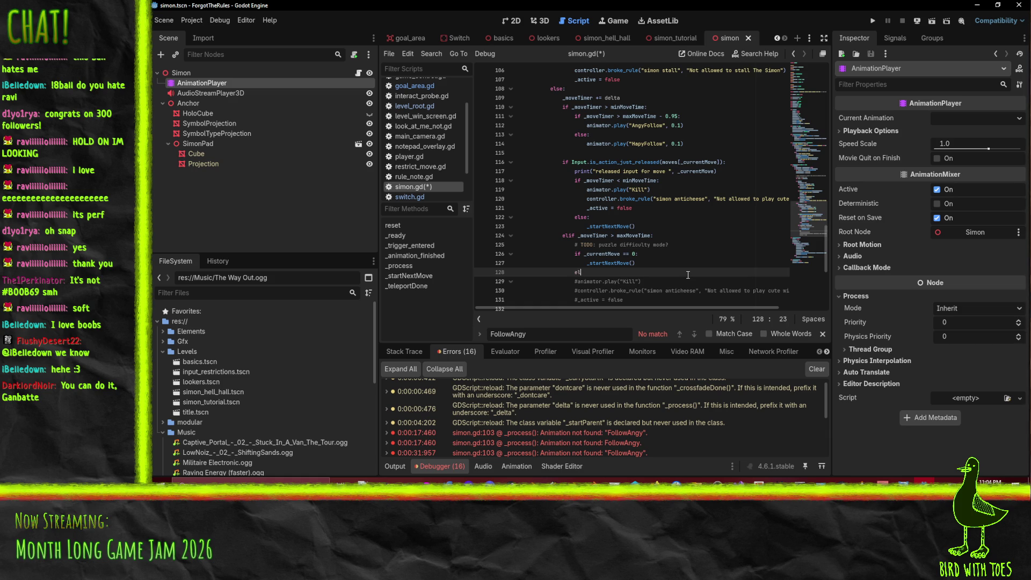
key(Down)
key(Home)
key(Tab)
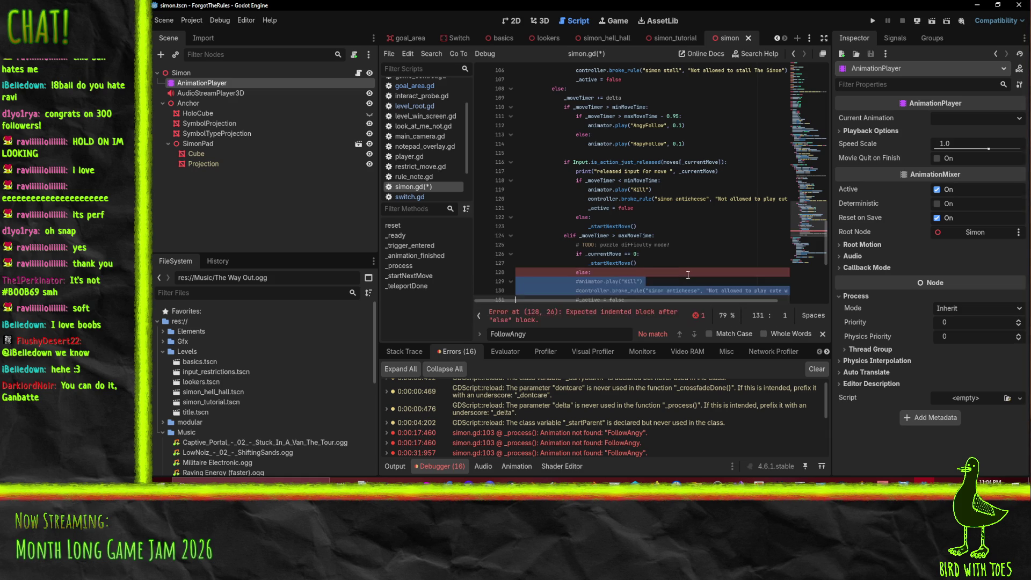
key(Down)
key(Tab)
key(Down)
key(Tab)
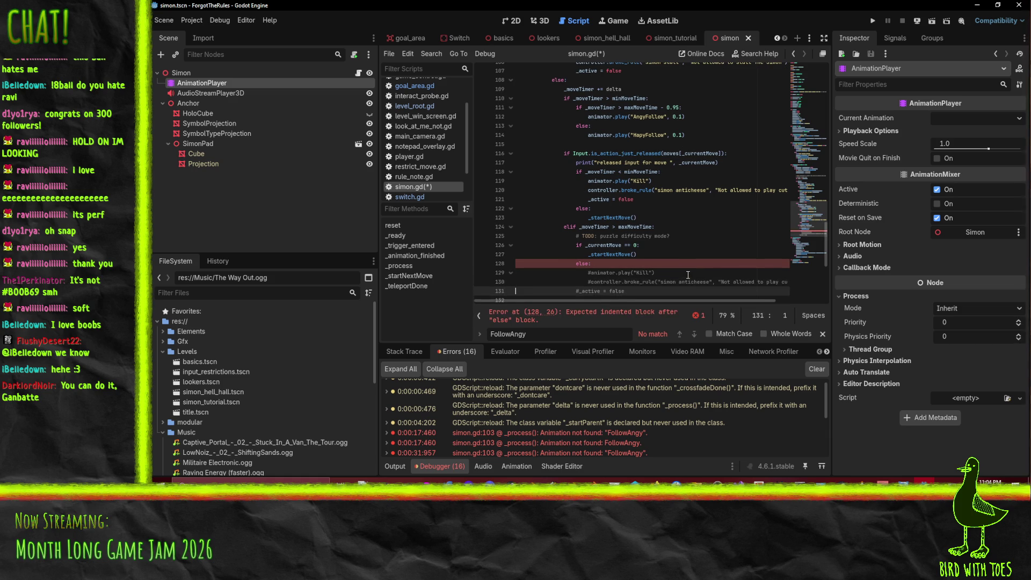
key(Up)
key(Up)
key(ctrl+k)
key(Down)
key(ctrl+k)
key(Down)
key(ctrl+k)
key(Up)
key(End)
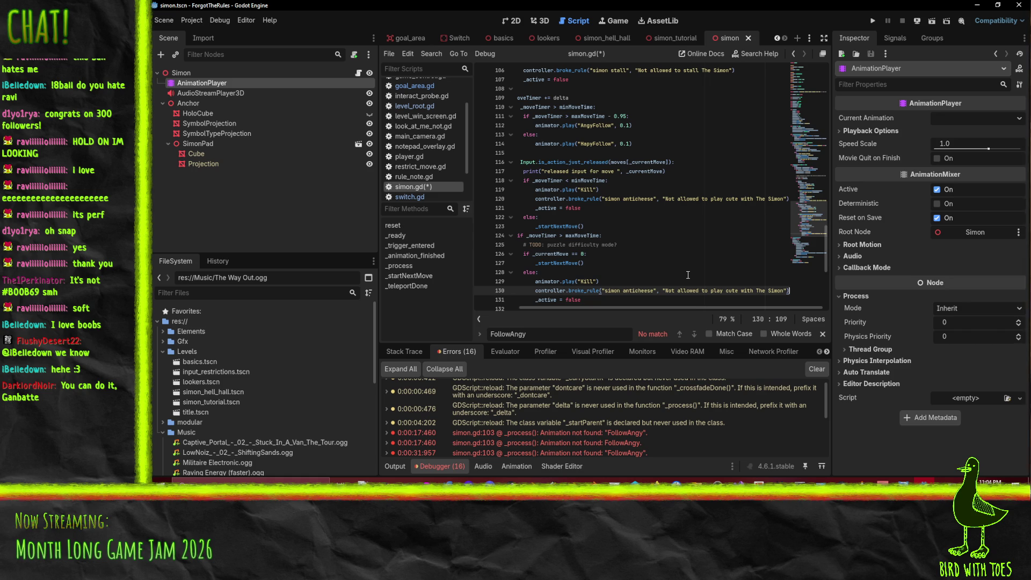
Delete the puzzle difficulty TODO comment and save simon.gd.
key(Home)
key(Home)
key(Up)
key(Up)
key(Up)
key(Up)
key(Up)
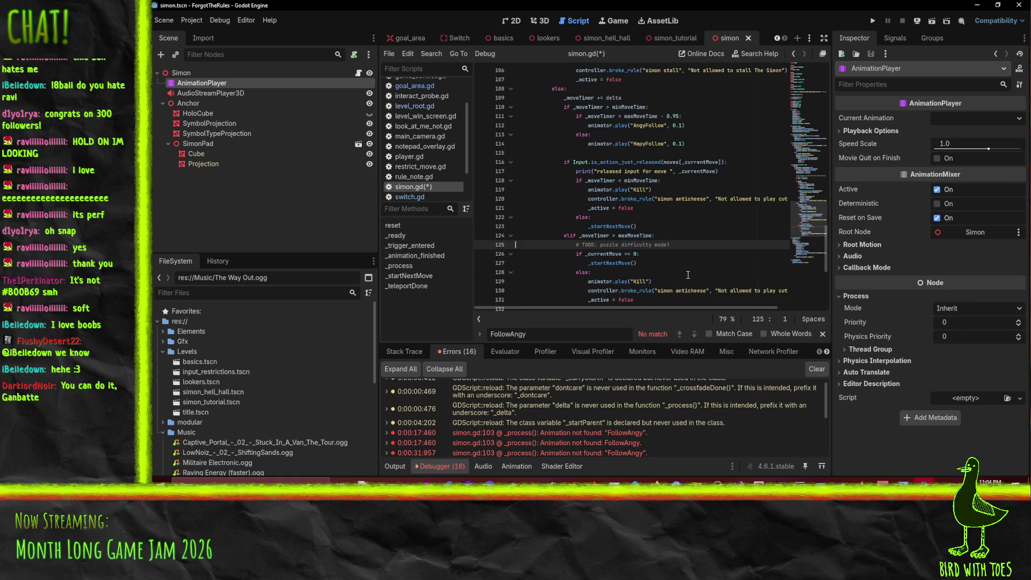
key(ctrl+shift+k)
key(ctrl+s)
scroll(684, 266, down, 3)
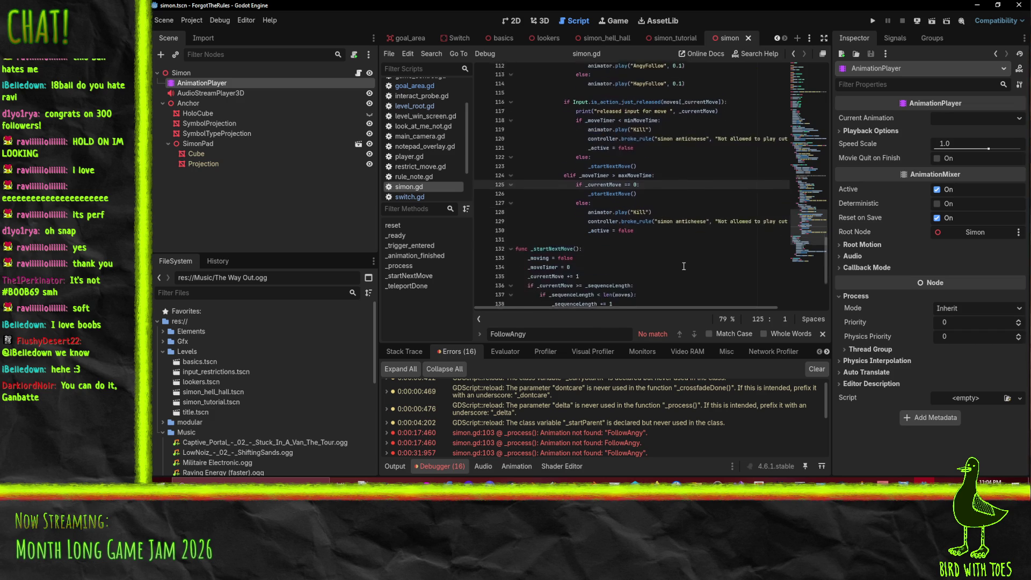
scroll(684, 267, up, 3)
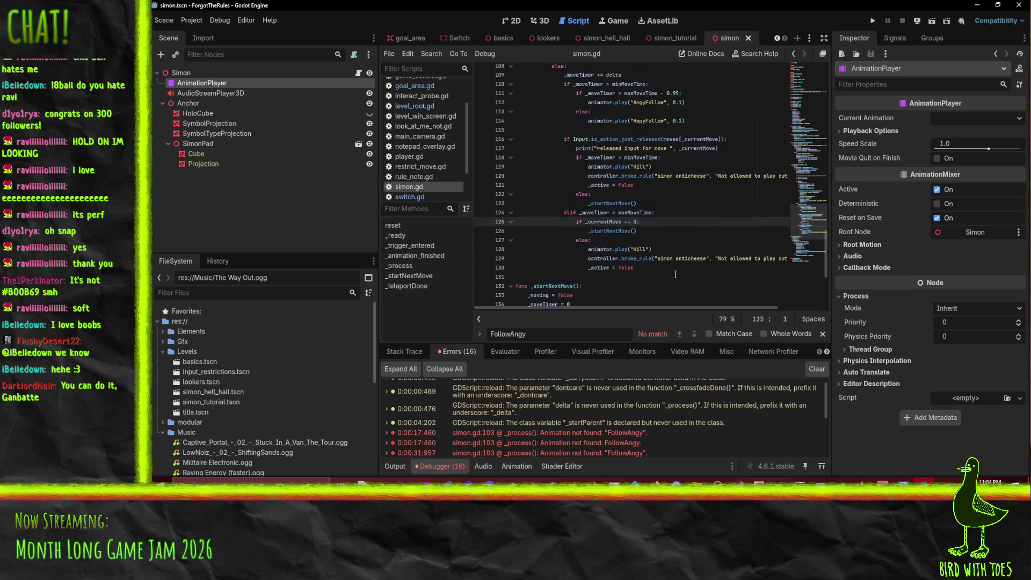
click(721, 281)
key(End)
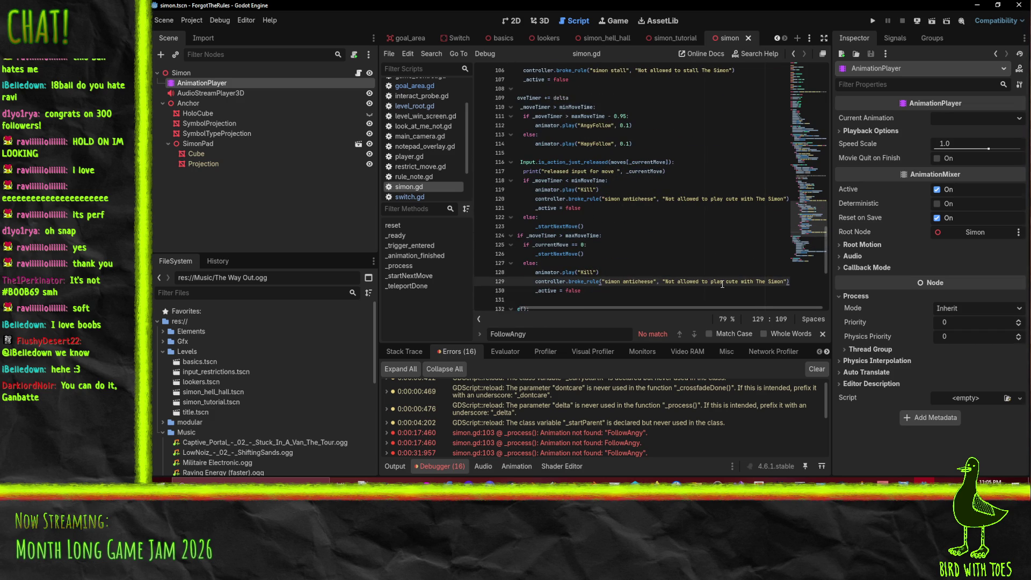
click(719, 282)
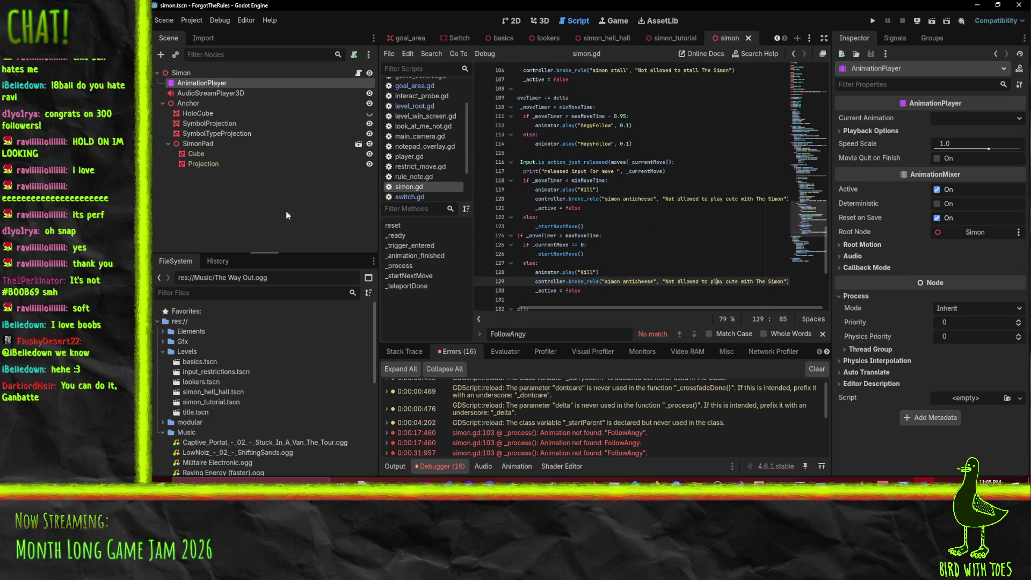
key(Home)
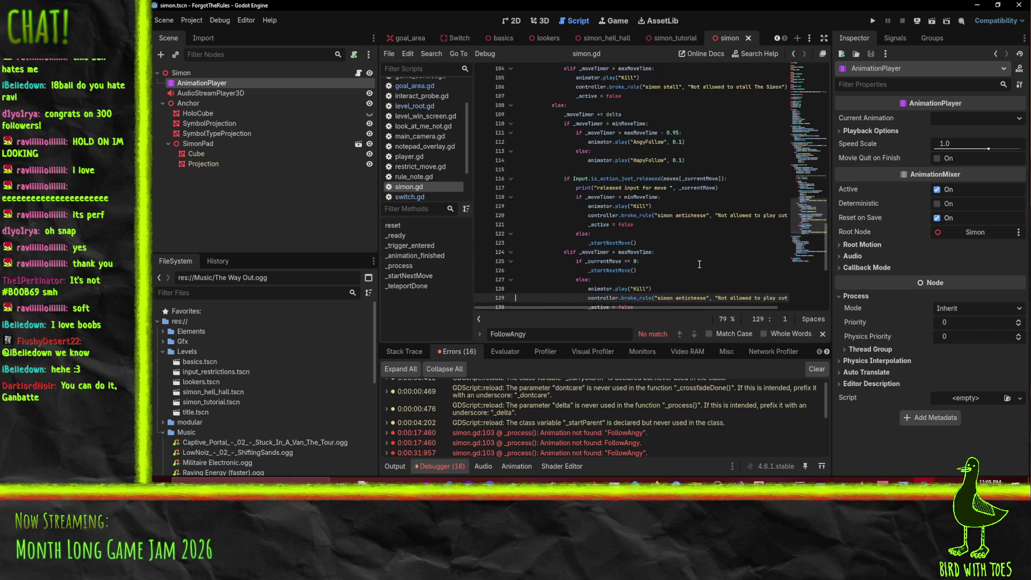
scroll(704, 260, up, 3)
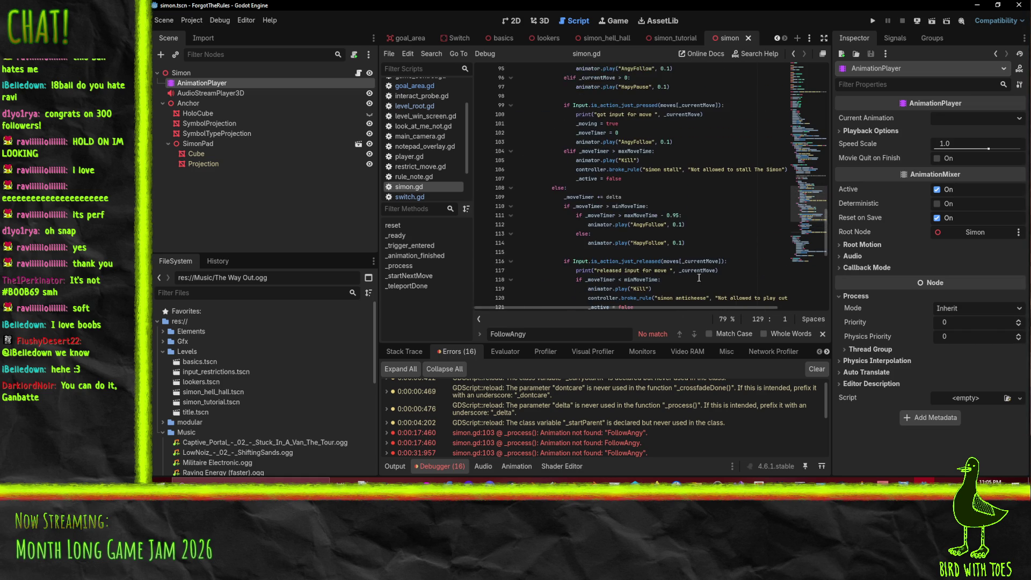
scroll(713, 229, down, 1)
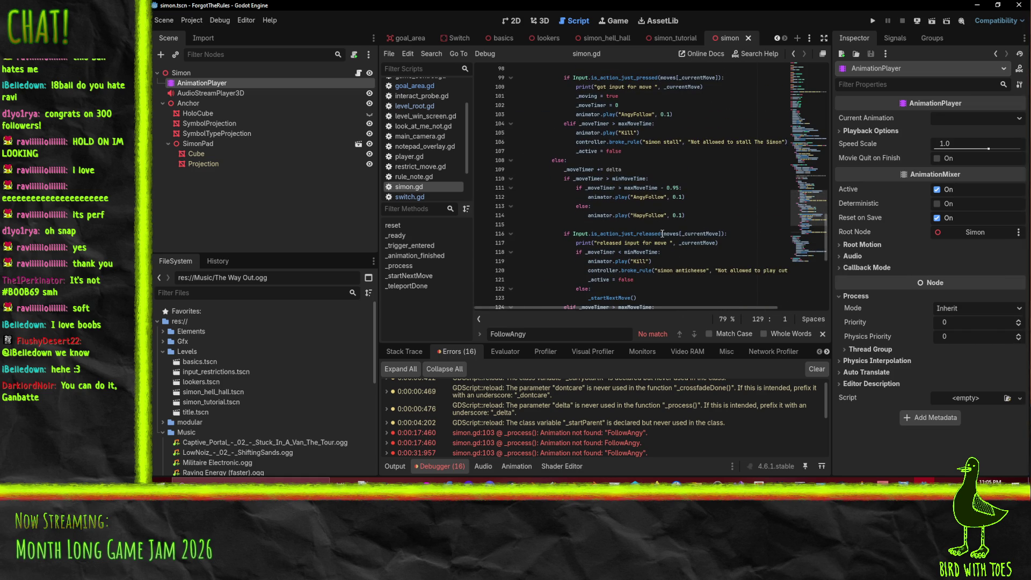
scroll(665, 258, down, 4)
drag(652, 310, 753, 308)
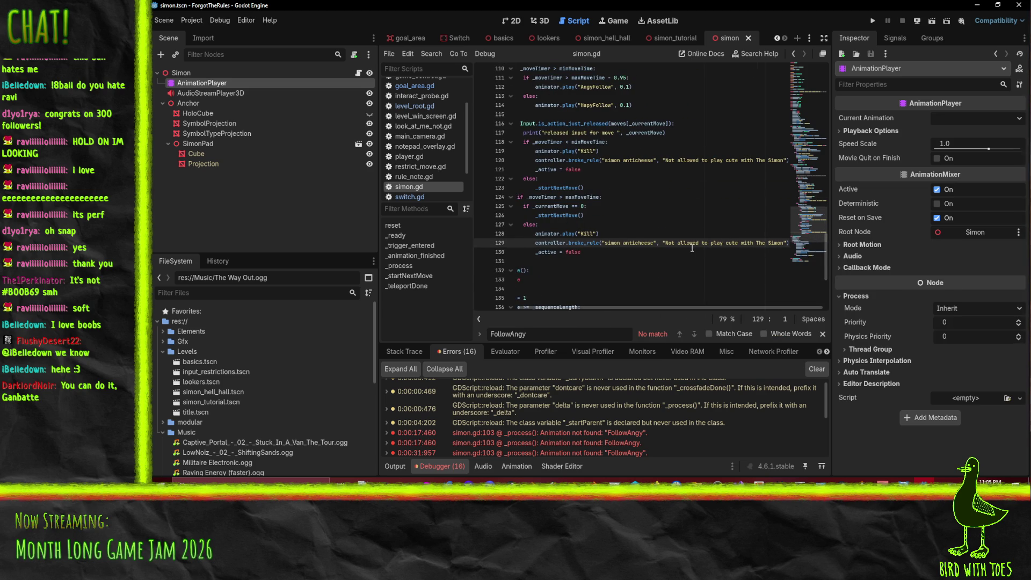
double_click(638, 242)
Rename the rule key on line 129 to 'simon anticheese2'.
scroll(671, 243, left, 3)
click(707, 245)
text(2)
drag(668, 309, 712, 309)
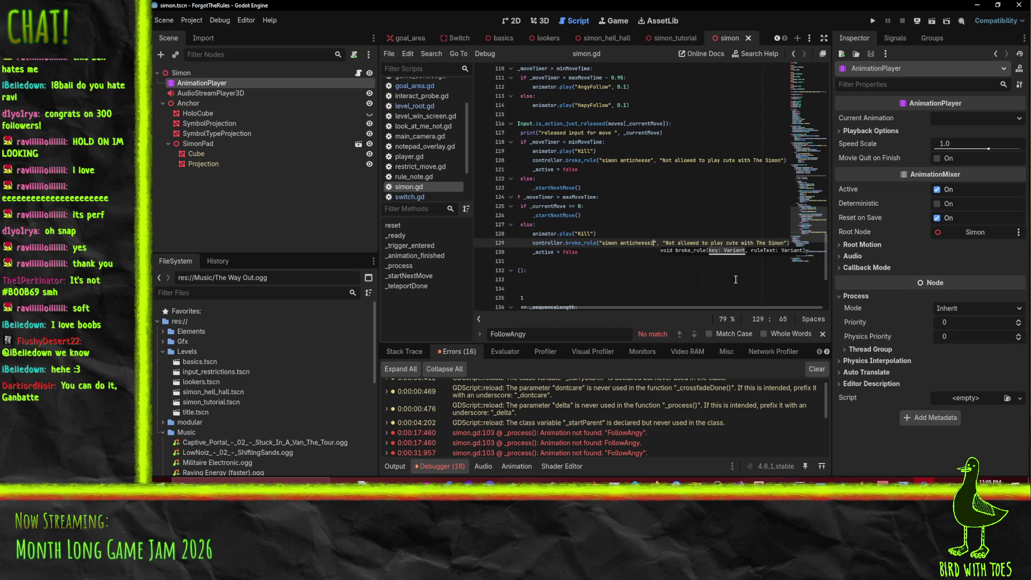
Change 'play cute' to 'overdo it' in the rule message and save simon.gd.
click(719, 244)
drag(712, 245, 741, 244)
text(over)
key(BackSpace)
text(do it)
key(Home)
key(Home)
key(ctrl+s)
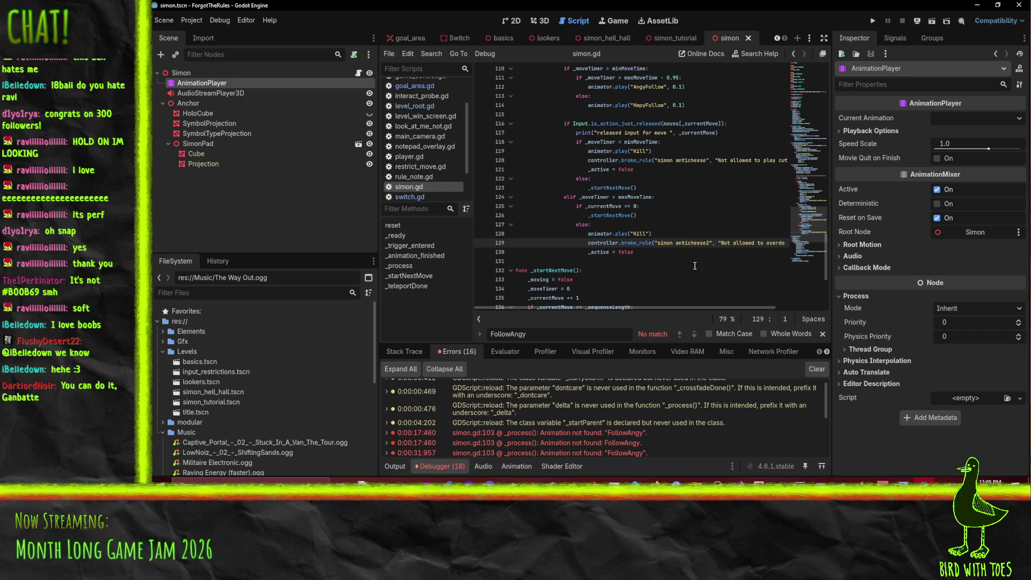
scroll(694, 266, up, 1)
scroll(628, 224, up, 10)
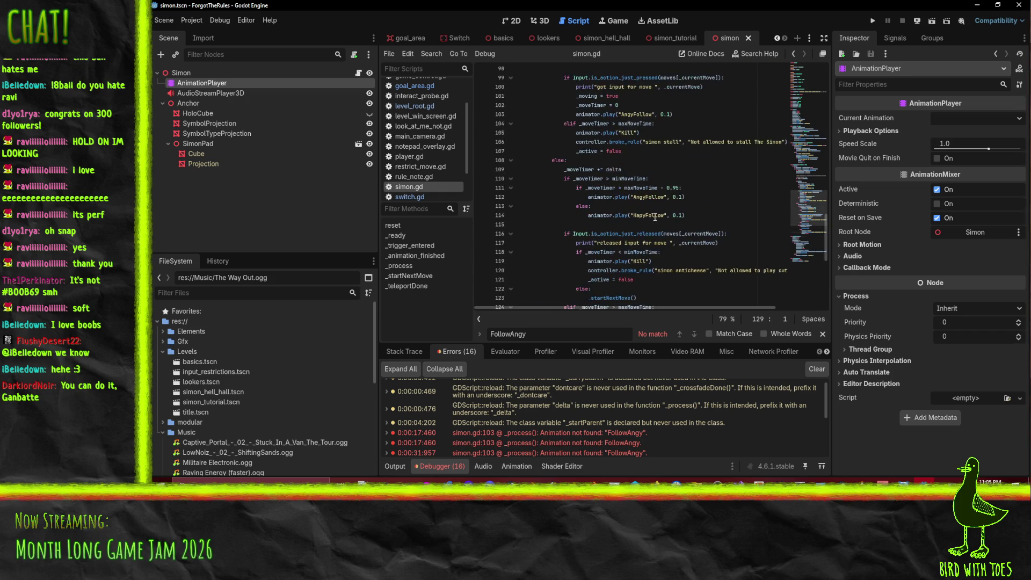
scroll(628, 223, up, 8)
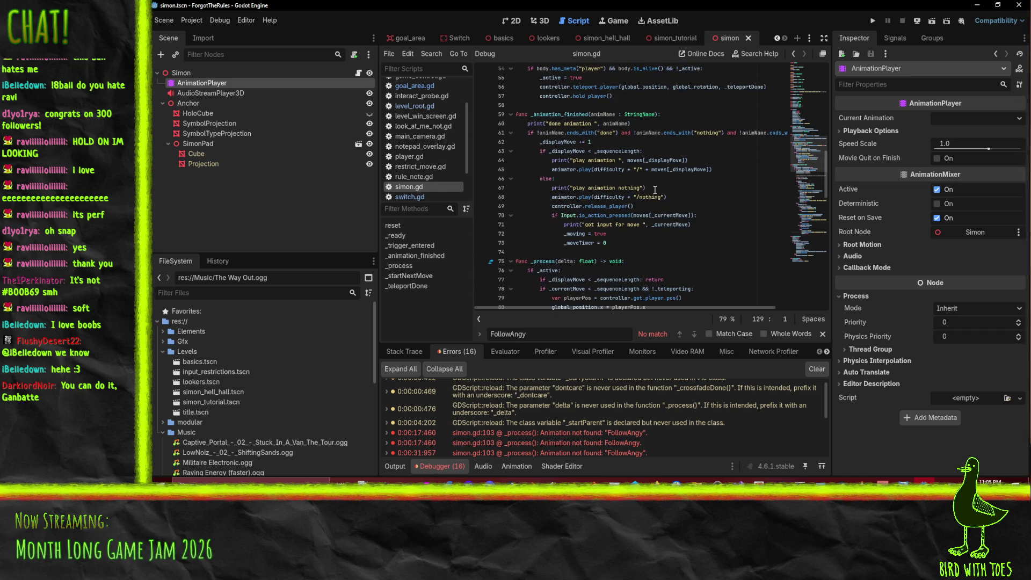
scroll(665, 249, down, 4)
Search simon.gd for 'defy' and inspect the move-mismatch check in the allActions loop.
click(658, 114)
key(ctrl+f)
text(defy)
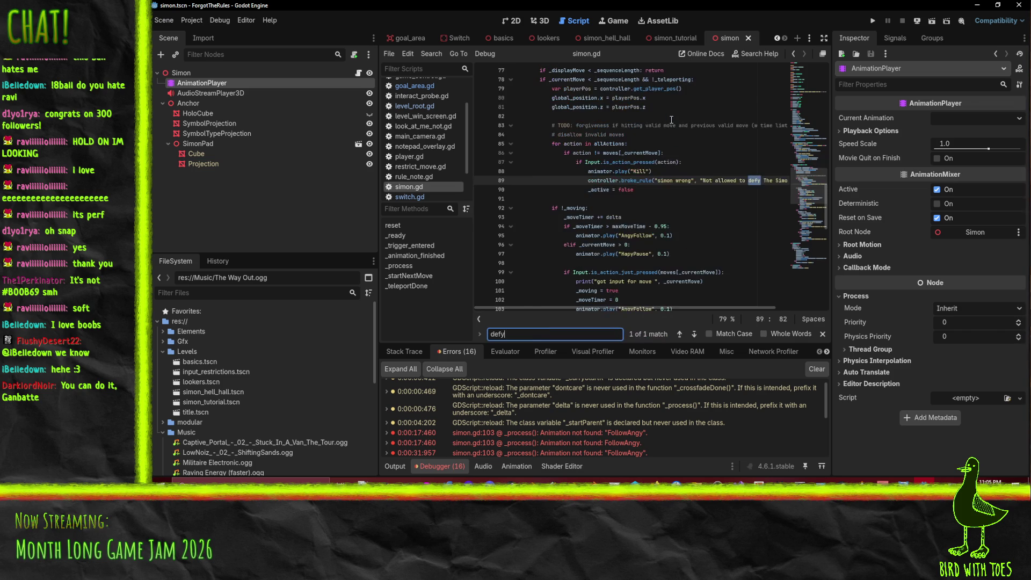
click(676, 181)
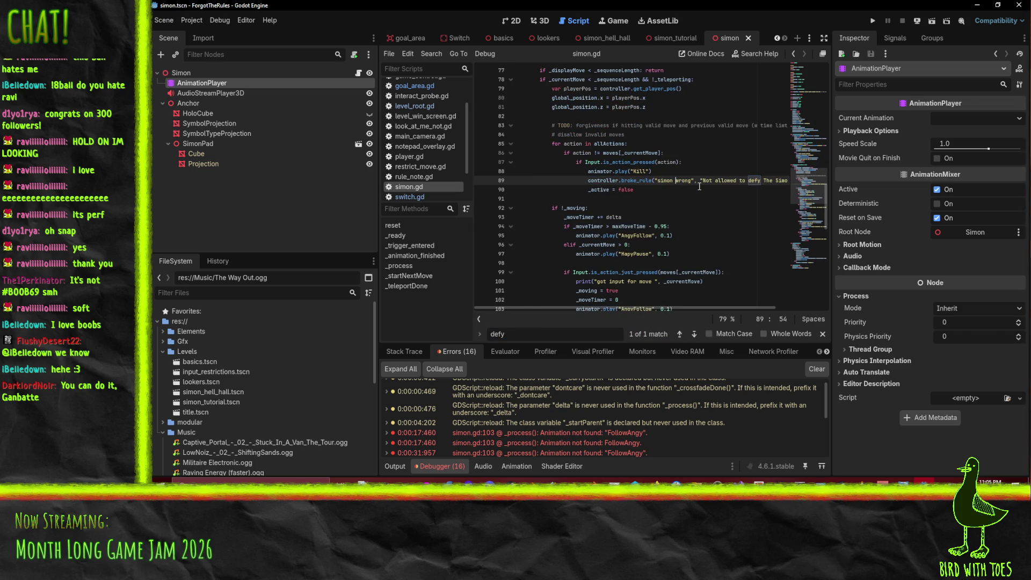
key(End)
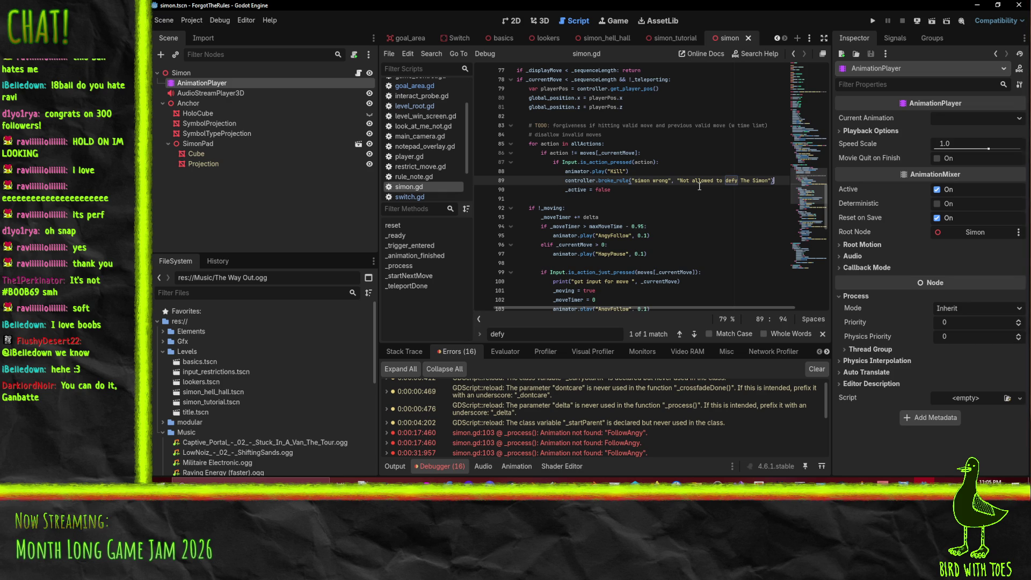
key(Up)
key(Up)
key(Up)
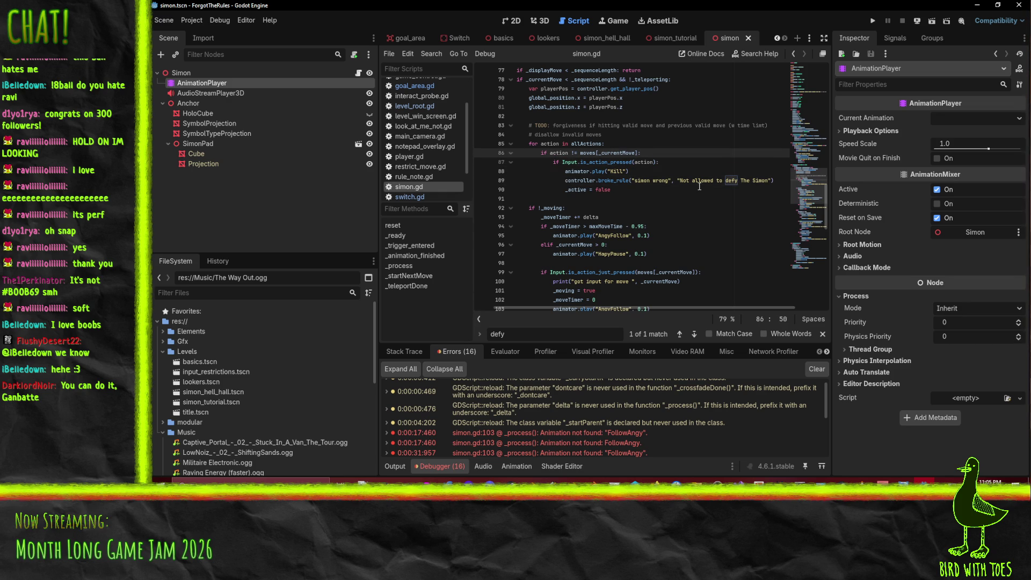
key(Down)
key(Down)
key(Down)
key(Up)
key(Up)
key(Up)
key(Home)
key(Home)
key(End)
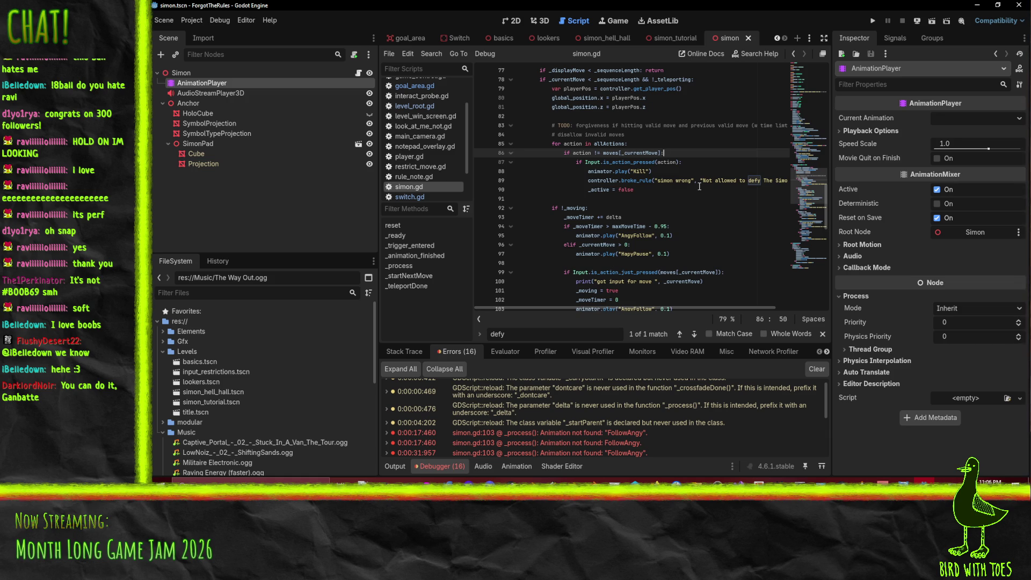
Start a new condition above the move check comparing action with moves and _currentMove.
key(ctrl+shift+Return)
text(if action ==)
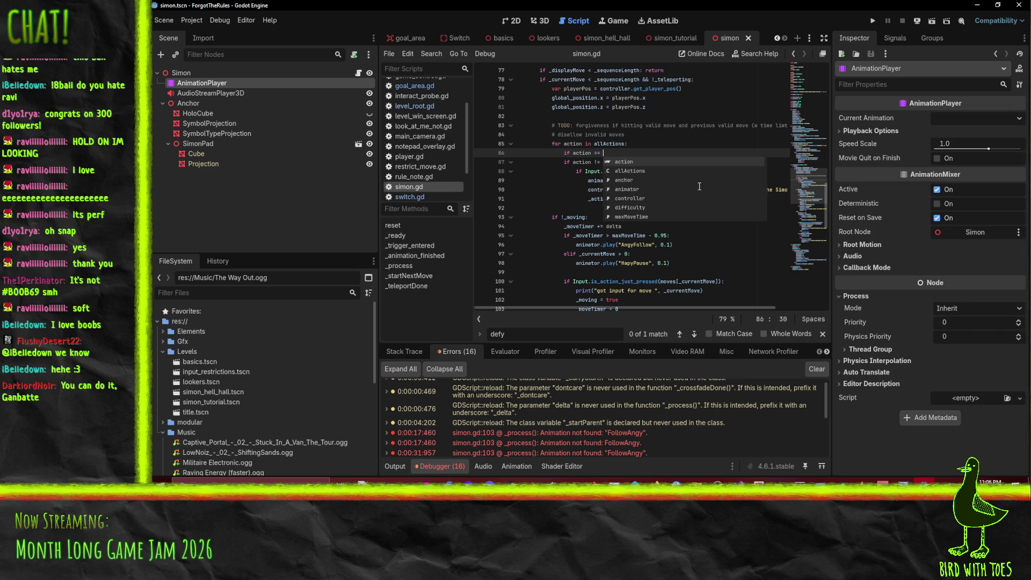
key(Escape)
double_click(610, 162)
key(ctrl+c)
click(618, 154)
key(ctrl+v)
scroll(586, 208, up, 2)
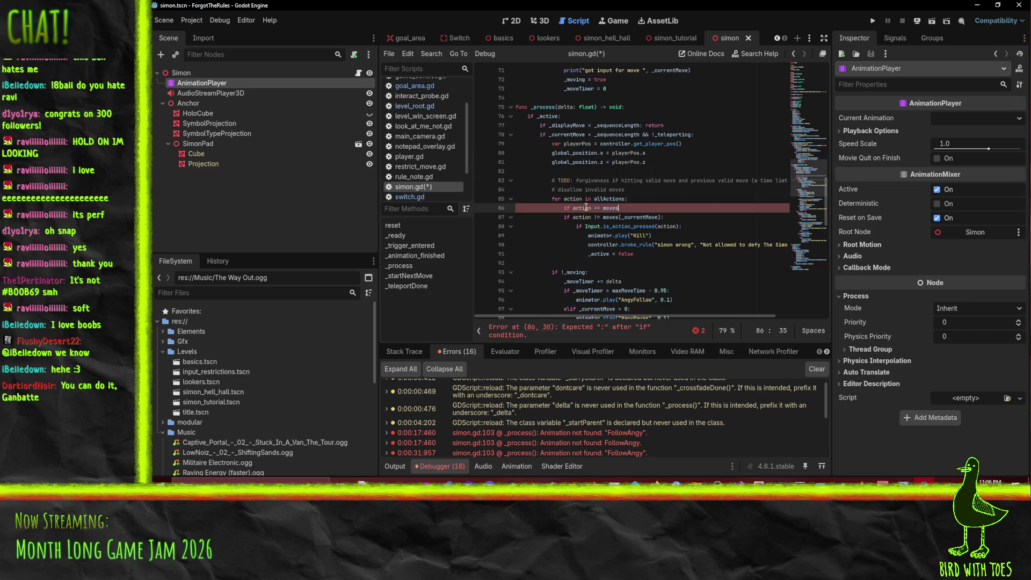
double_click(635, 215)
key(ctrl+c)
click(572, 209)
key(ctrl+v)
Complete it as 'if _currentMove < len(moves) and action == moves[_currentMove + 1]:'.
text(< len)
key(ctrl+Delete)
text((moves) and )
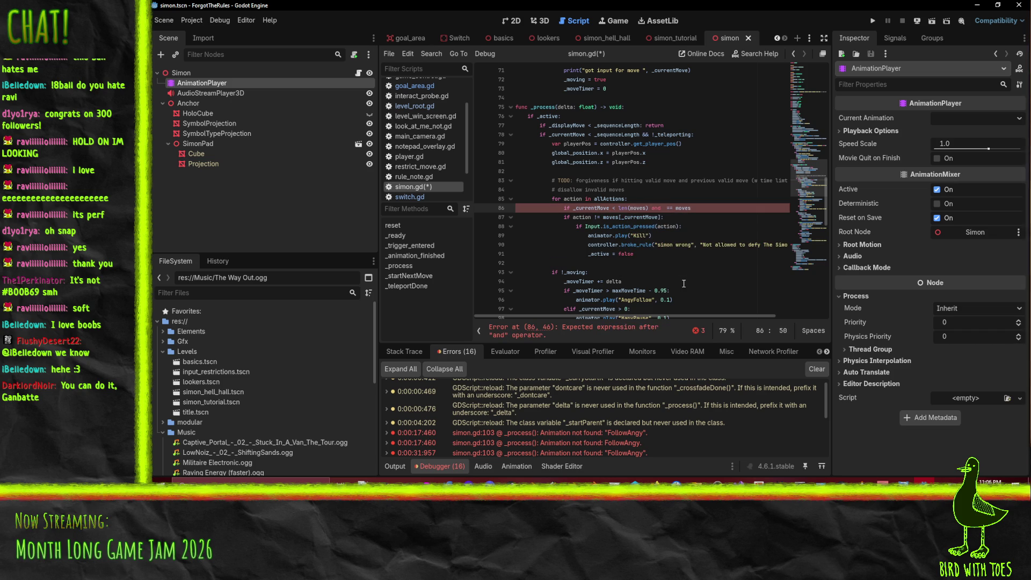
text(moves)
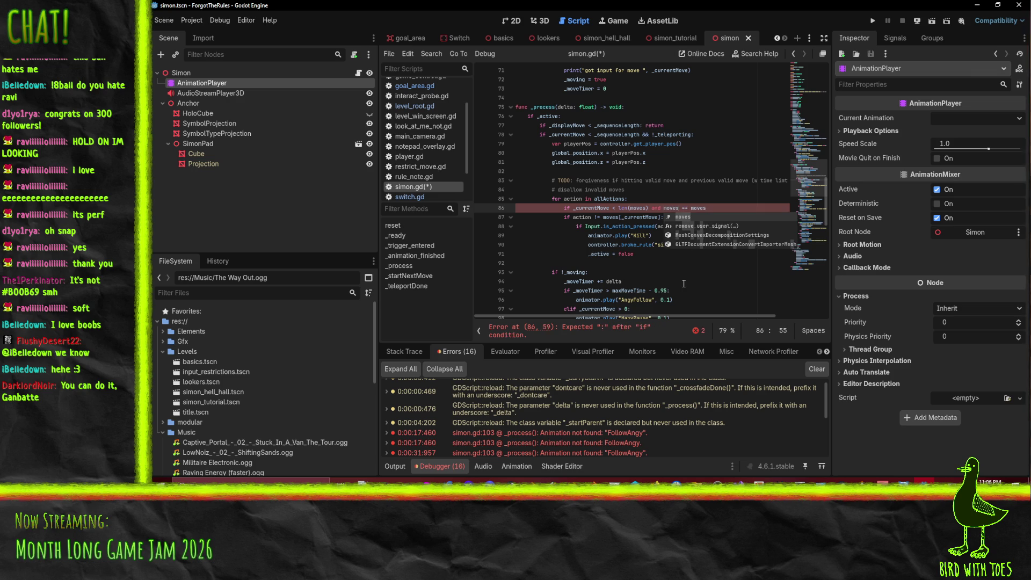
text([_currentMove)
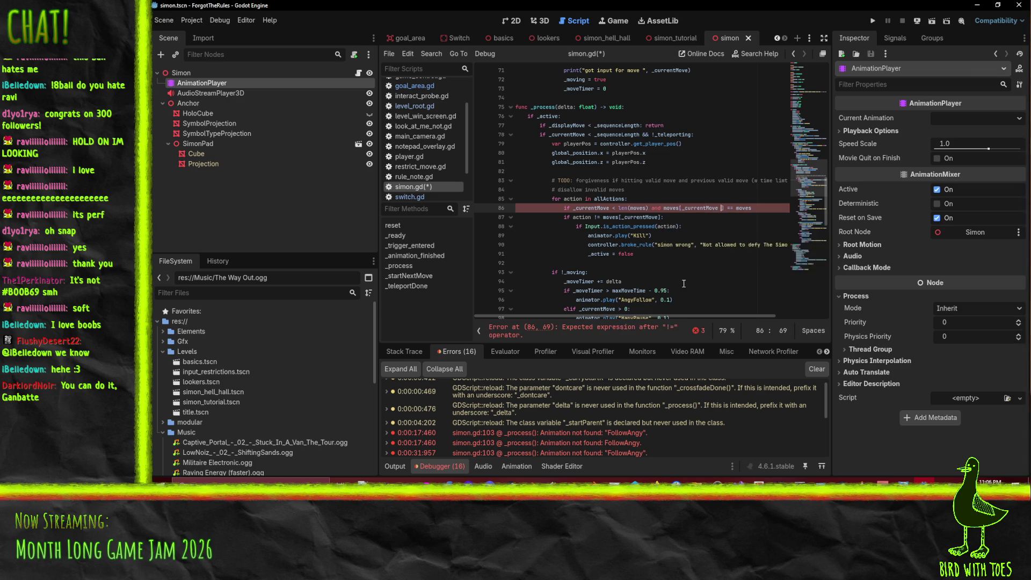
key(BackSpace)
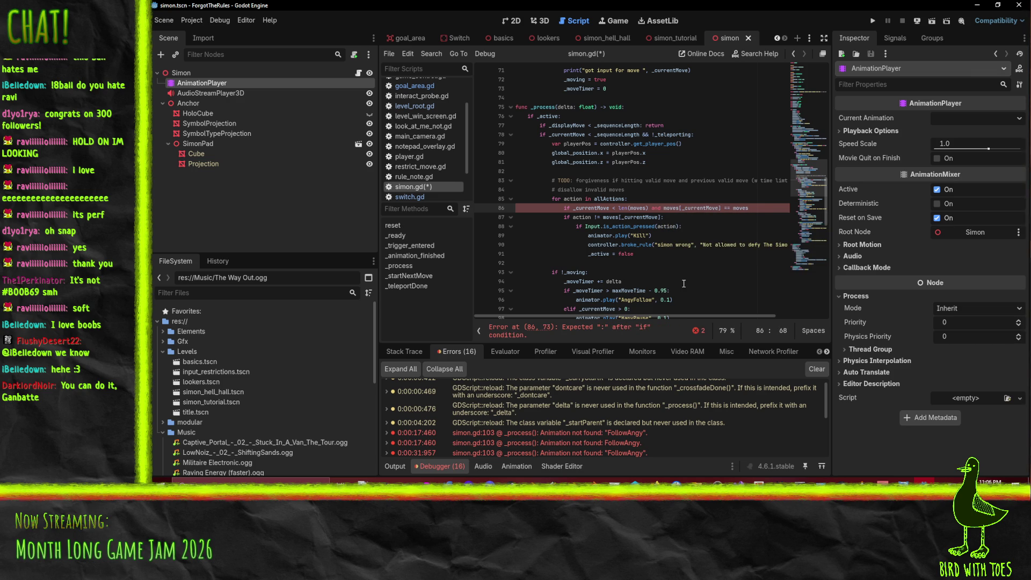
key(Left)
key(Left)
key(Left)
key(Left)
text(action ==)
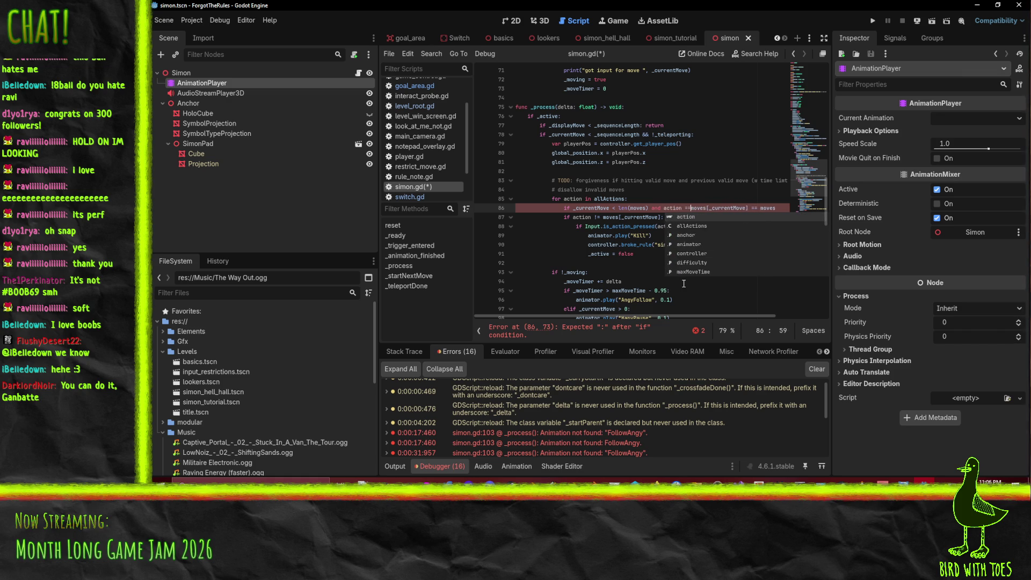
click(754, 208)
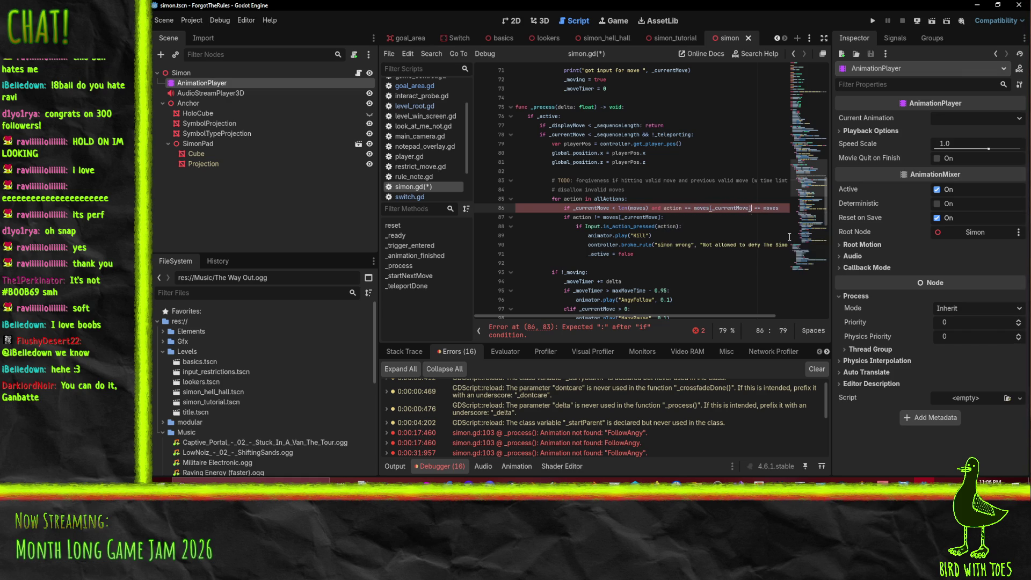
key(shift+End)
key(Delete)
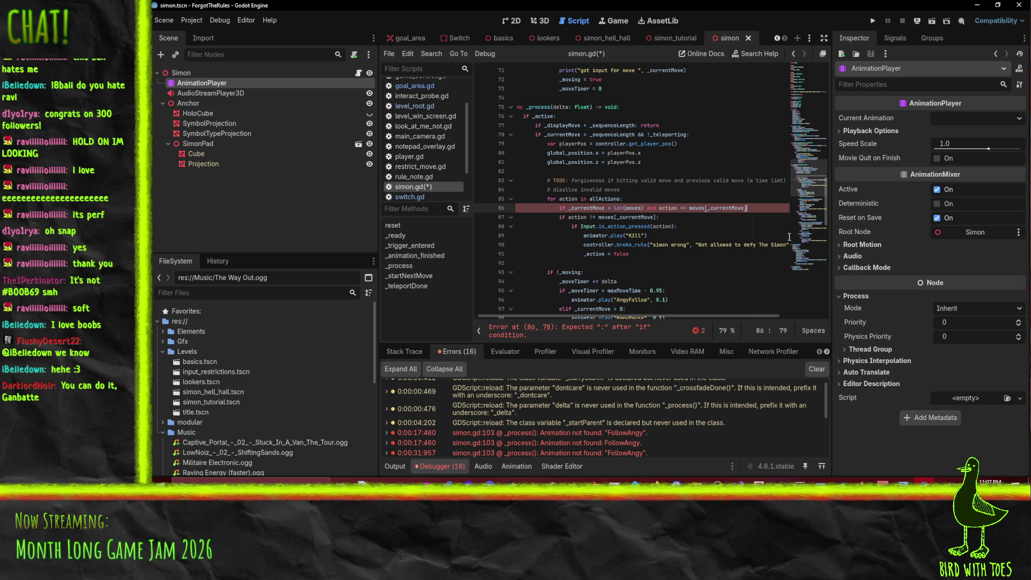
text(+ !)
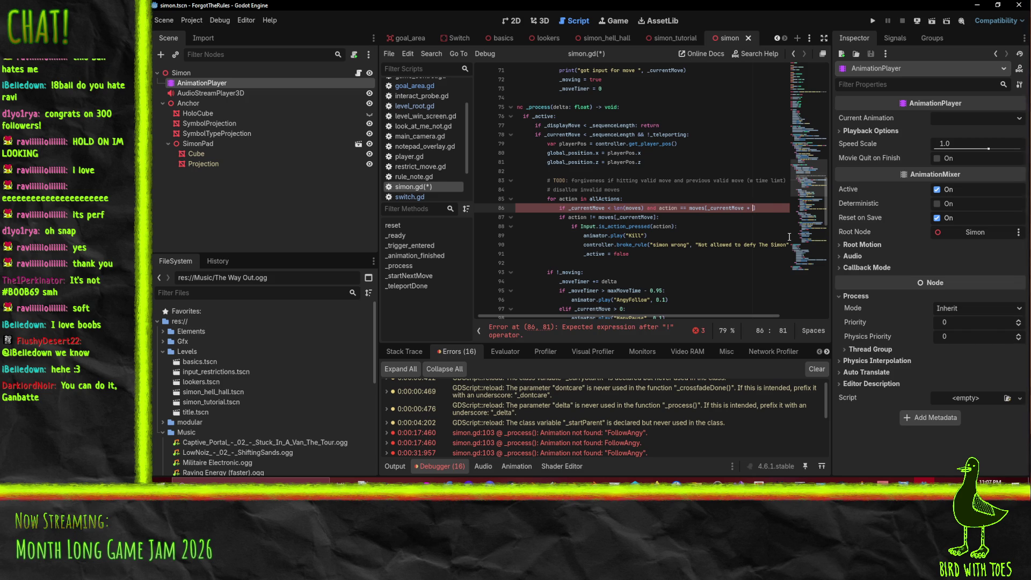
text(:)
key(Return)
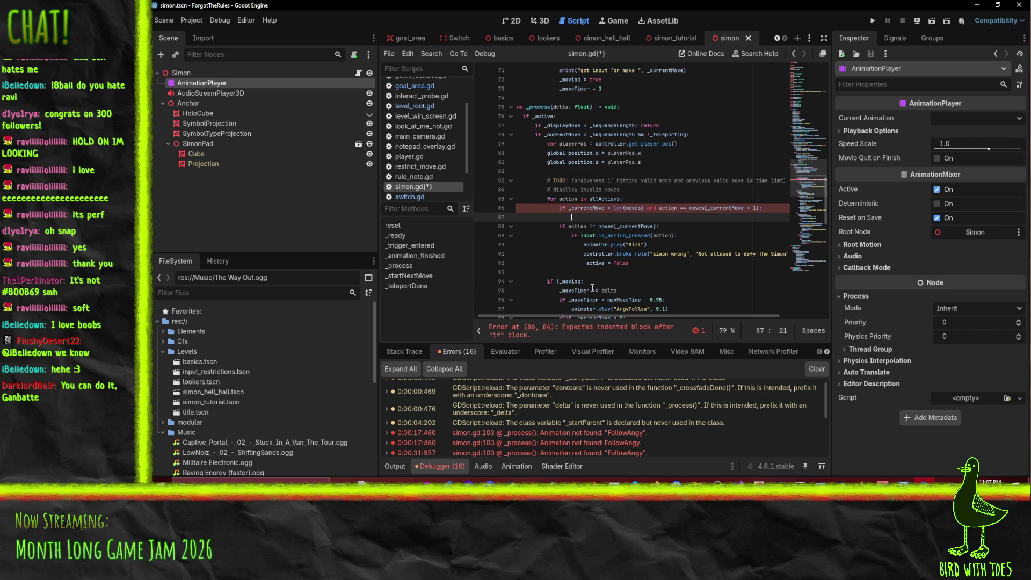
Move the Input.is_action_pressed check above the new condition and reindent the lines under it.
click(614, 235)
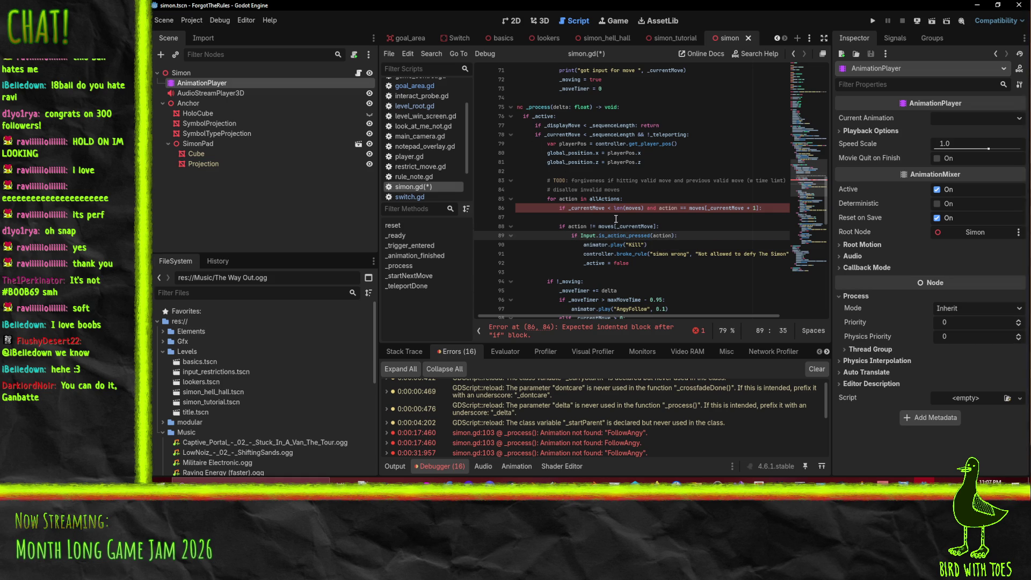
key(Home)
key(Home)
key(shift+Down)
key(alt+Up)
key(alt+Up)
key(alt+Up)
key(shift+Tab)
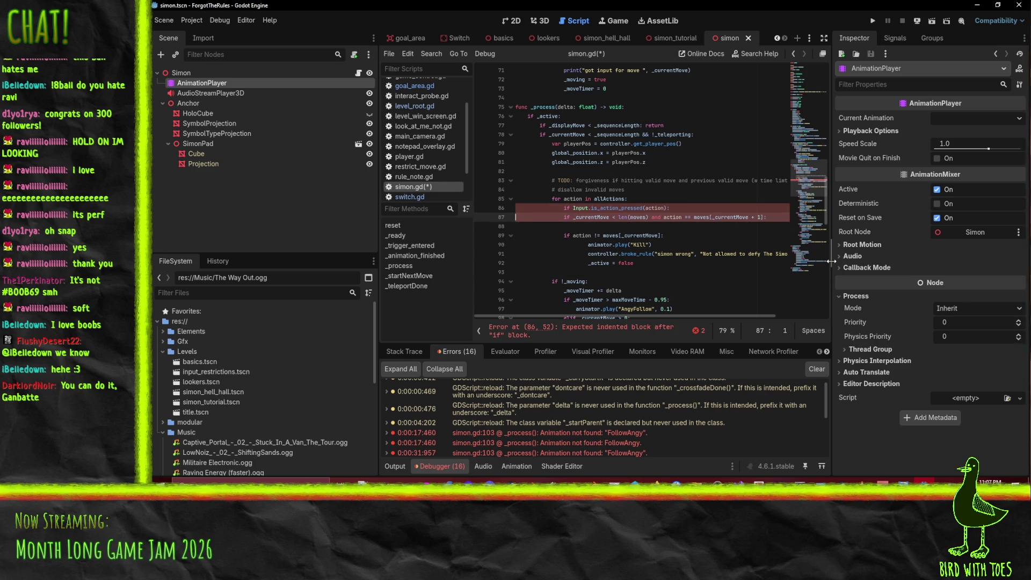
key(shift+Down)
key(shift+Down)
key(shift+Down)
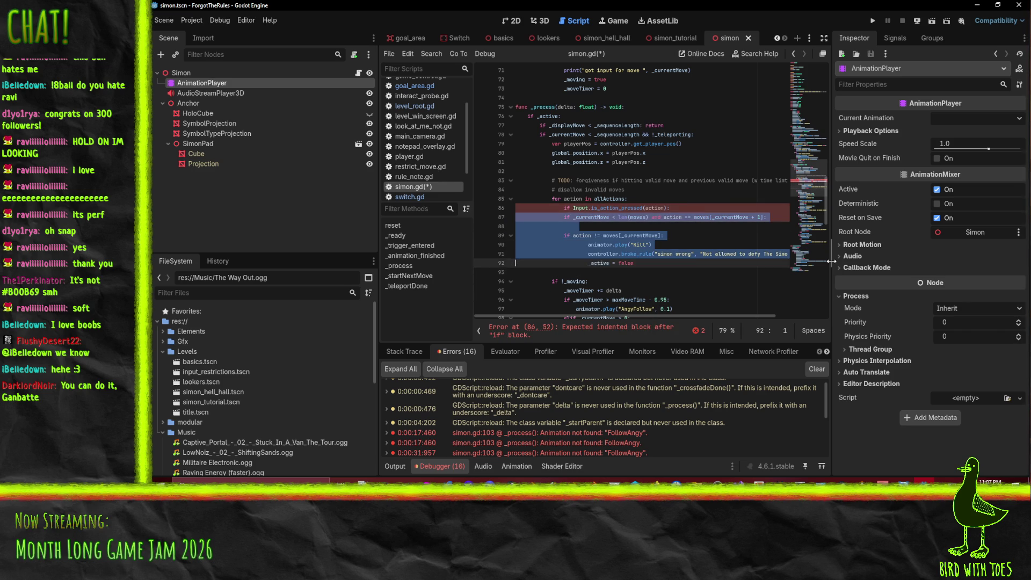
key(shift+Up)
key(shift+Up)
key(Tab)
key(Up)
key(Up)
key(Up)
key(End)
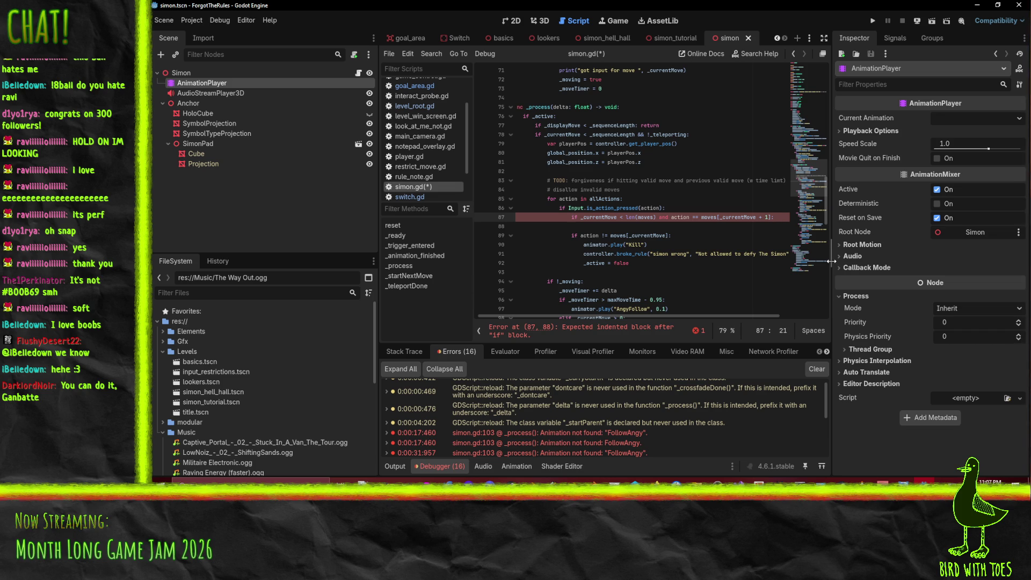
key(Right)
key(Right)
key(Right)
key(Right)
key(Right)
key(Right)
key(Right)
key(Right)
key(Right)
key(Right)
key(Right)
Copy the Kill and 'simon wrong' broke_rule block beneath the new condition.
key(Down)
key(Down)
key(Down)
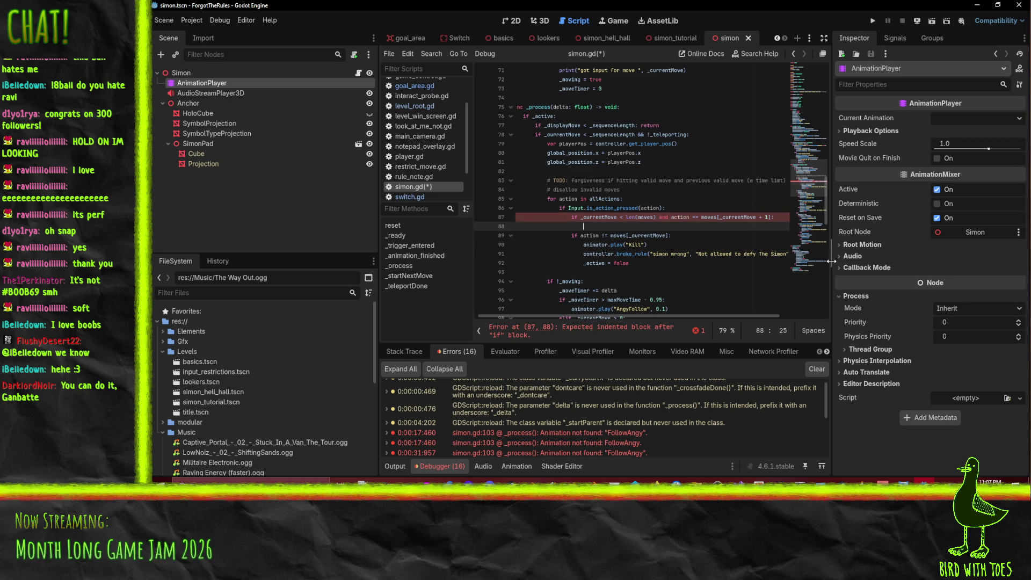
key(Home)
key(Home)
key(shift+Down)
key(shift+Down)
key(shift+Down)
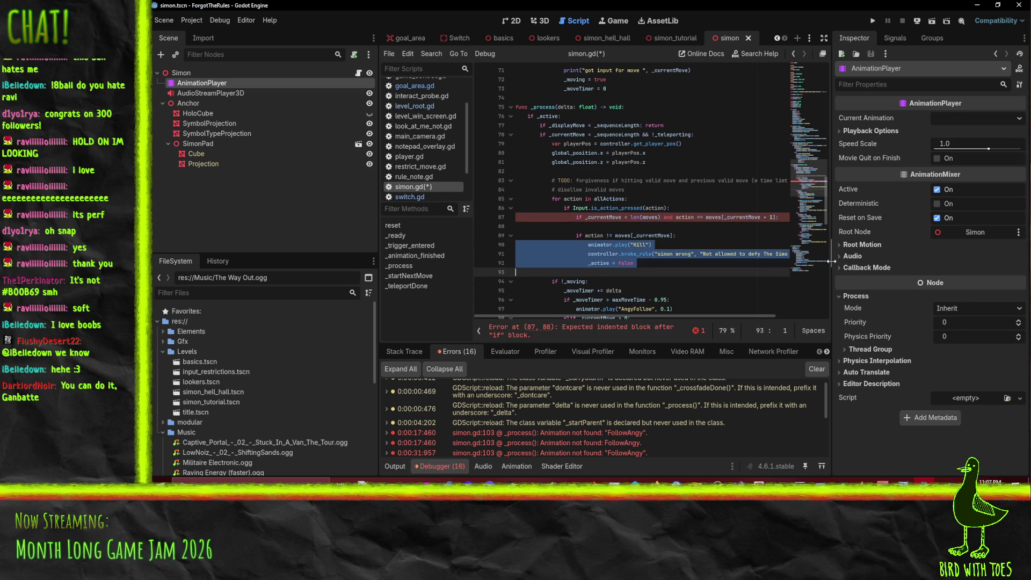
key(ctrl+c)
key(Up)
key(Up)
key(Up)
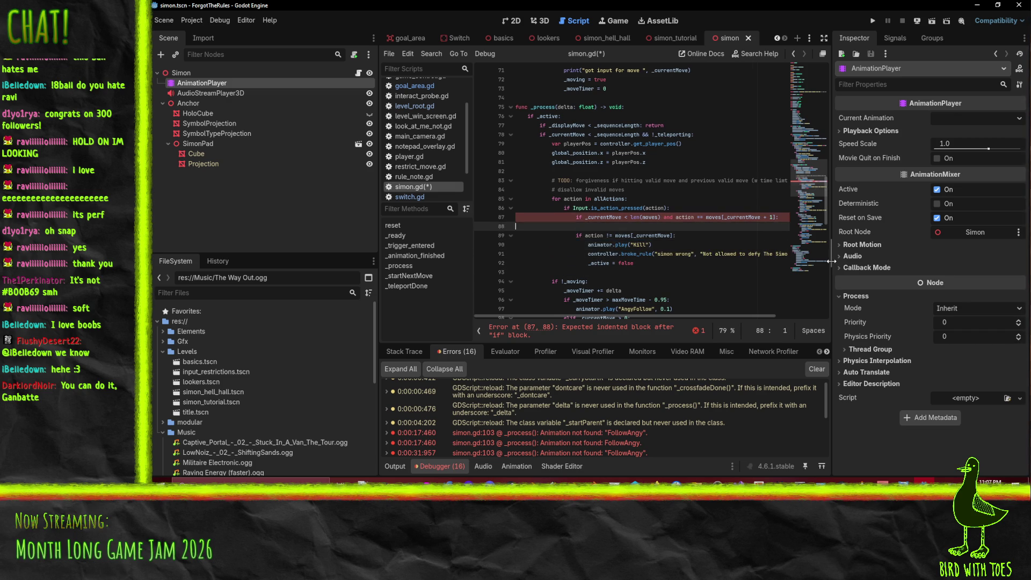
key(ctrl+v)
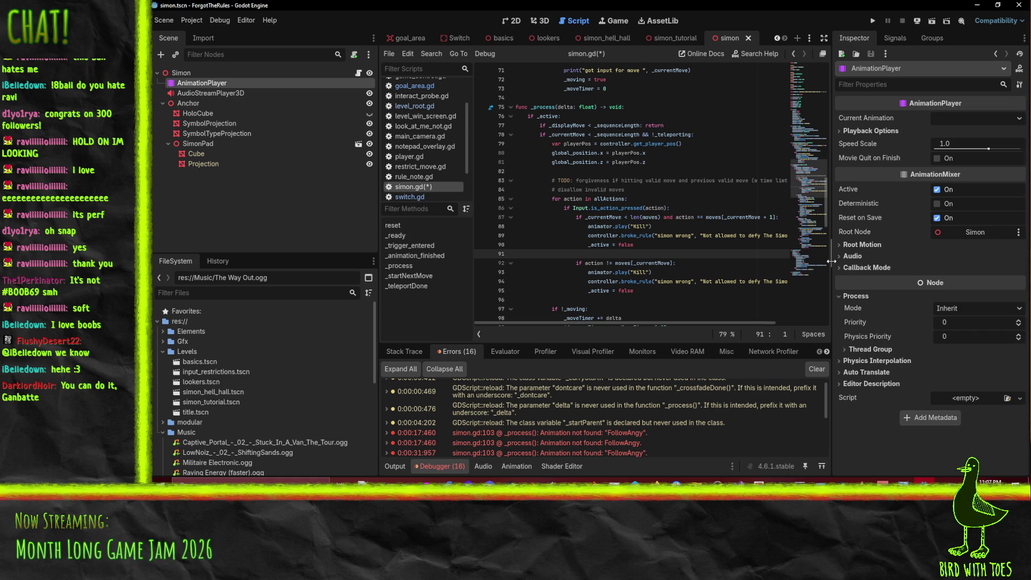
Change the rule name on line 89 from 'simon wrong' to 'simon wrongish'.
key(Up)
key(Up)
key(Up)
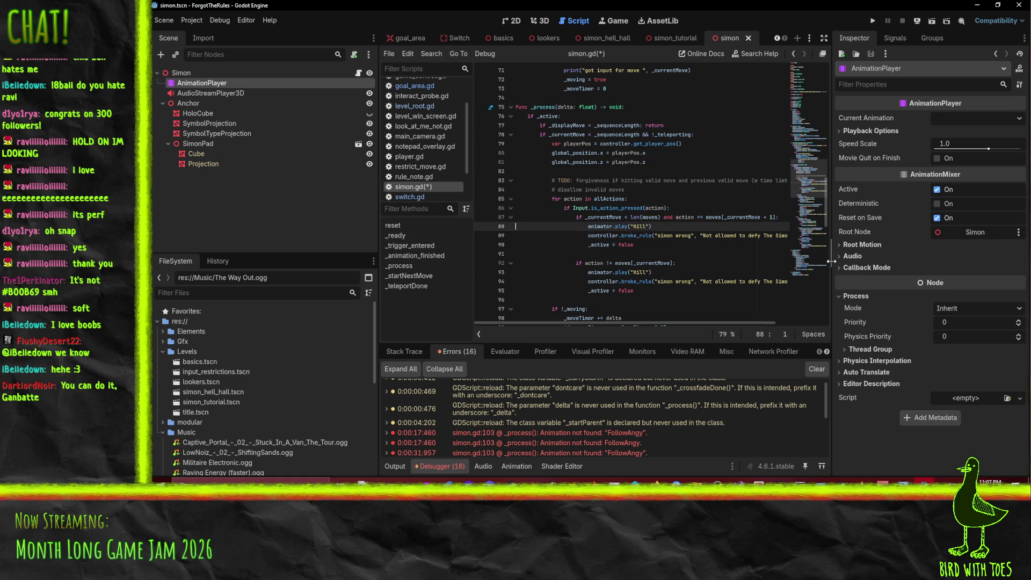
key(Down)
key(Down)
key(Down)
key(Up)
key(Up)
key(End)
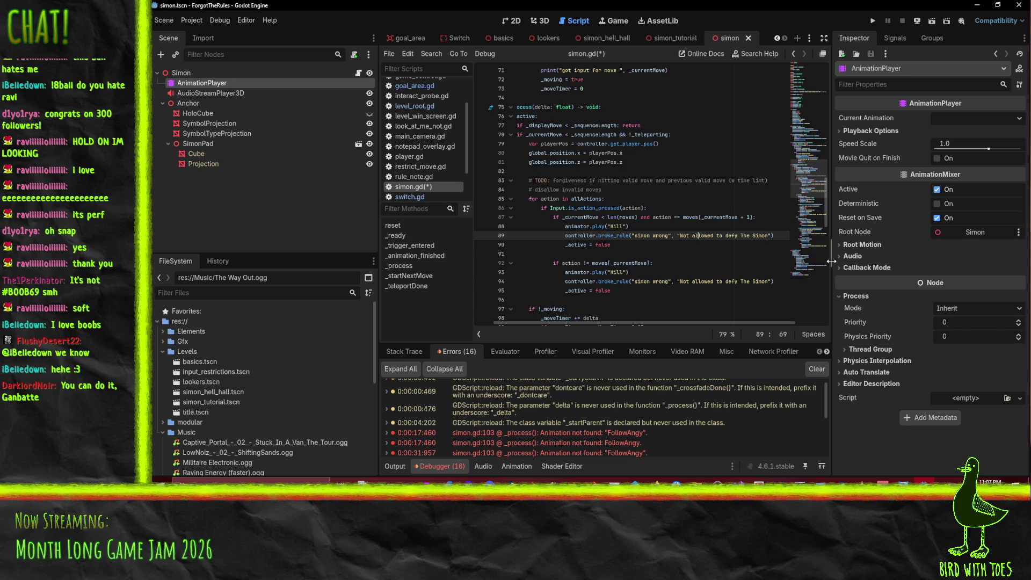
key(Left)
key(Left)
text(ish)
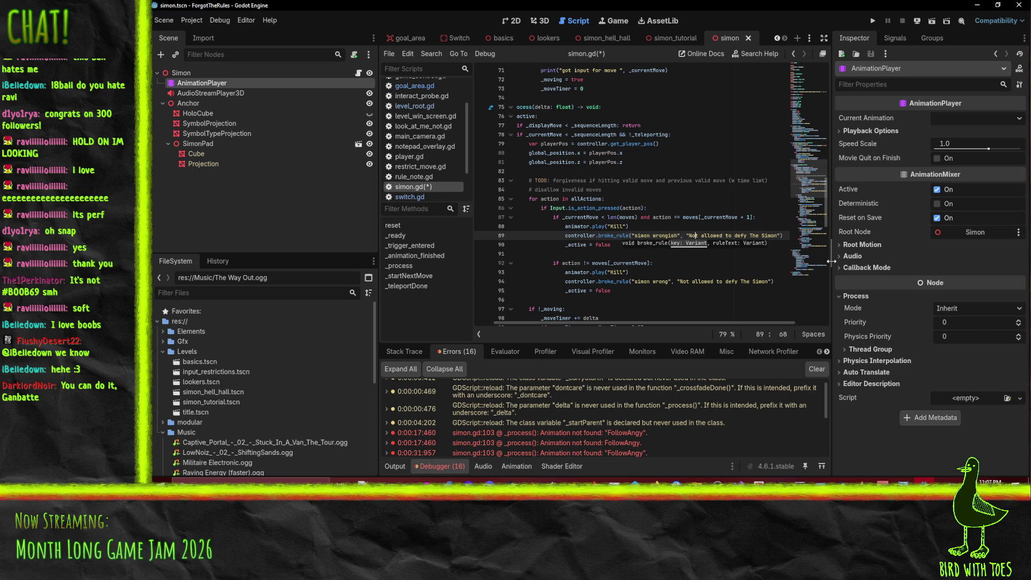
Replace the rule message with 'Not allowed to be too enthusiastic for The Simon'.
key(ctrl+Right)
key(ctrl+Right)
key(ctrl+Right)
key(ctrl+Left)
key(ctrl+Left)
key(ctrl+shift+Right)
key(ctrl+shift+Right)
key(ctrl+shift+Right)
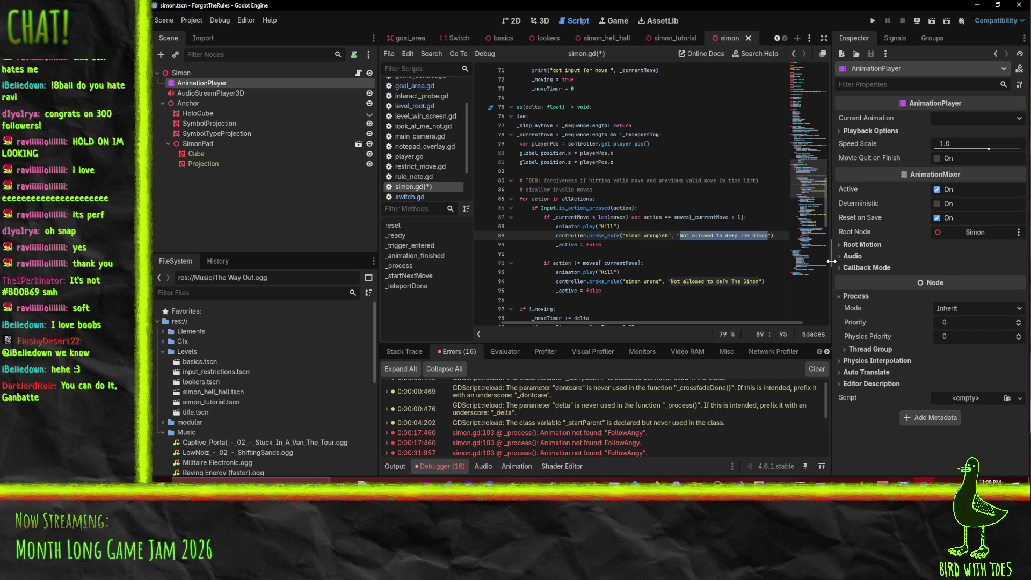
text(Simo)
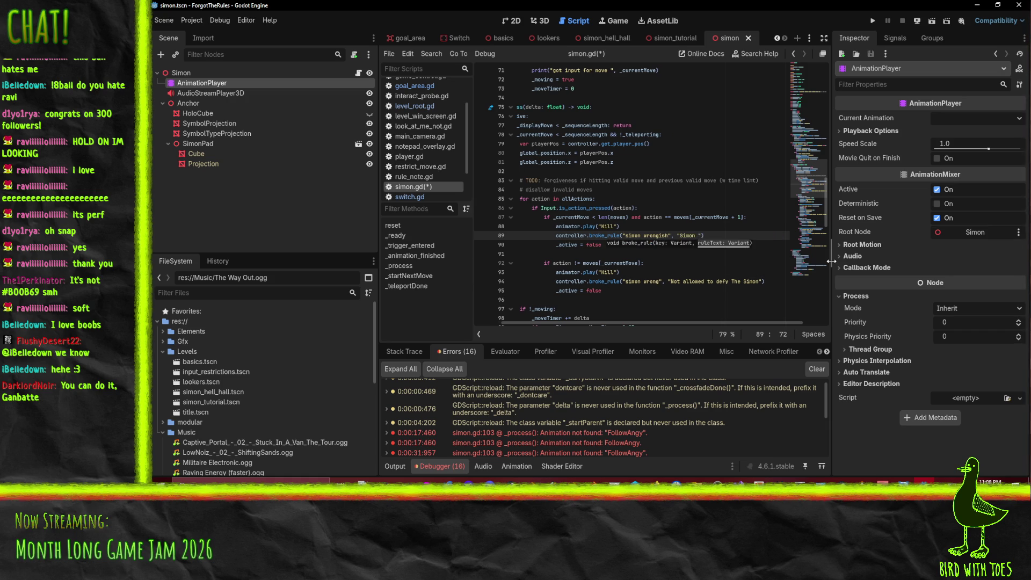
key(BackSpace)
key(BackSpace)
key(BackSpace)
text(Not allowe)
text(d to b)
text(e)
key(BackSpace)
key(BackSpace)
key(BackSpace)
text("Simon is not a fan of)
key(BackSpace)
key(BackSpace)
key(BackSpace)
text(Too enthou)
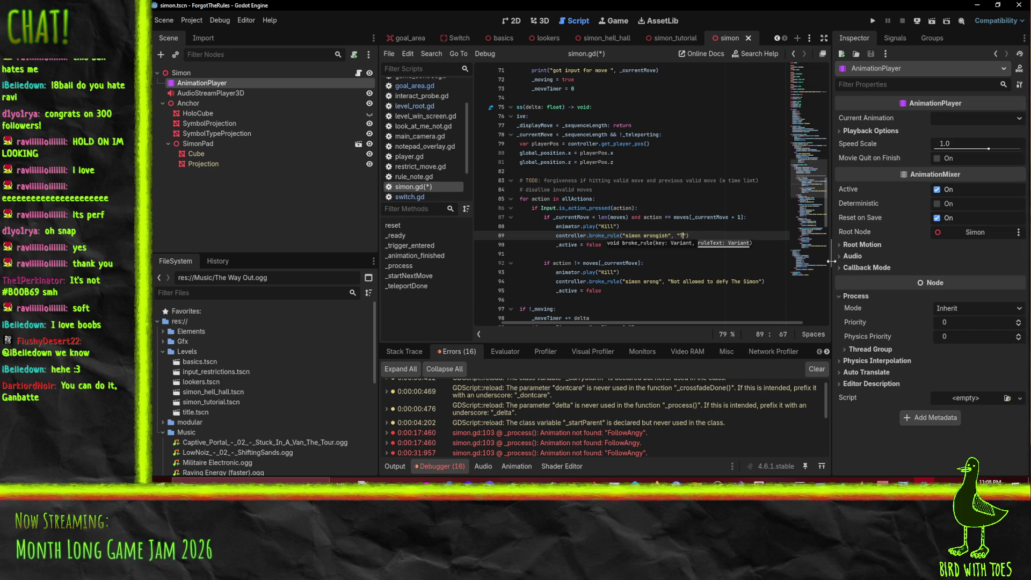
key(BackSpace)
key(BackSpace)
text(usia)
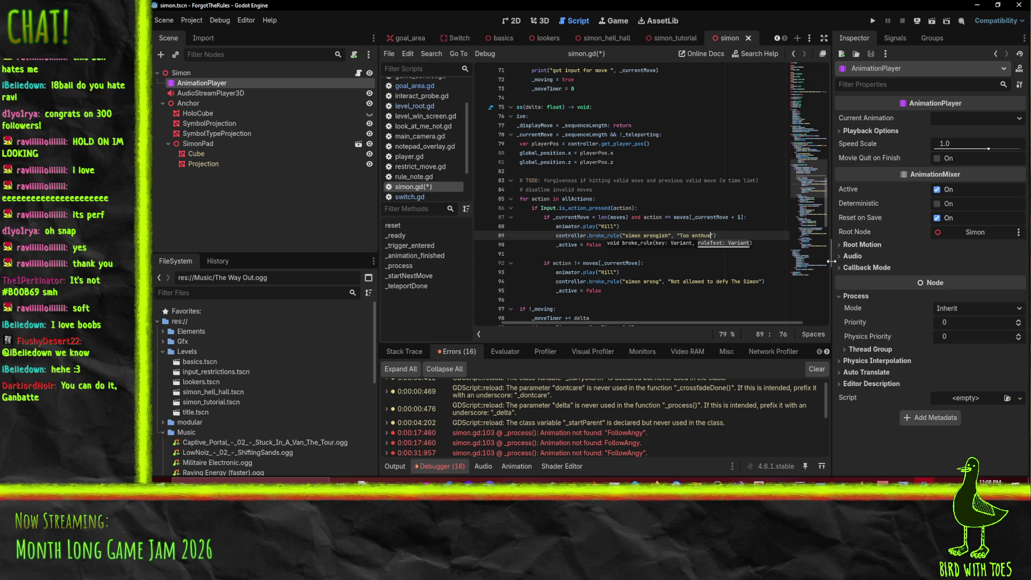
text(stic for the)
key(BackSpace)
key(BackSpace)
key(BackSpace)
text(The Simon)
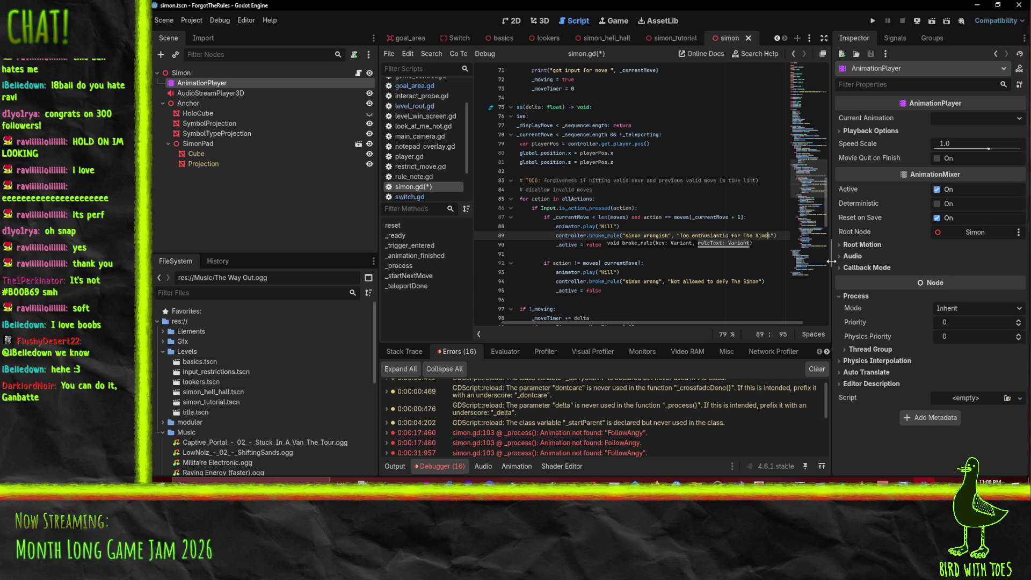
key(ctrl+Left)
key(ctrl+Left)
key(Left)
text(Not allowed to be t)
key(Delete)
Save simon.gd and run the game to test the change.
key(End)
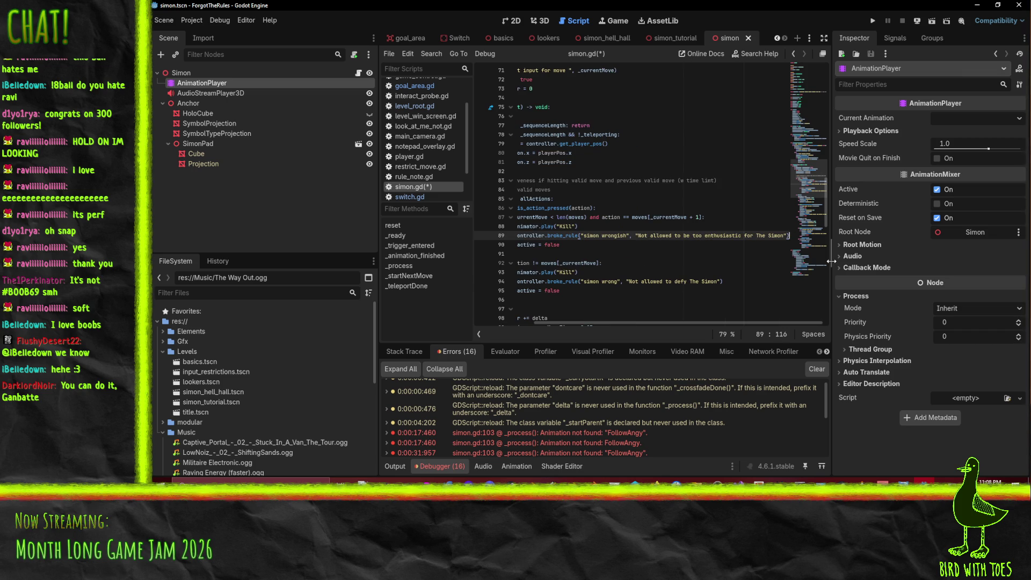
key(Home)
key(Home)
key(ctrl+s)
click(872, 21)
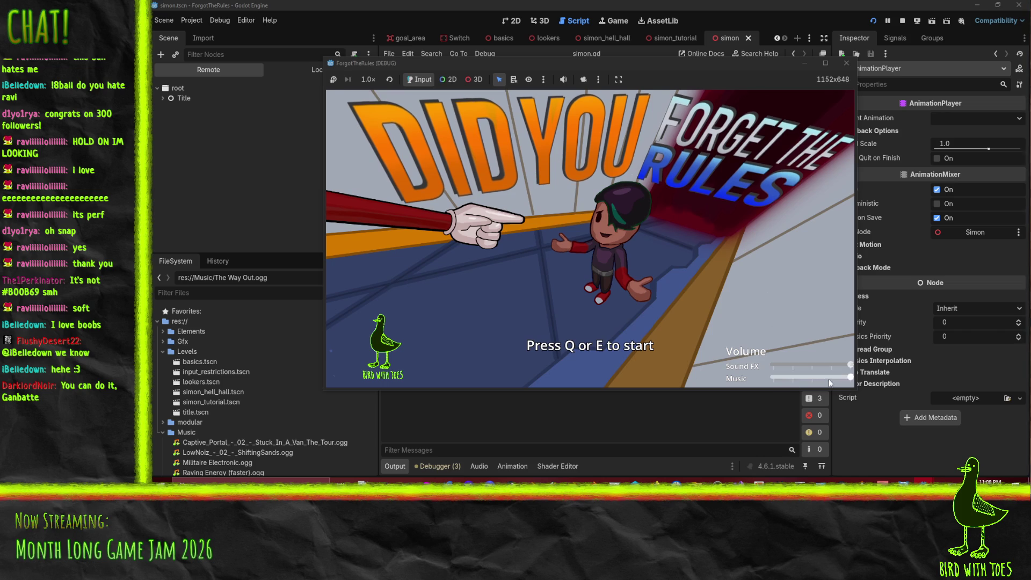
Start the game from the title screen and undo the stray 'www' typed into the script.
key(q)
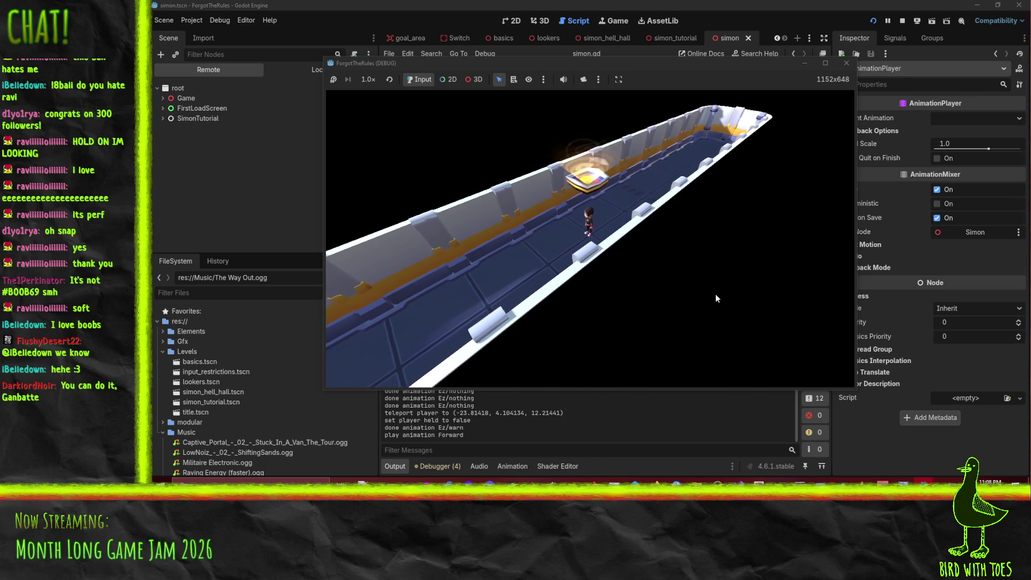
text(www)
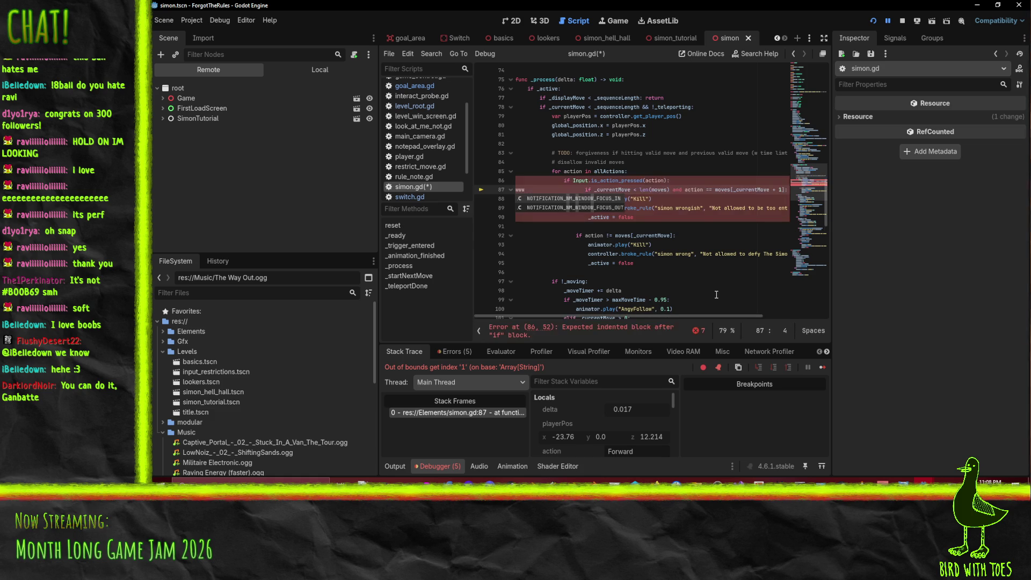
key(ctrl+z)
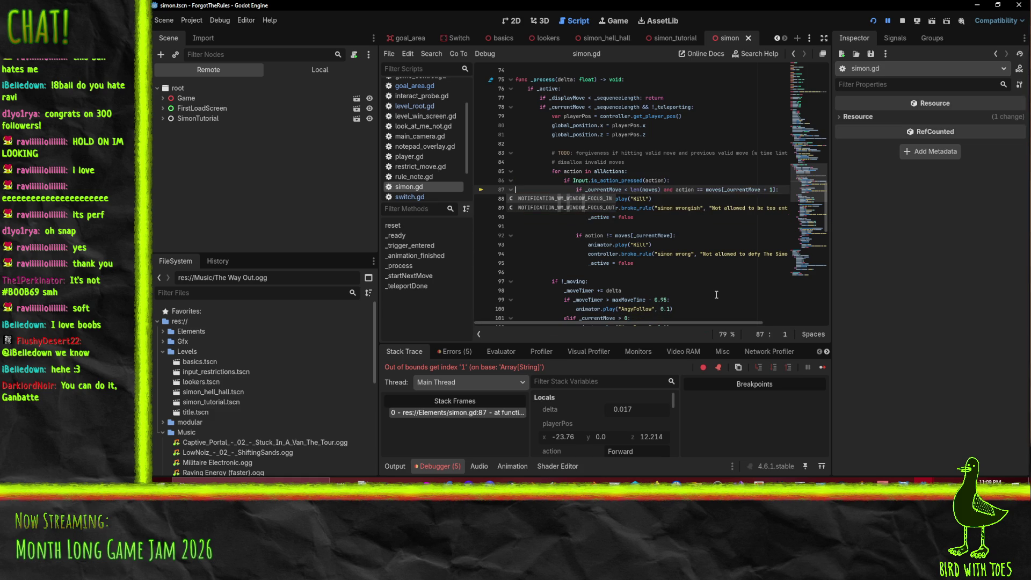
click(695, 226)
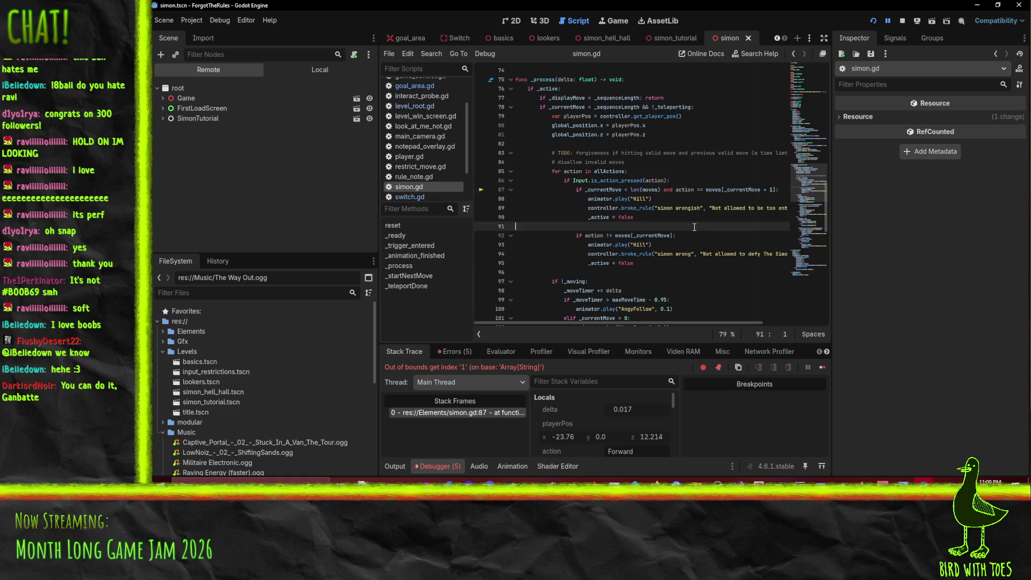
Change line 87 to check (_currentMove + 1) and relaunch the game.
click(617, 190)
text(+ 1)
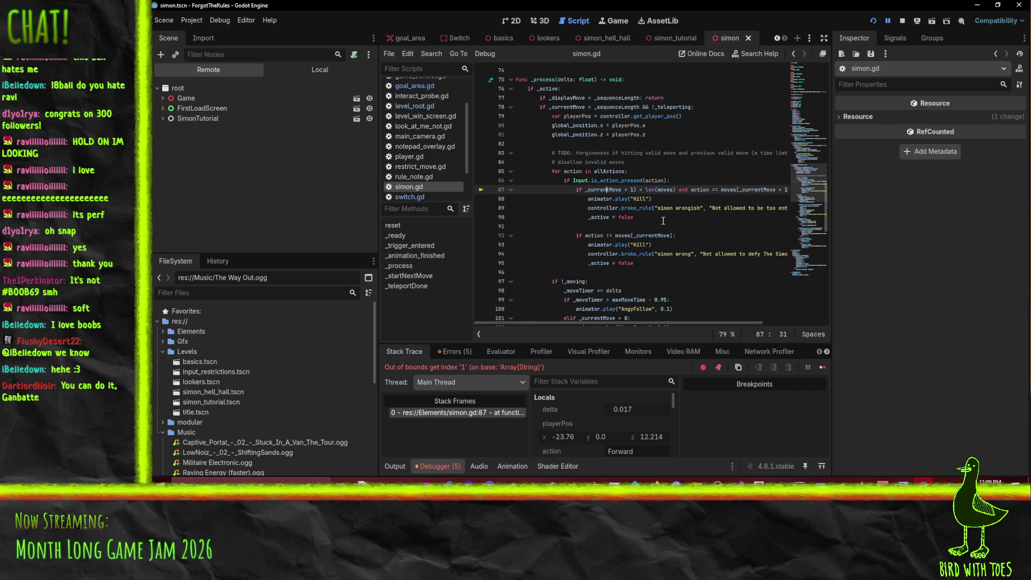
key(ctrl+Left)
text(()
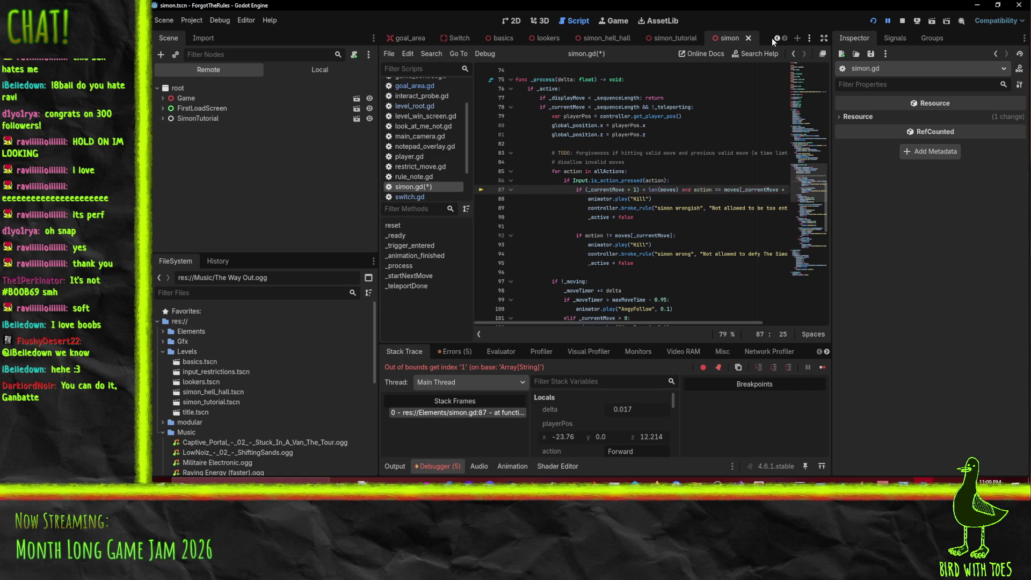
click(872, 21)
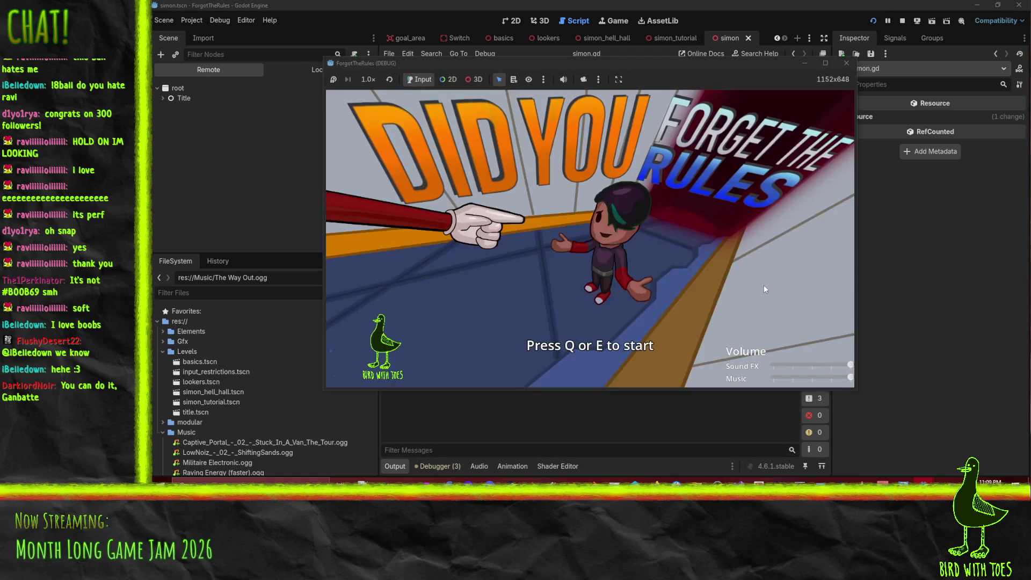
Start the game with E, make a W move until the rule note appears, then stop the game.
click(800, 377)
key(e)
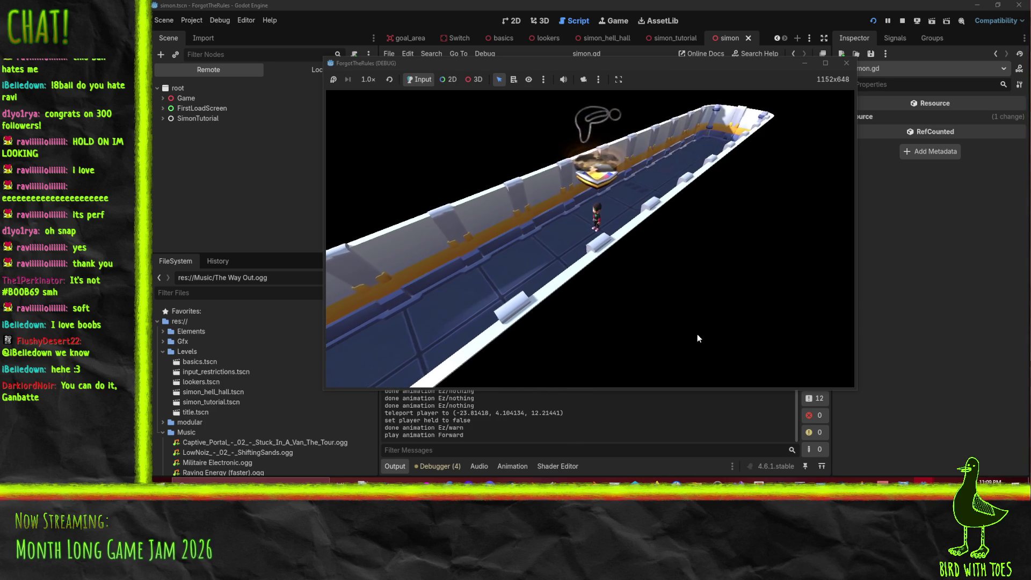
key(w)
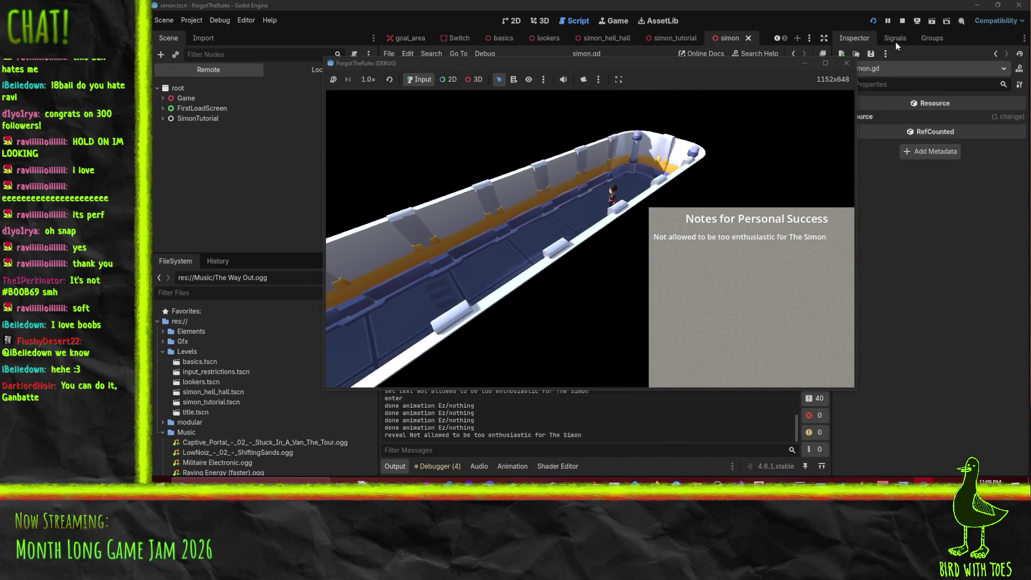
click(901, 21)
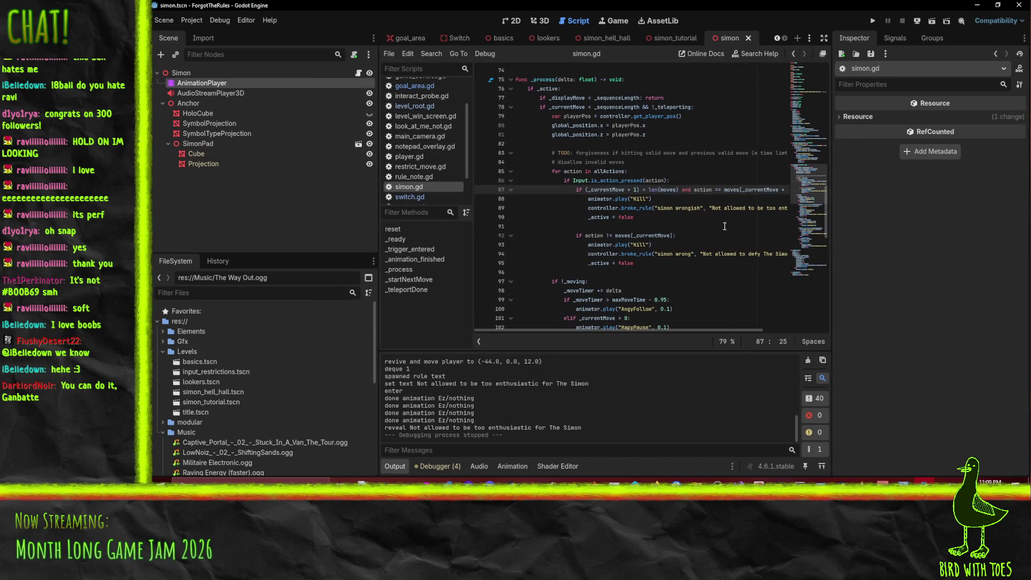
Move the action mismatch check up to line 87 and indent the length check beneath it.
key(Down)
key(Down)
key(Down)
key(ctrl+x)
key(Up)
key(Up)
key(Up)
key(ctrl+v)
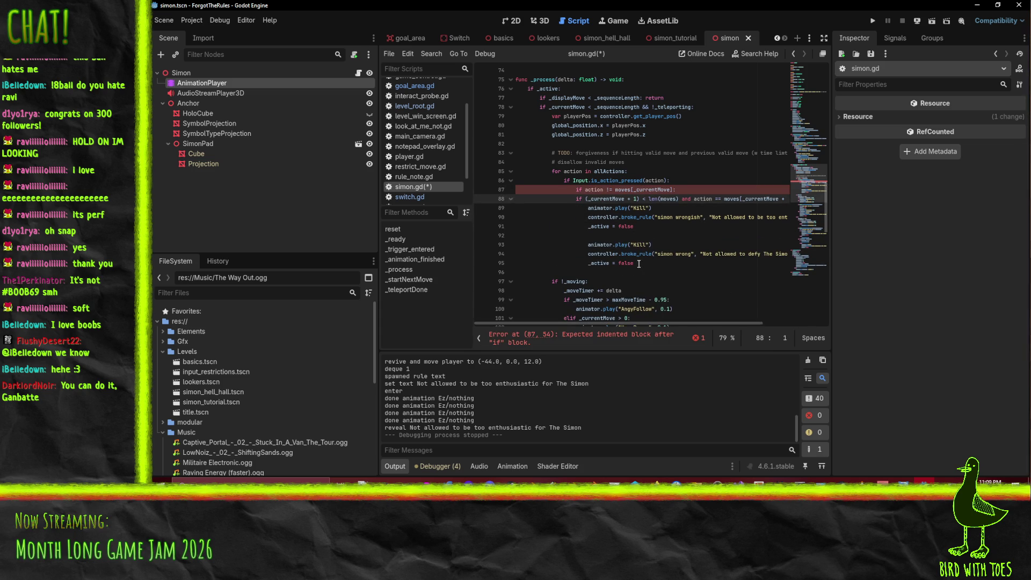
scroll(618, 322, right, 2)
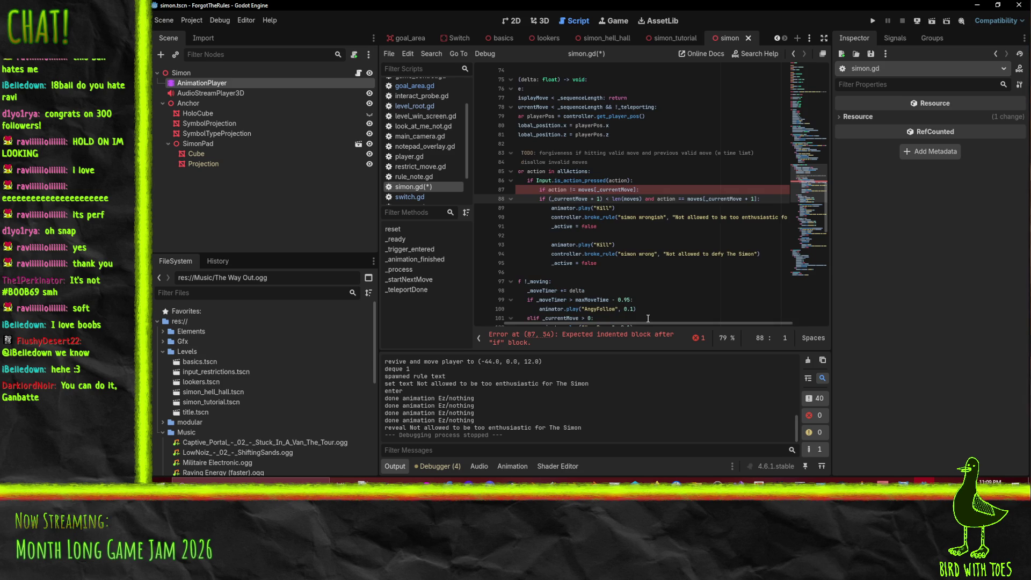
key(Tab)
key(Down)
Place the Kill animation and deactivation lines above the length check, indenting the wrongish report.
key(shift+Down)
key(shift+Down)
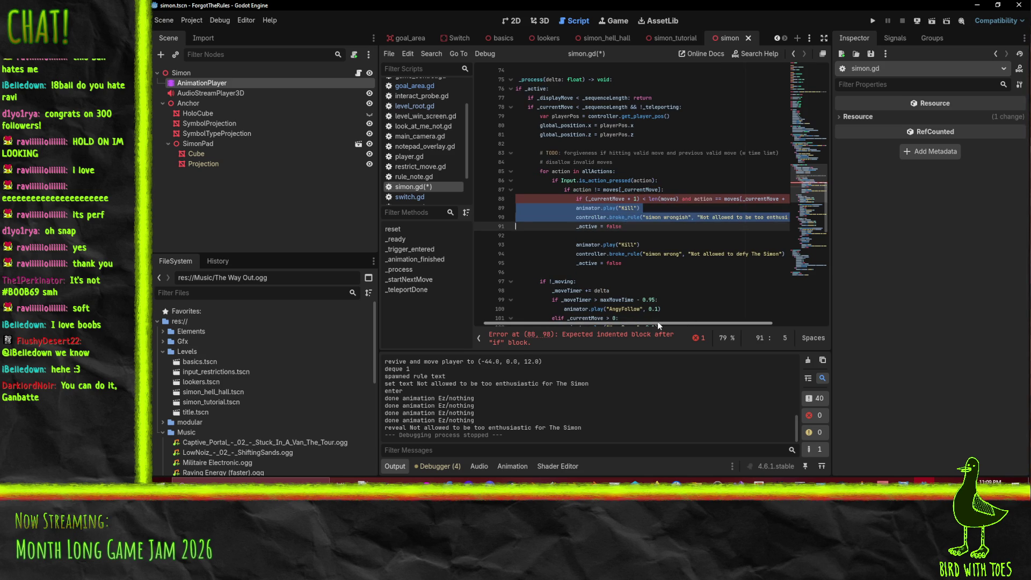
key(alt+Up)
key(alt+Down)
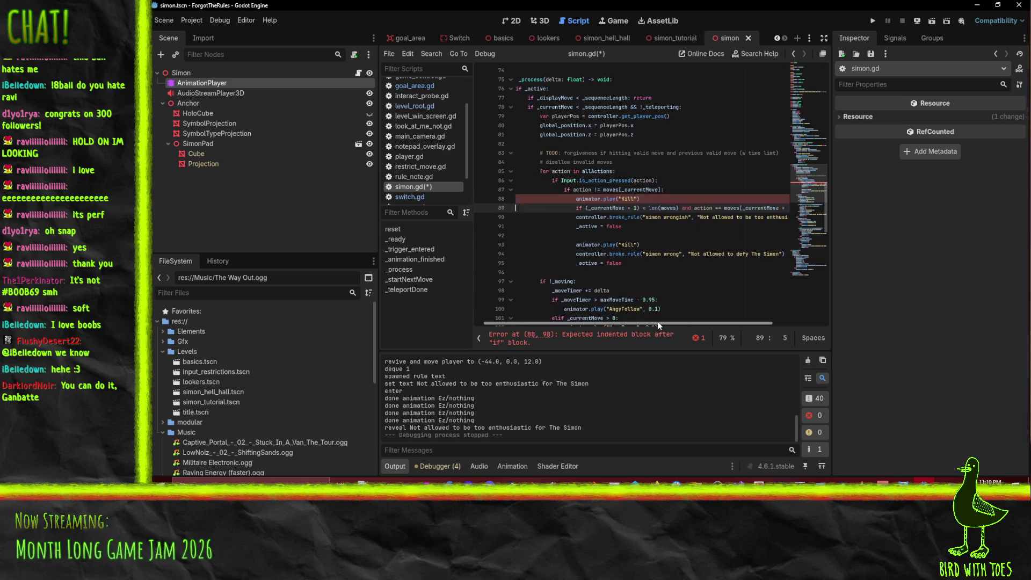
key(Down)
key(Down)
key(Up)
key(alt+Up)
key(alt+Up)
key(Down)
key(Down)
key(Tab)
key(Down)
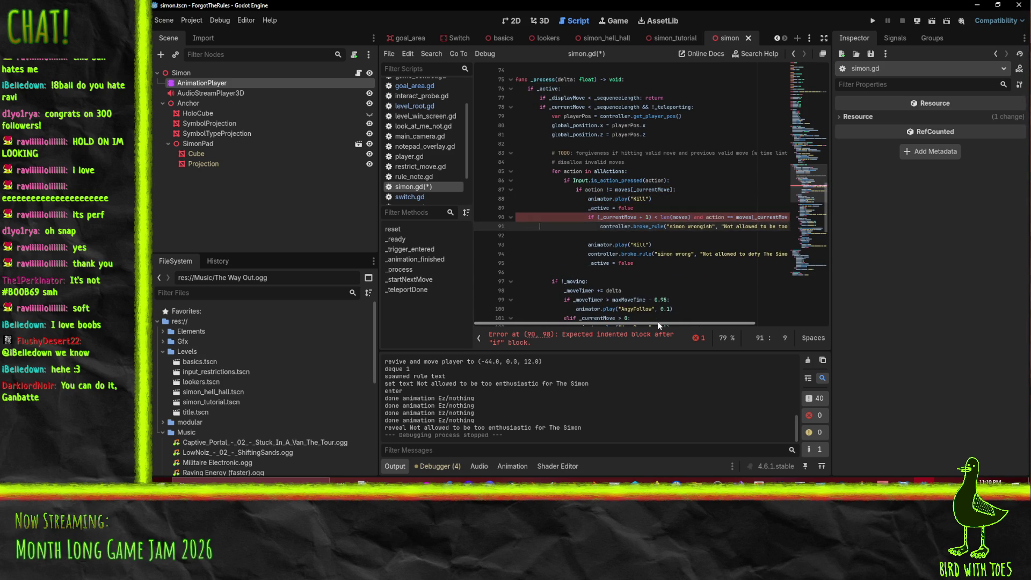
Delete the duplicate Kill call, add an else: branch for 'simon wrong', remove the leftover line, and save.
key(ctrl+shift+k)
key(ctrl+shift+k)
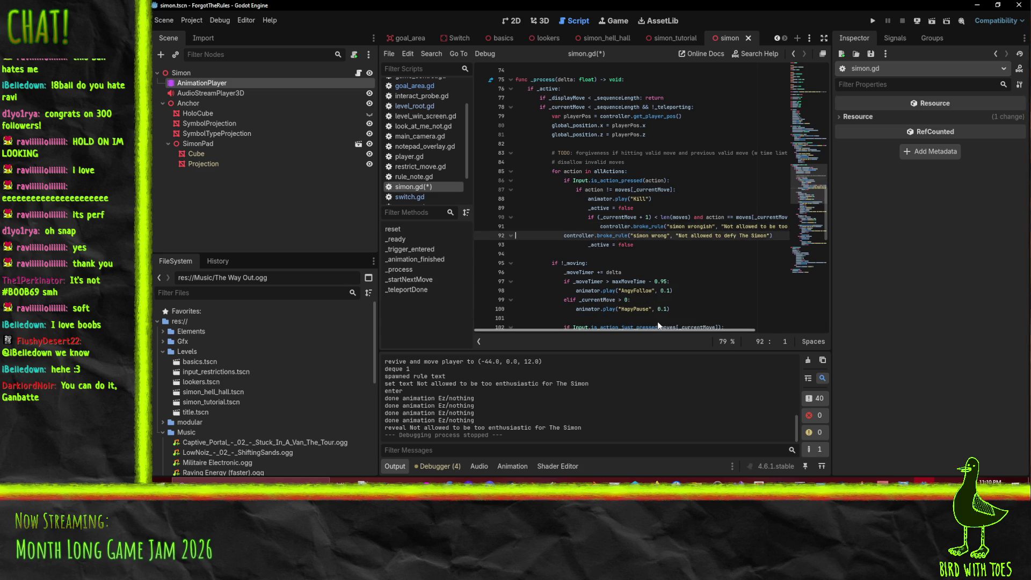
key(Up)
key(End)
key(Return)
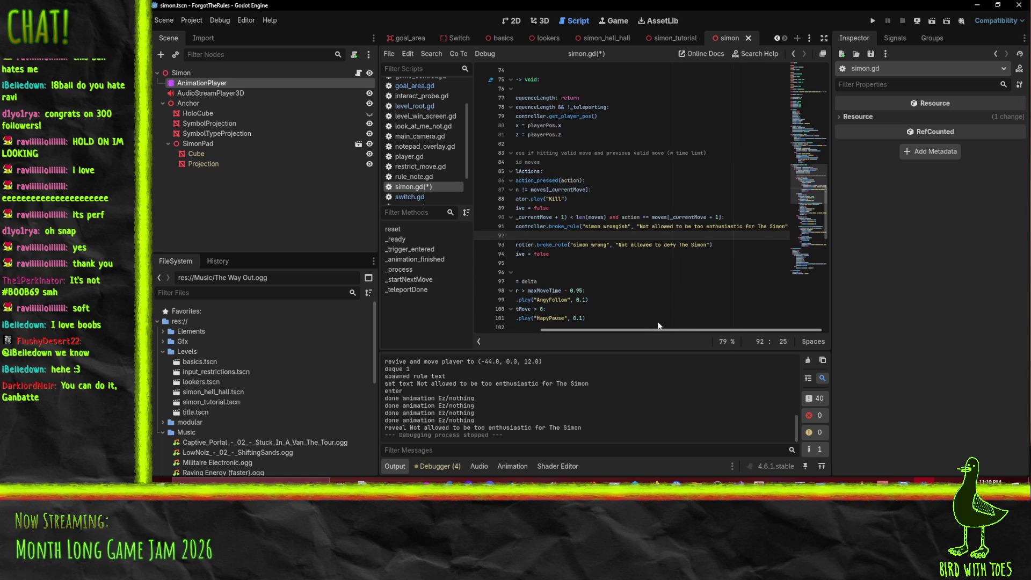
text(else:)
key(Down)
key(Home)
key(Tab)
key(Down)
key(ctrl+x)
key(Up)
key(Up)
key(Up)
key(ctrl+s)
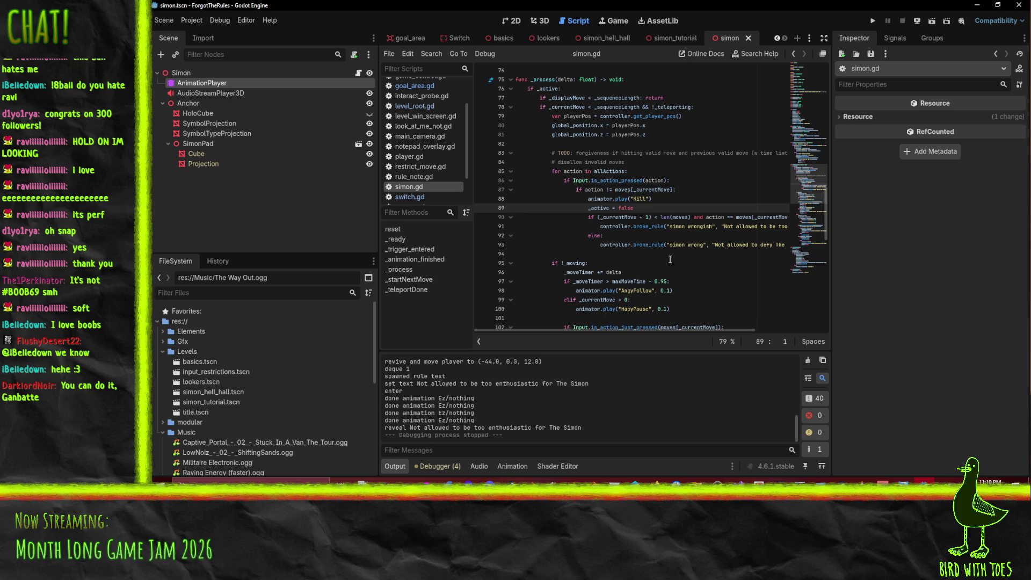
Review the restructured mismatch and length checks on lines 87–90.
click(631, 190)
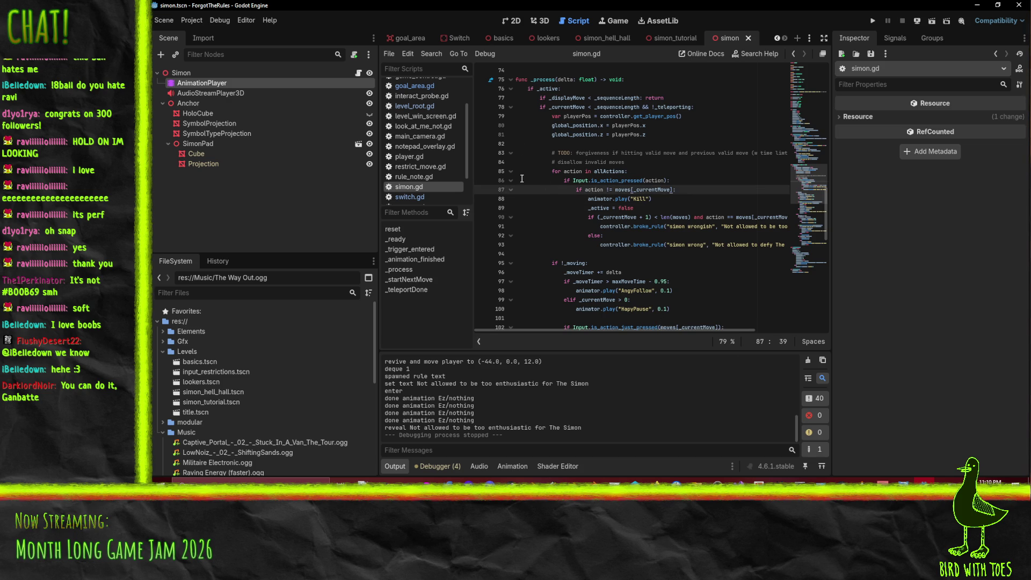
click(667, 218)
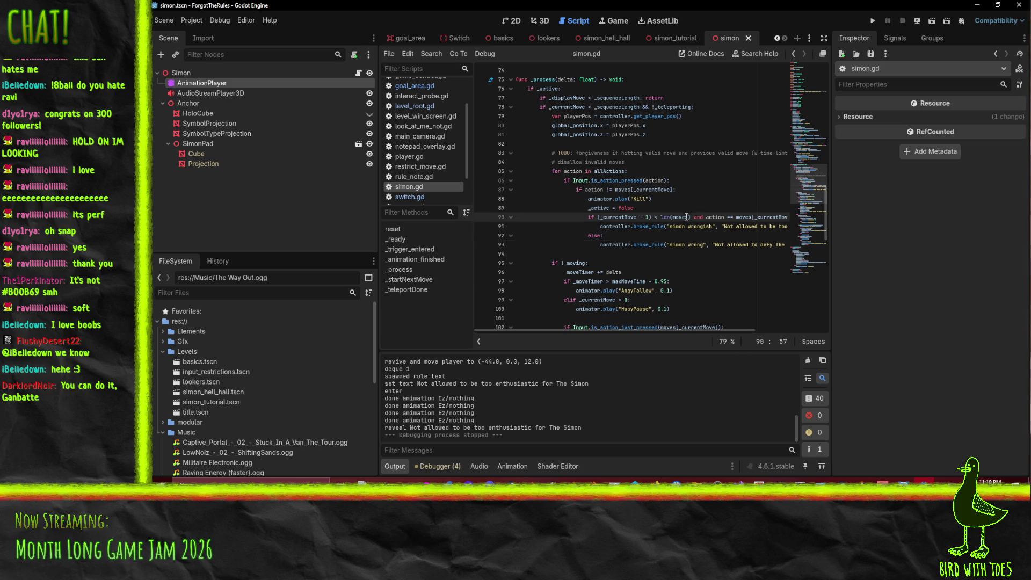
click(698, 207)
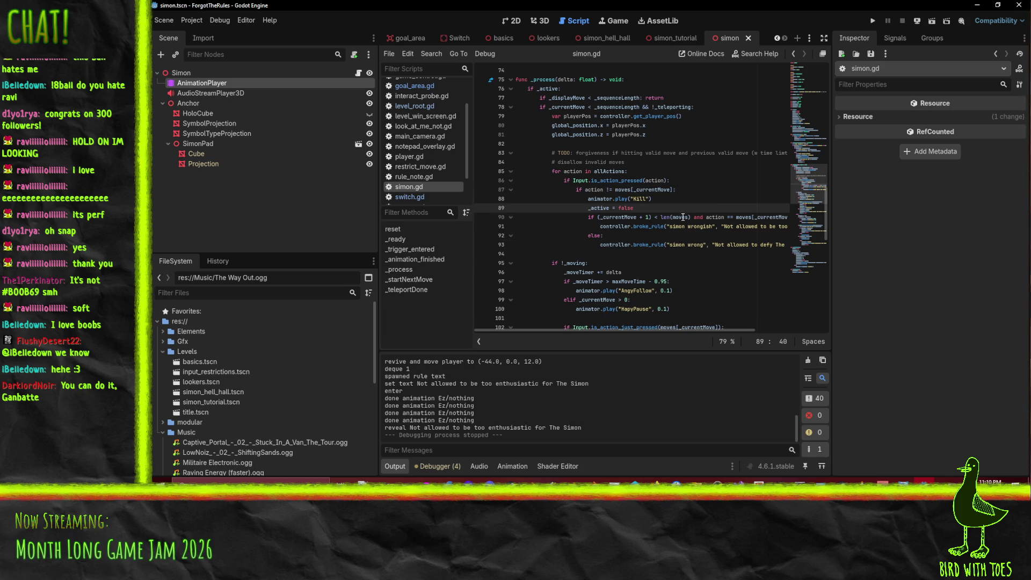
click(739, 199)
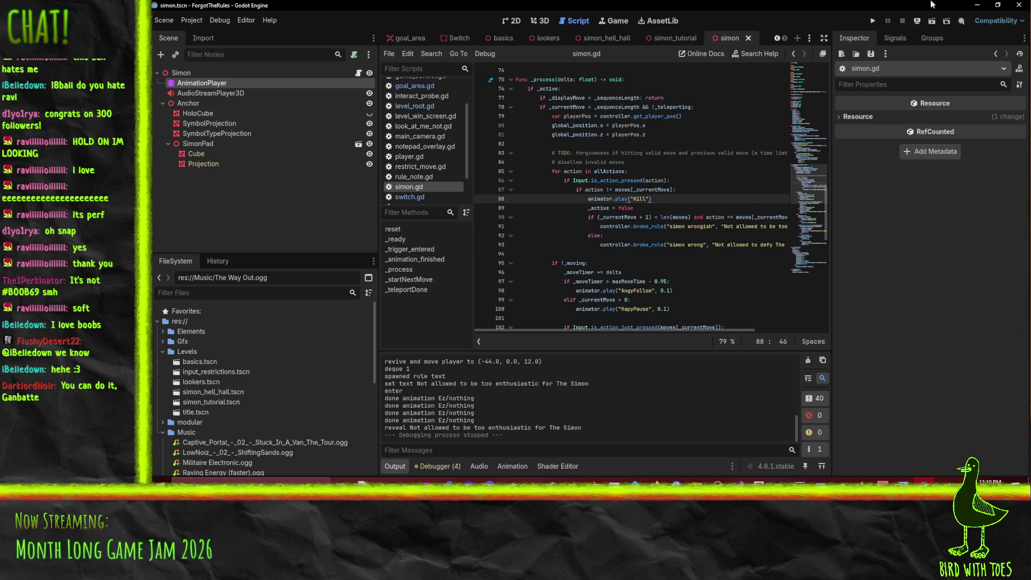
key(Up)
key(Down)
key(Down)
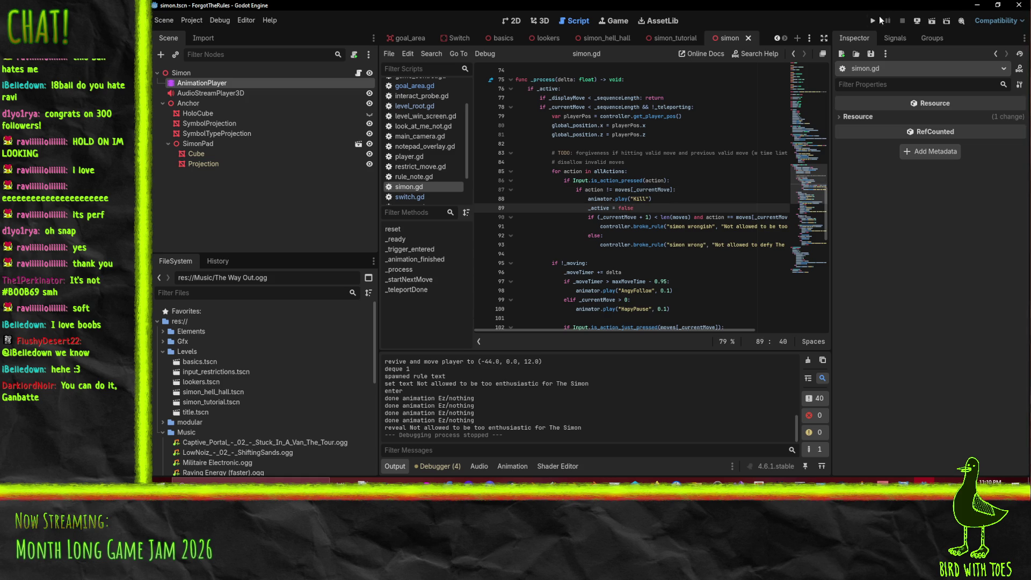
Run the game, start from the title screen with E, and make the first Up move.
click(873, 21)
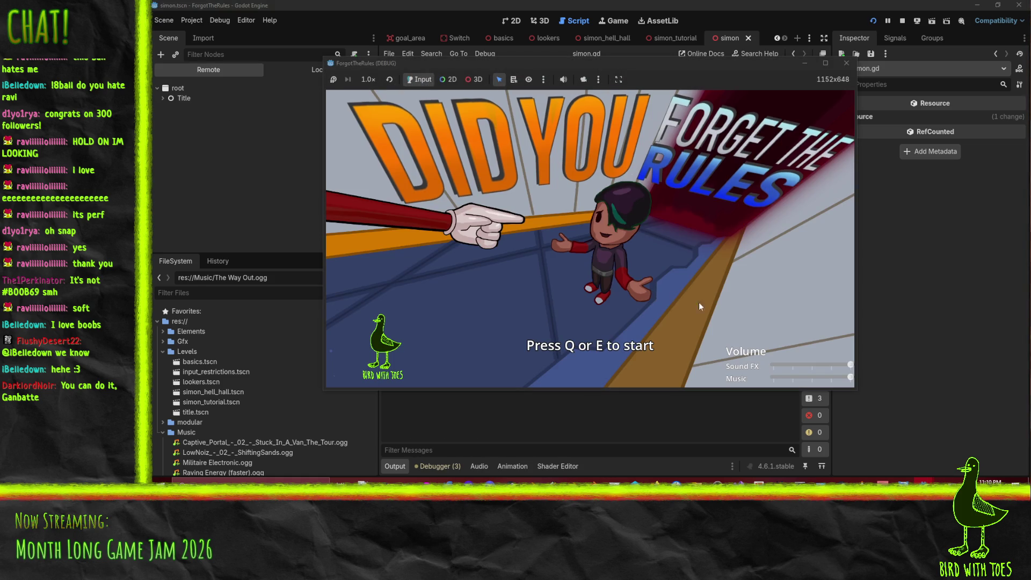
key(e)
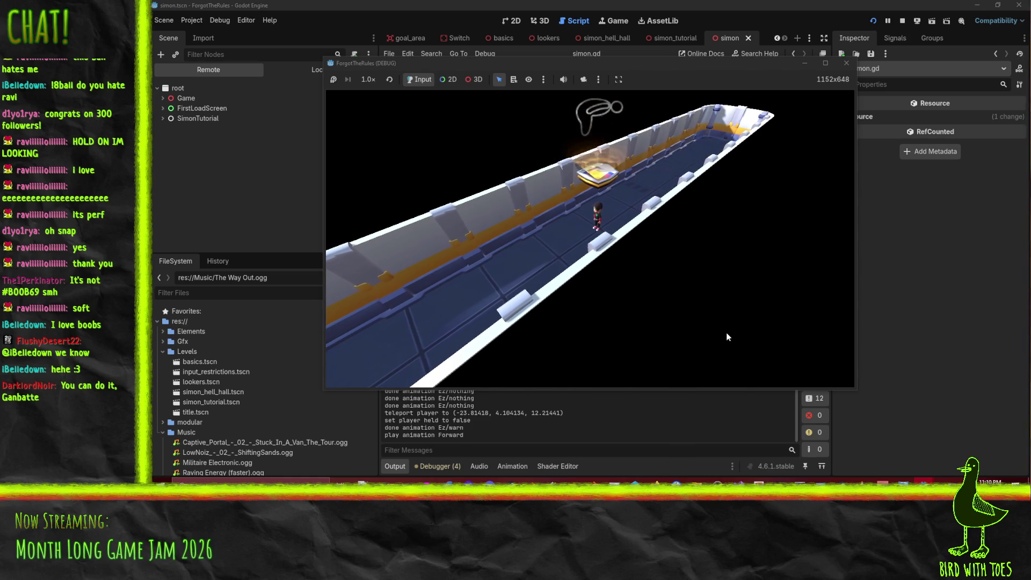
key(Up)
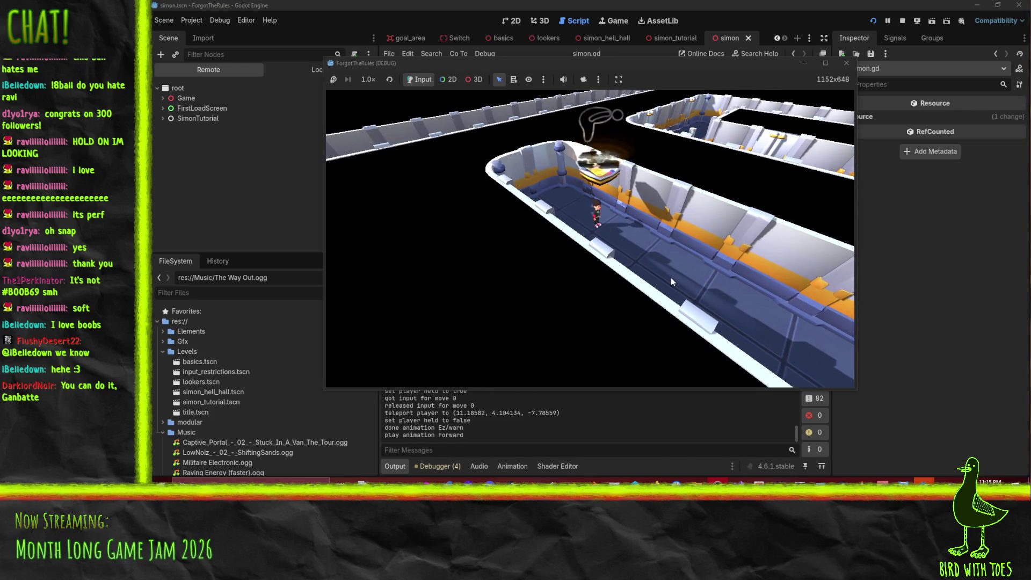
Play the W, S, Up moves to trigger the too-enthusiastic rule, then stop the game.
key(w)
key(s)
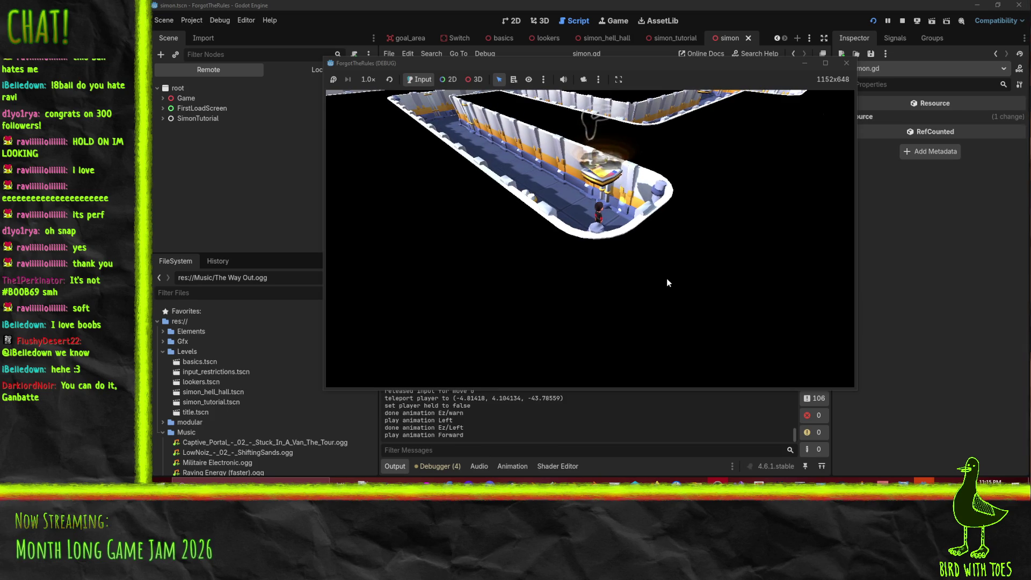
key(Up)
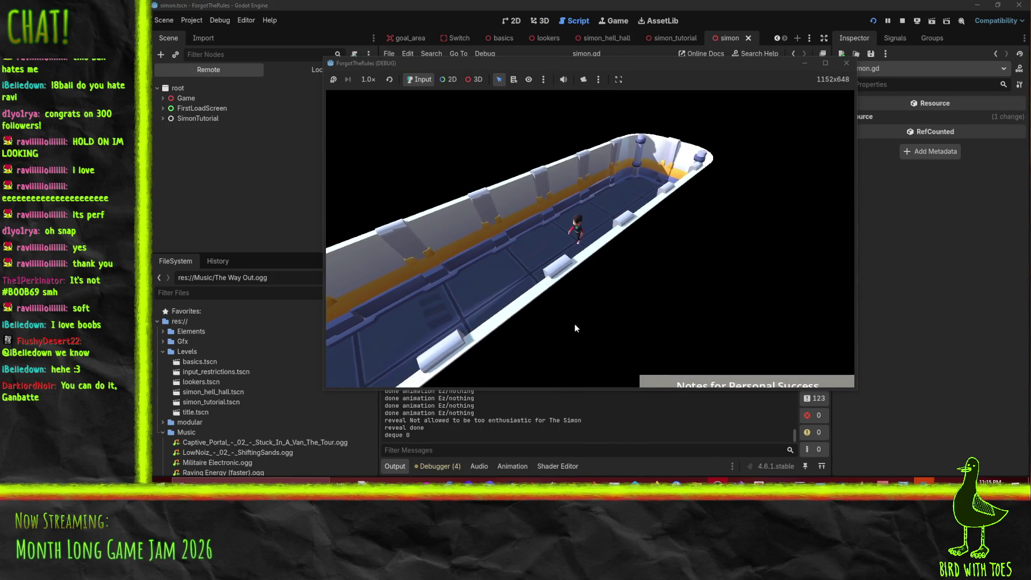
click(846, 63)
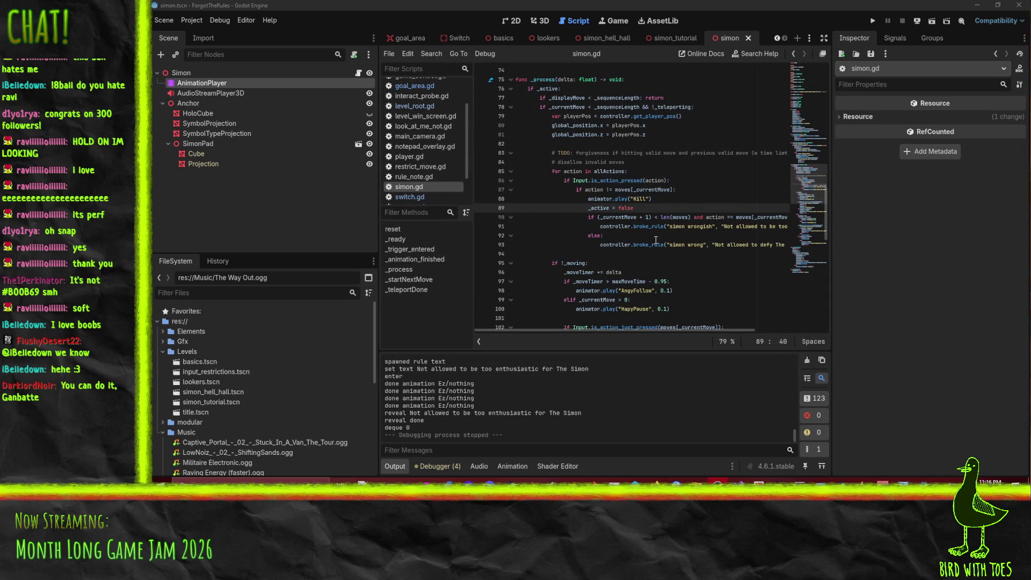
Delete the TODO comment about move forgiveness near the else branch, then switch to Perforce.
click(656, 236)
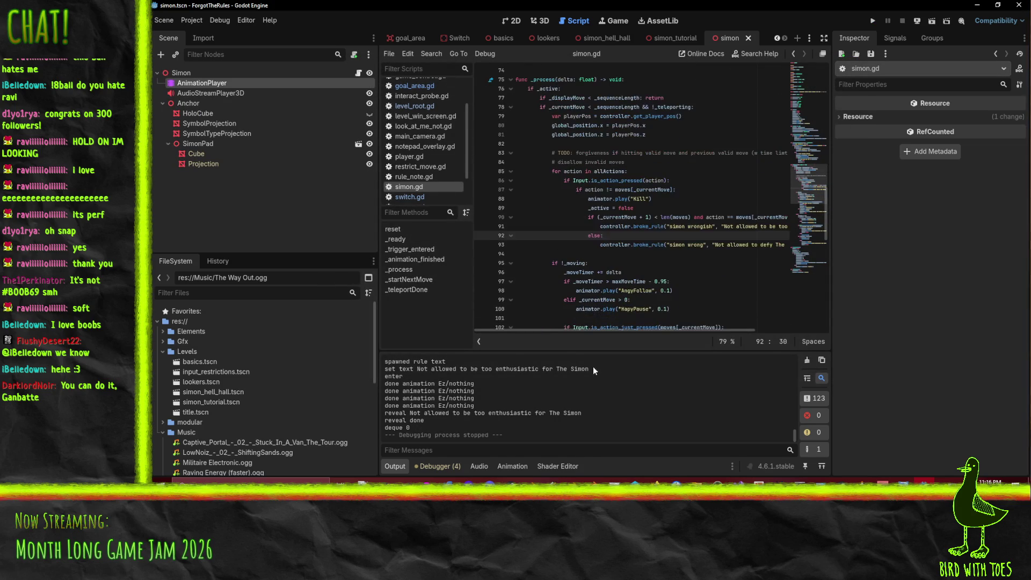
scroll(591, 329, right, 2)
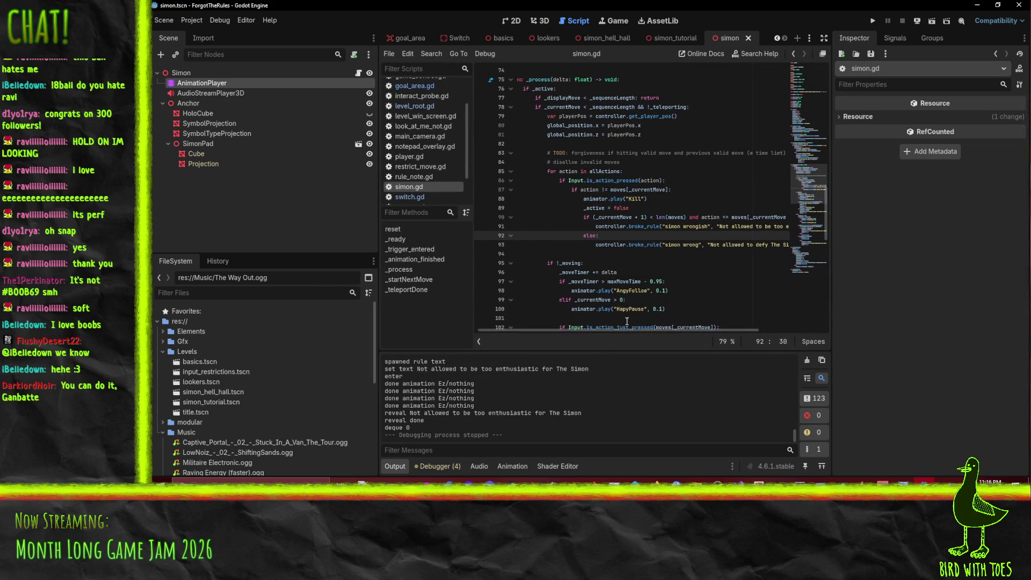
key(ctrl+shift+k)
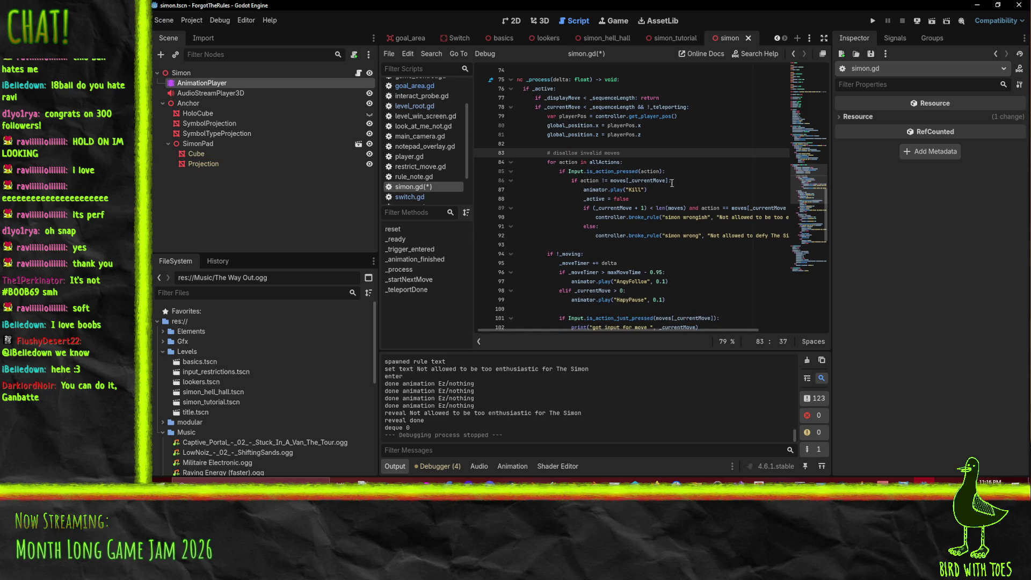
click(721, 225)
scroll(617, 332, left, 1)
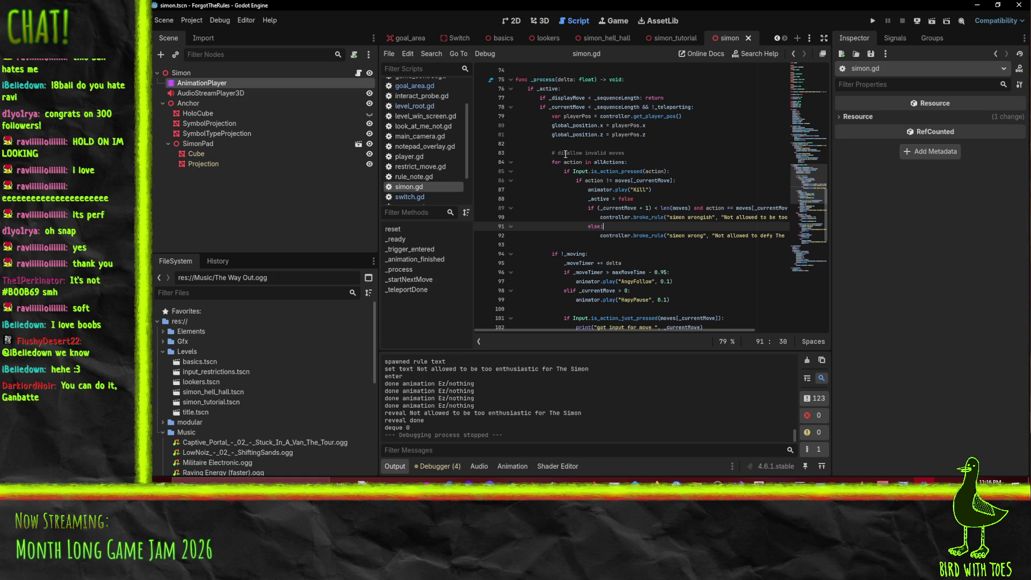
click(639, 481)
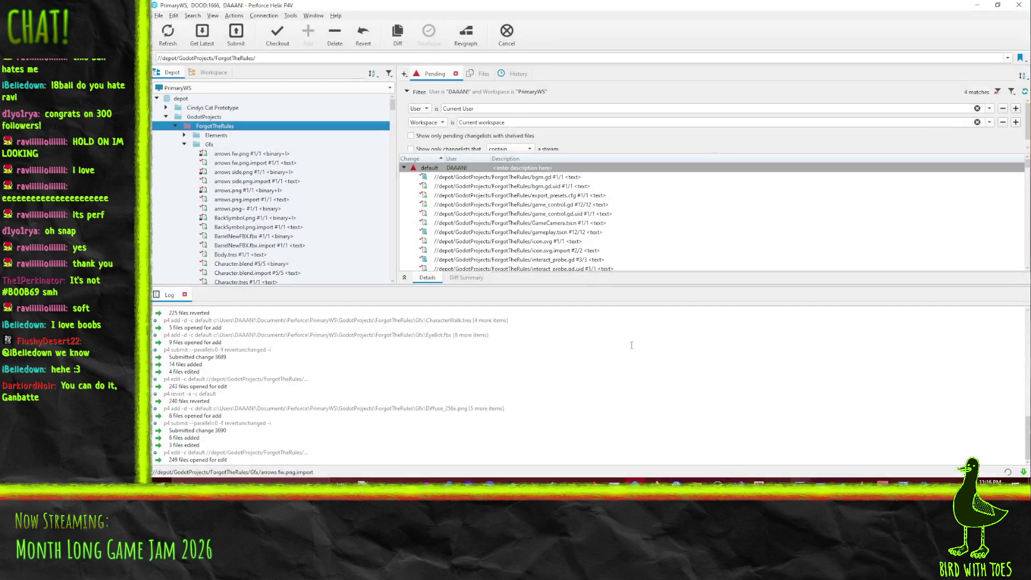
Revert unchanged files in the default changelist and show the Workspace tree.
right_click(444, 168)
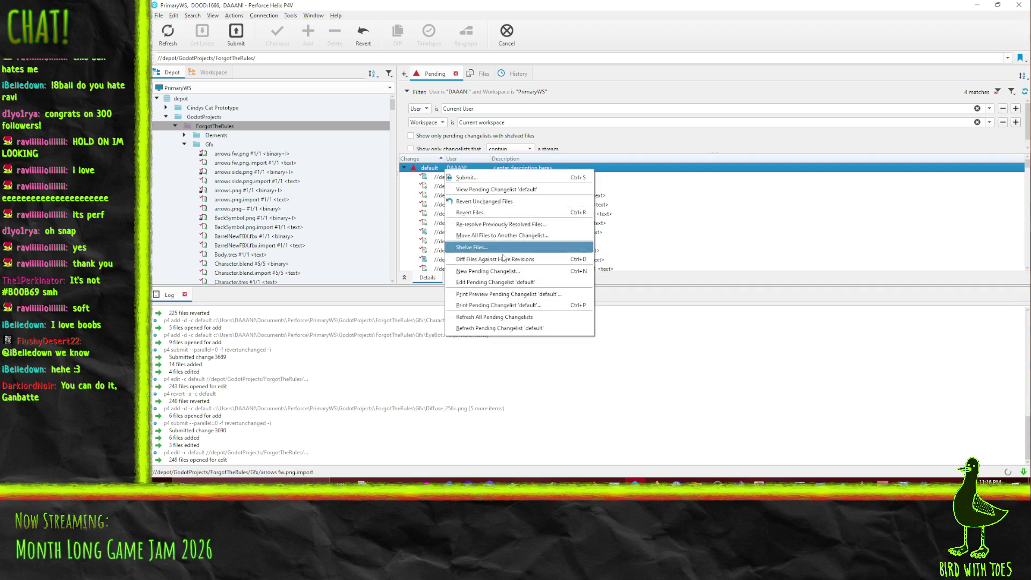
click(502, 202)
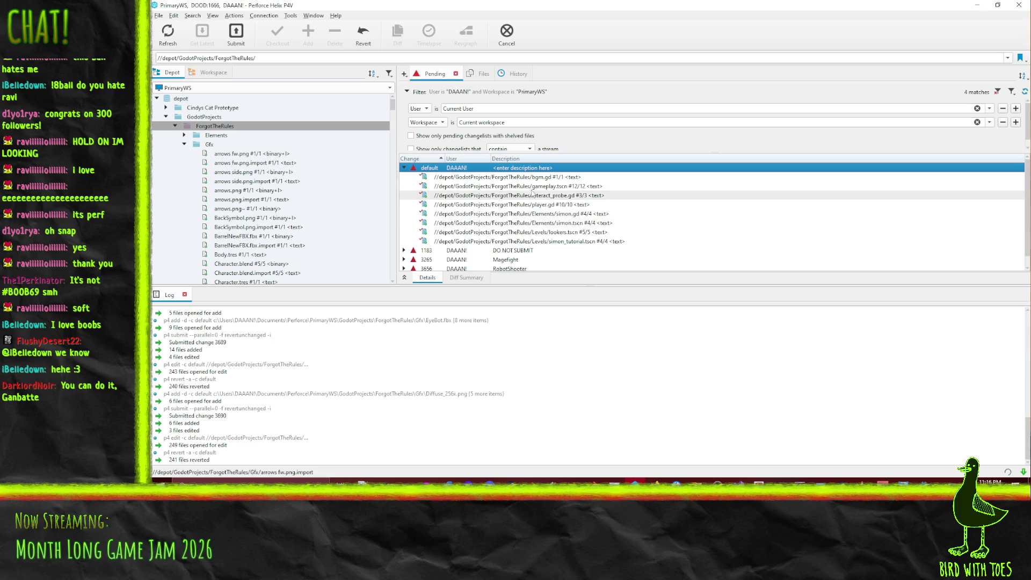
click(209, 73)
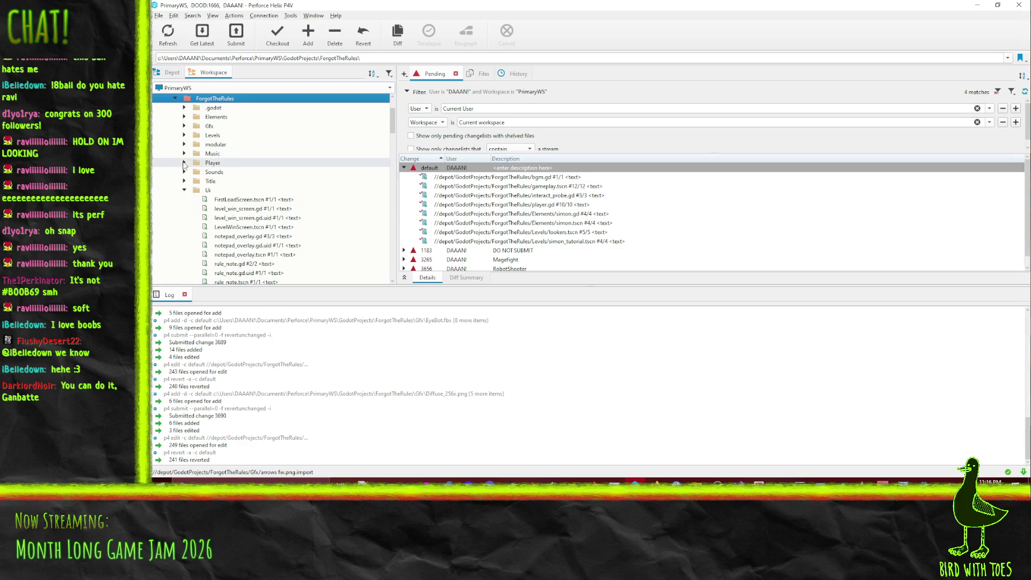
Mark the ten new Music .ogg and .ogg.import files for add.
click(184, 153)
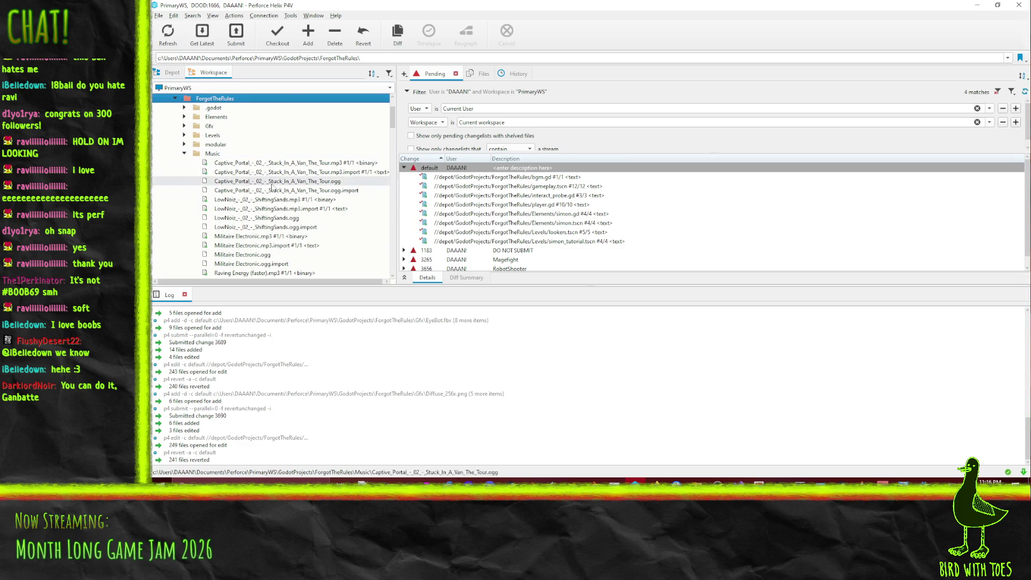
click(299, 190)
ctrl+click(295, 181)
scroll(300, 218, down, 2)
ctrl+click(251, 172)
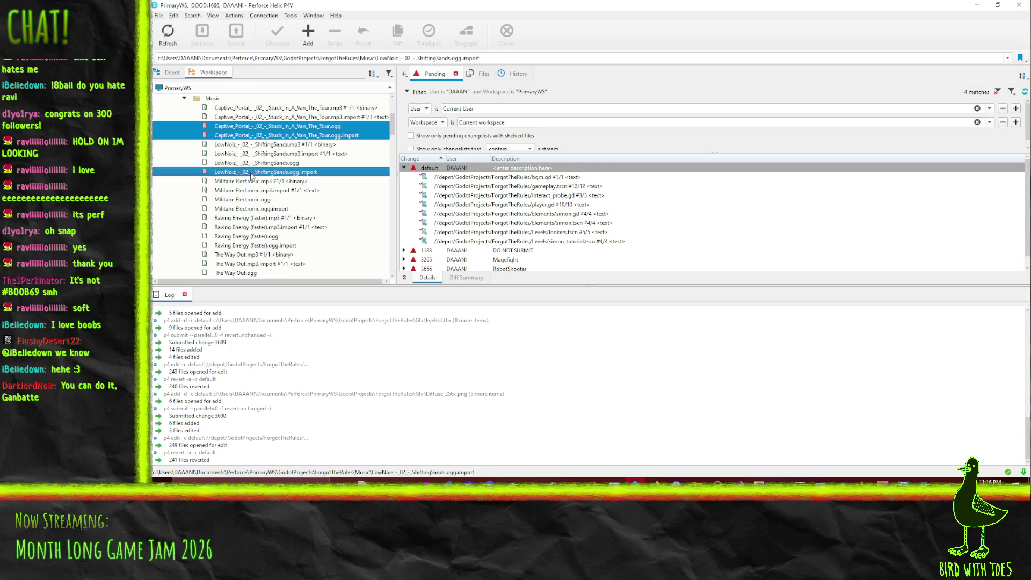
ctrl+click(251, 162)
ctrl+click(242, 208)
ctrl+click(243, 199)
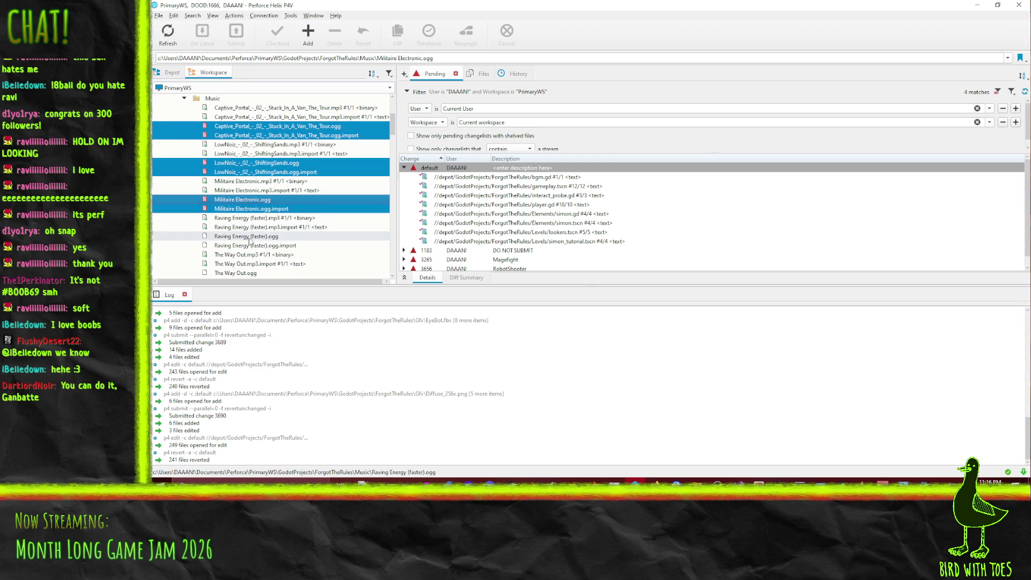
ctrl+click(249, 245)
ctrl+click(246, 236)
scroll(242, 236, down, 3)
ctrl+click(238, 199)
ctrl+click(236, 190)
key(ctrl+shift+a)
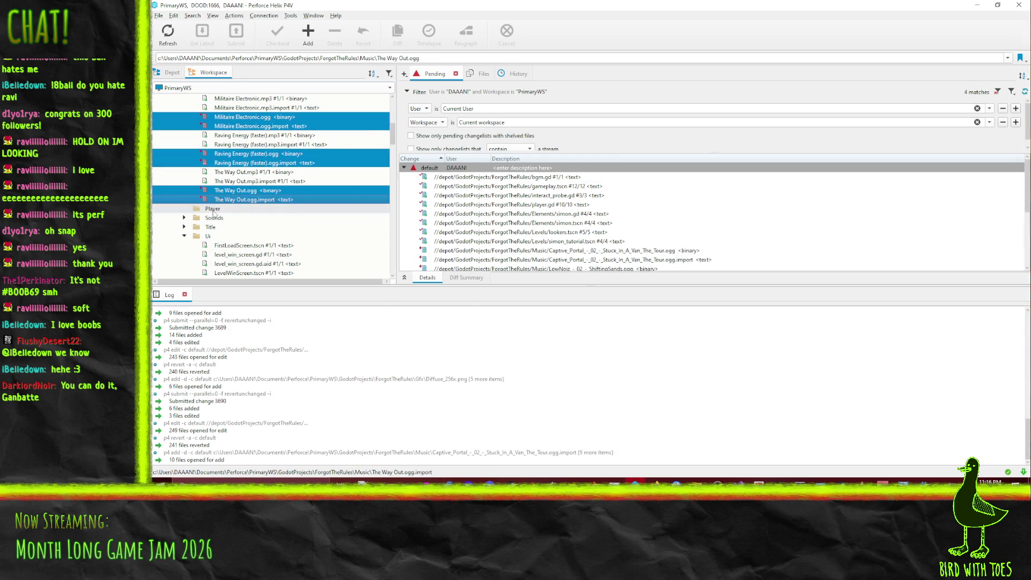
Mark the ten old Music .mp3 and .mp3.import files for delete in the default changelist.
click(252, 181)
ctrl+click(260, 173)
ctrl+click(253, 145)
ctrl+click(252, 136)
ctrl+click(250, 108)
ctrl+click(250, 99)
scroll(322, 148, up, 5)
ctrl+click(274, 209)
ctrl+click(273, 199)
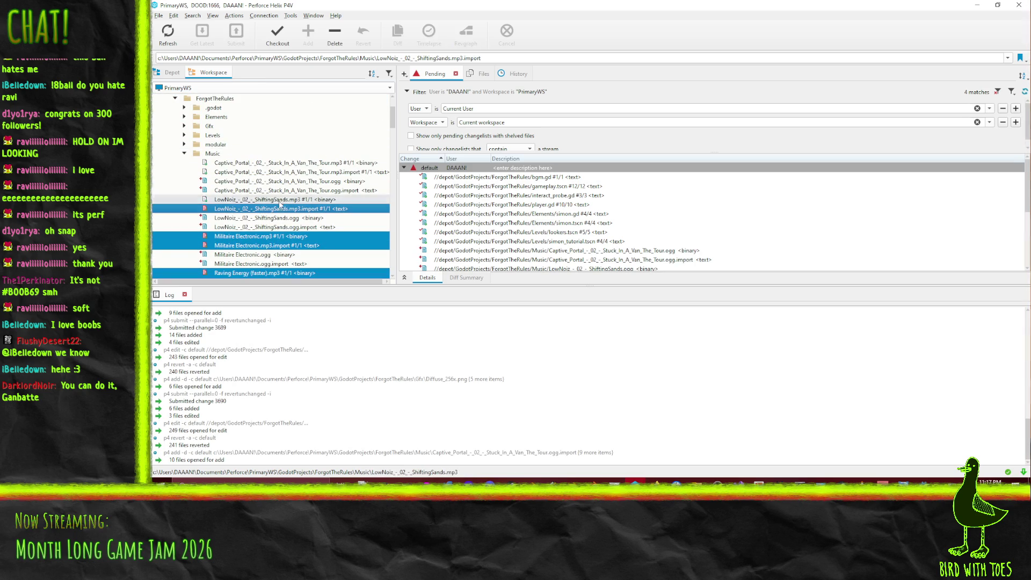
ctrl+click(315, 172)
ctrl+click(312, 163)
right_click(307, 163)
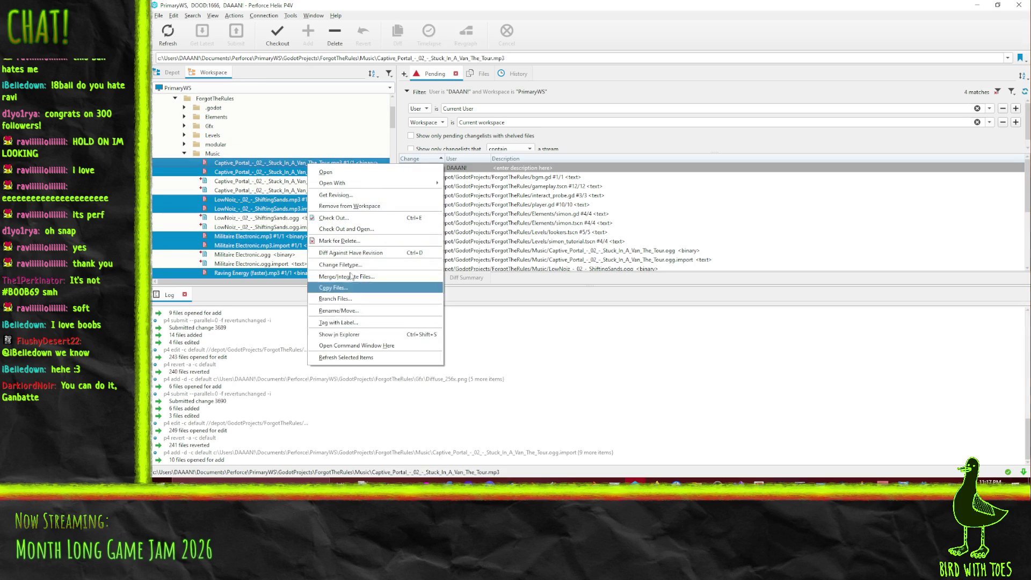
click(349, 242)
click(605, 308)
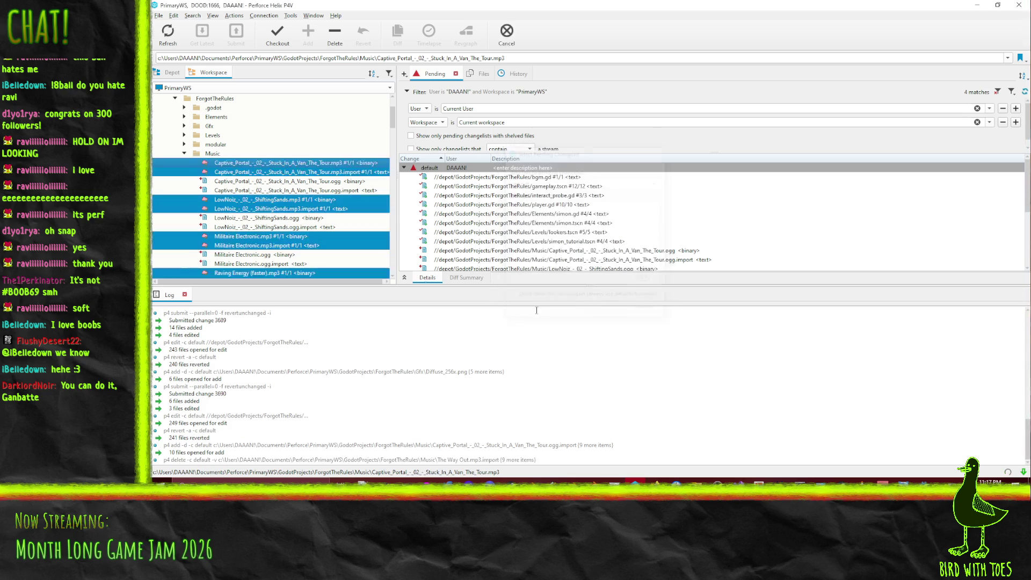
right_click(475, 166)
Submit the default changelist, describing the music-looping fixes, quieter tracks and Simon indicators.
click(540, 172)
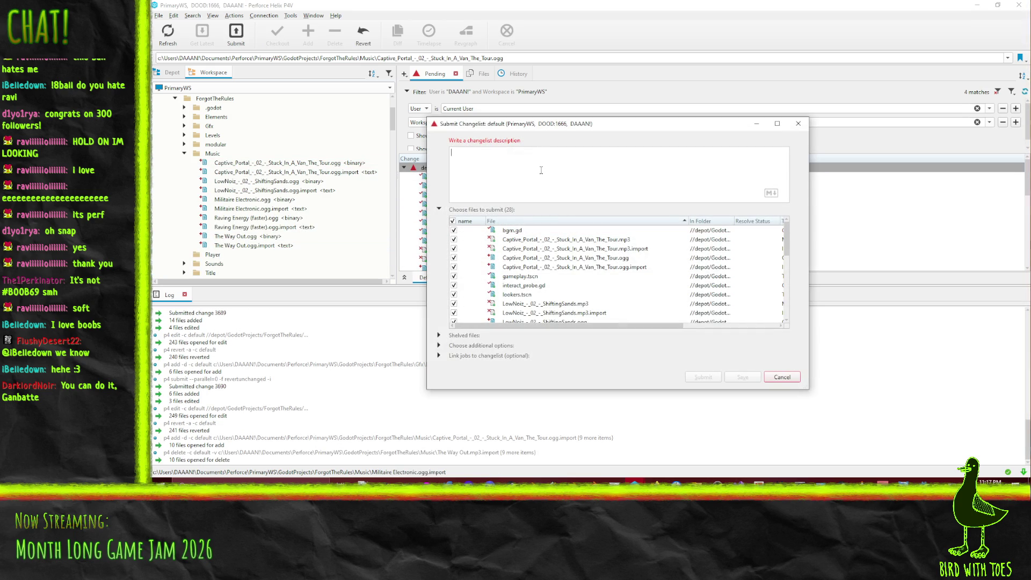
text(Frop)
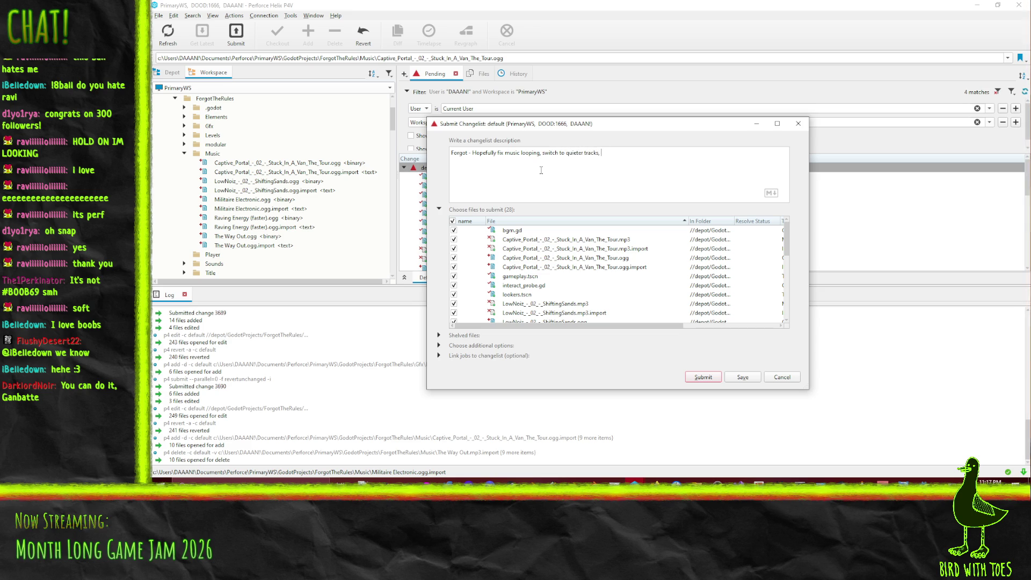
text(add more indi)
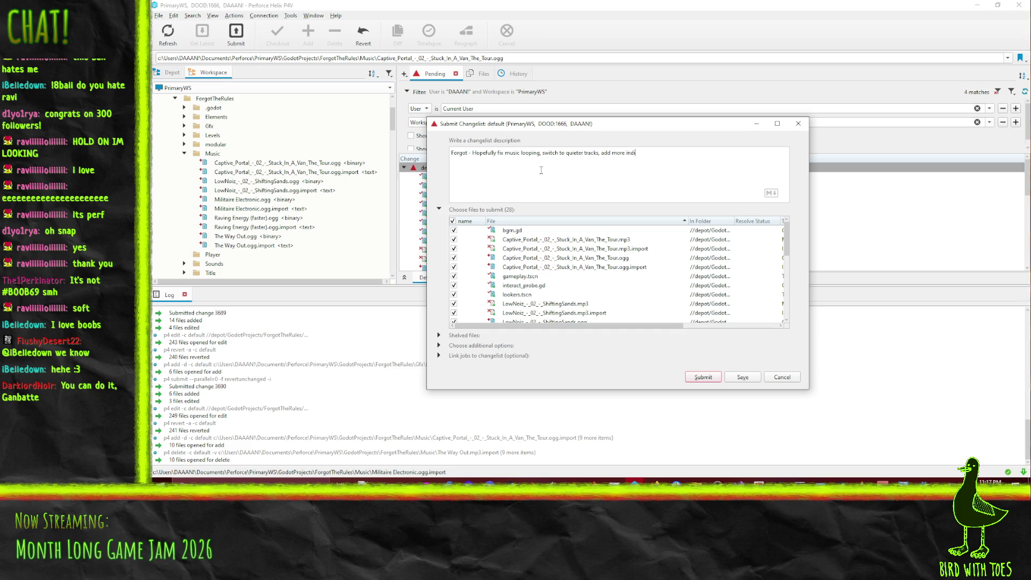
text(ors to simon)
scroll(611, 298, down, 6)
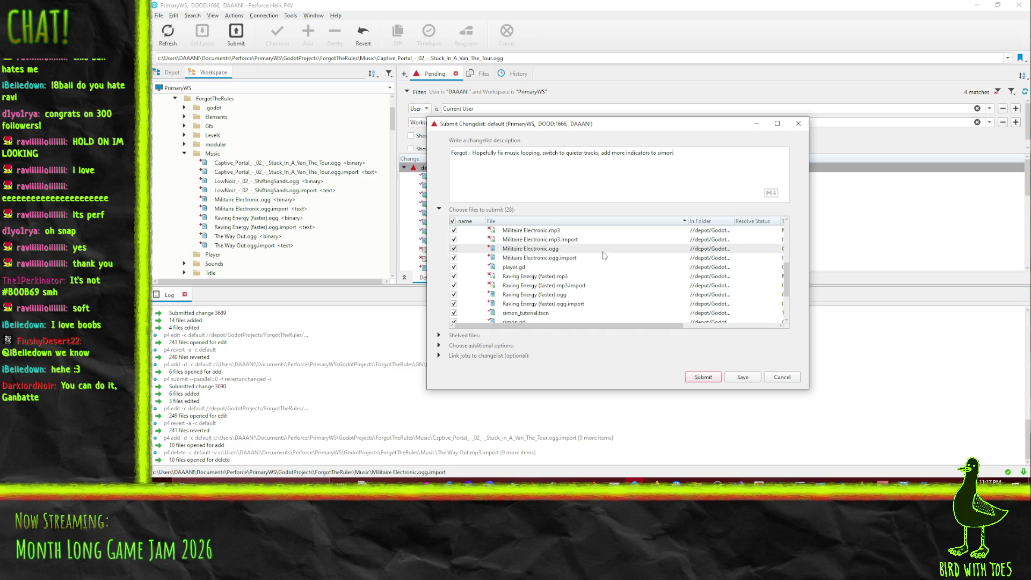
scroll(611, 299, up, 2)
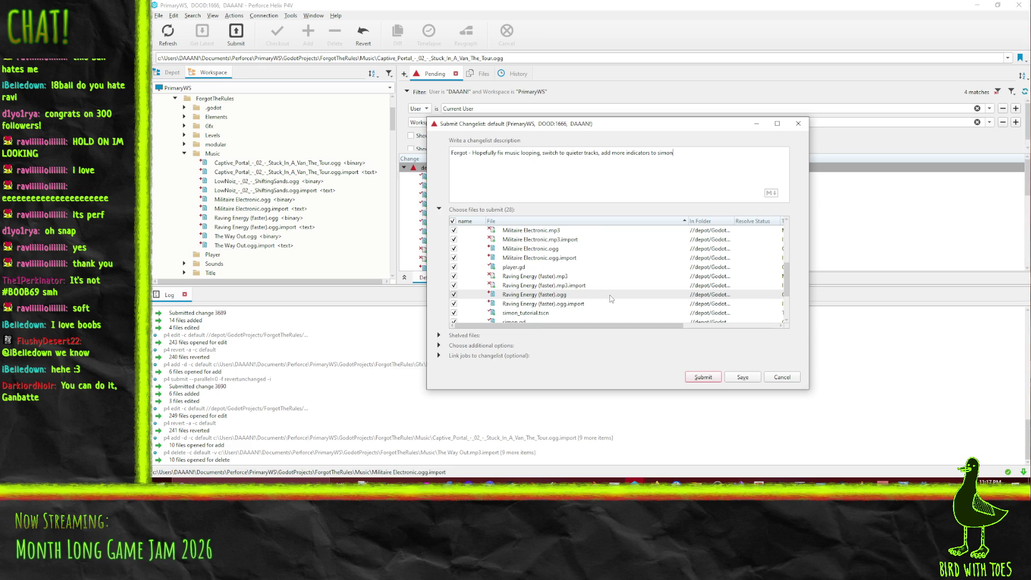
scroll(610, 299, up, 2)
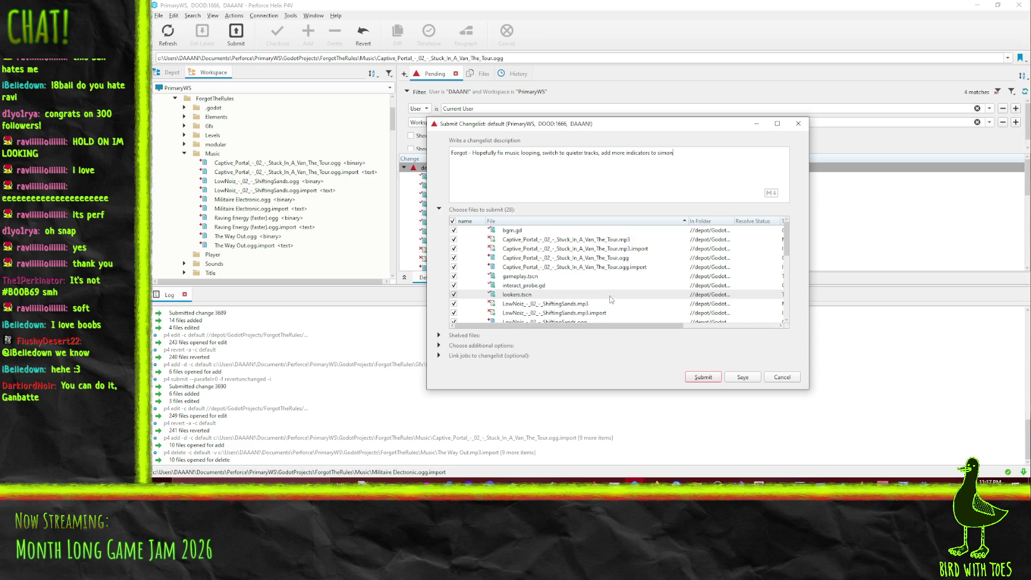
scroll(611, 299, down, 1)
scroll(610, 299, up, 3)
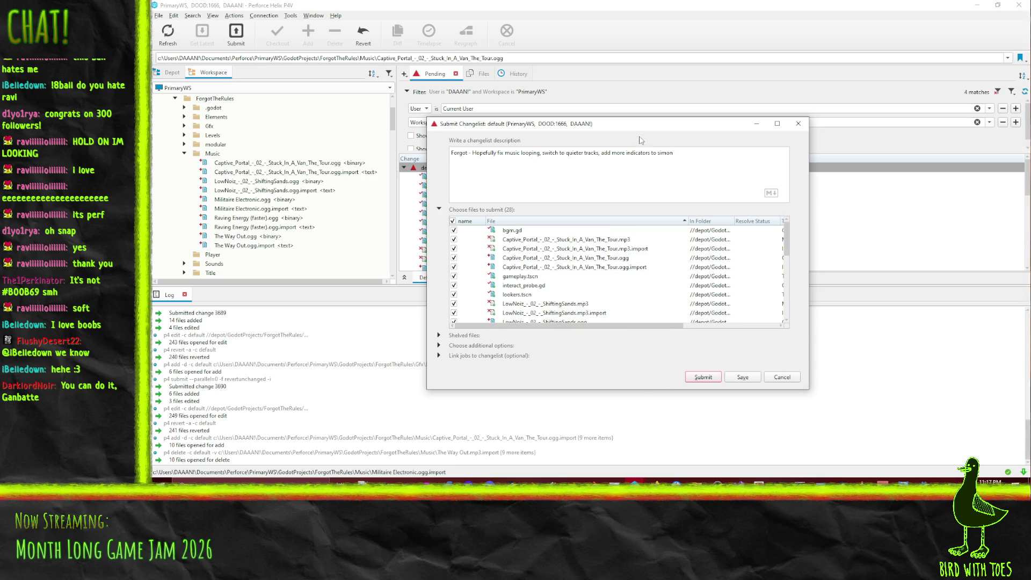
click(701, 379)
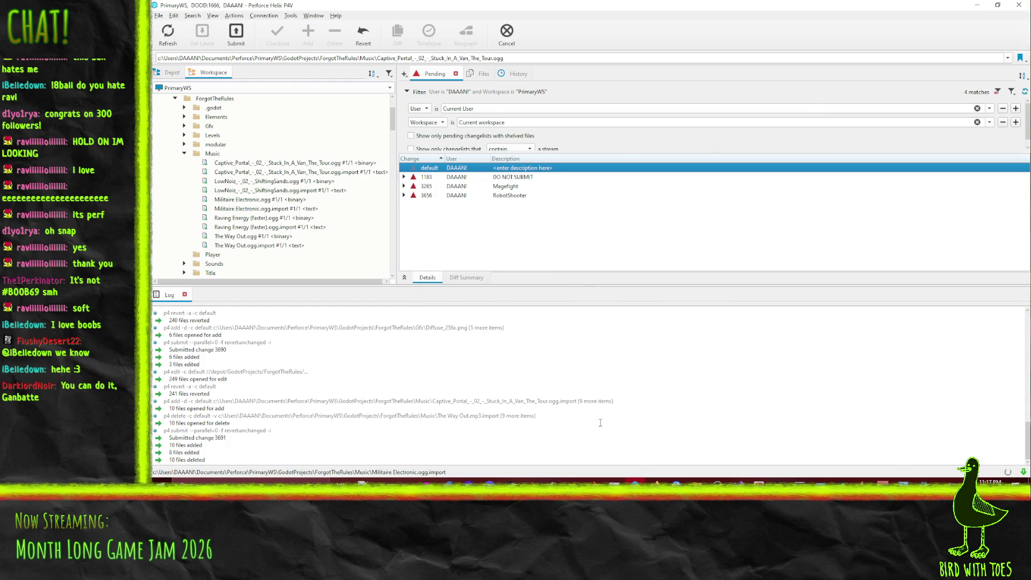
Reopen all 249 ForgotTheRules depot files for edit in the default changelist, then return to Godot.
click(170, 72)
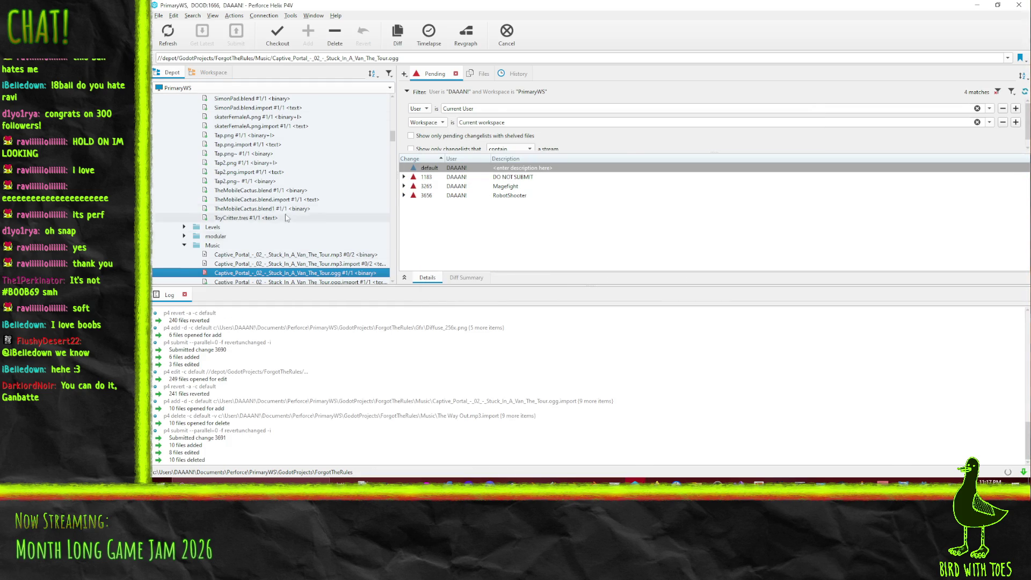
scroll(323, 226, up, 10)
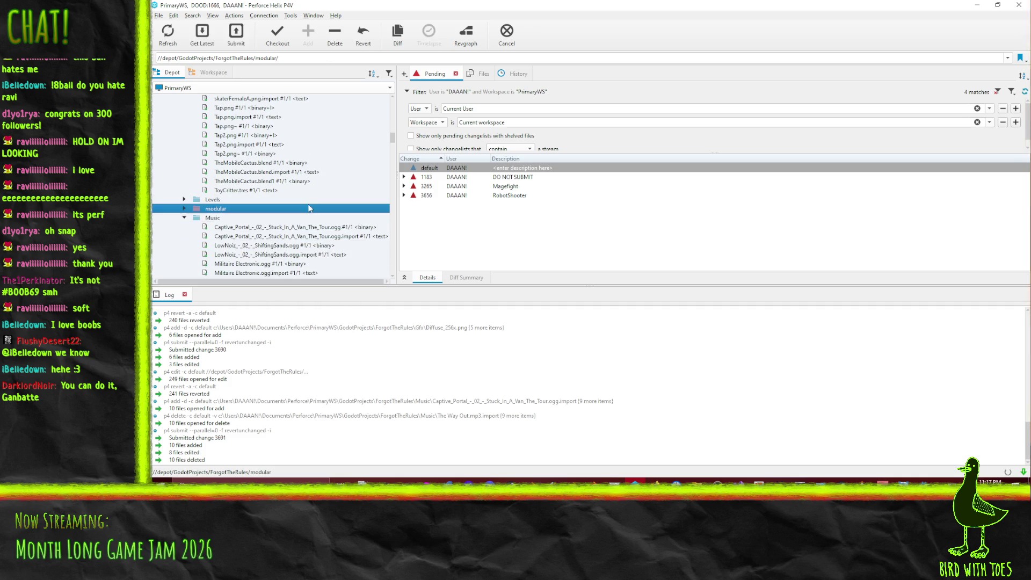
scroll(323, 226, up, 5)
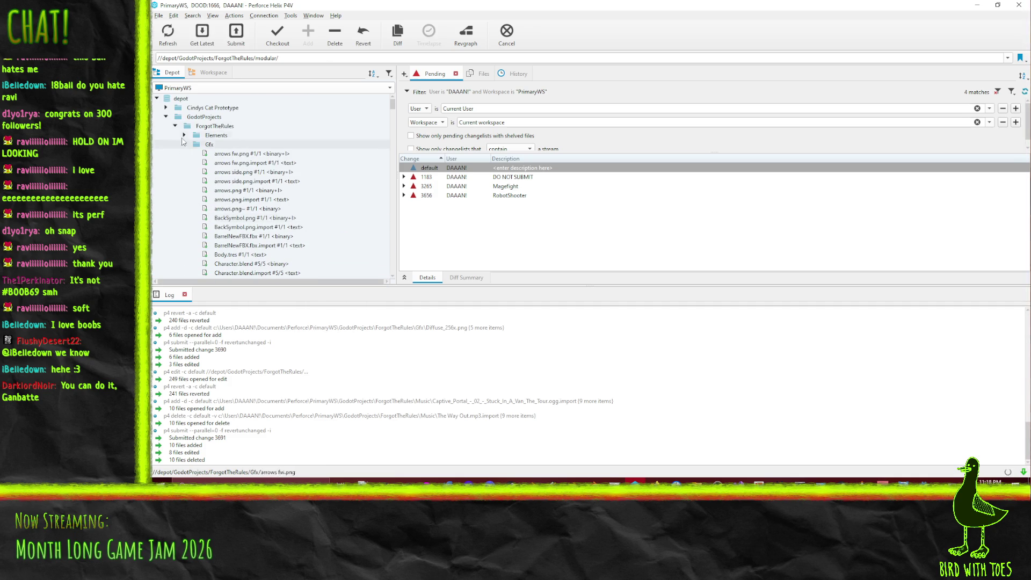
mouse_move(215, 125)
mouse_down()
mouse_move(455, 166)
mouse_move(442, 173)
mouse_up()
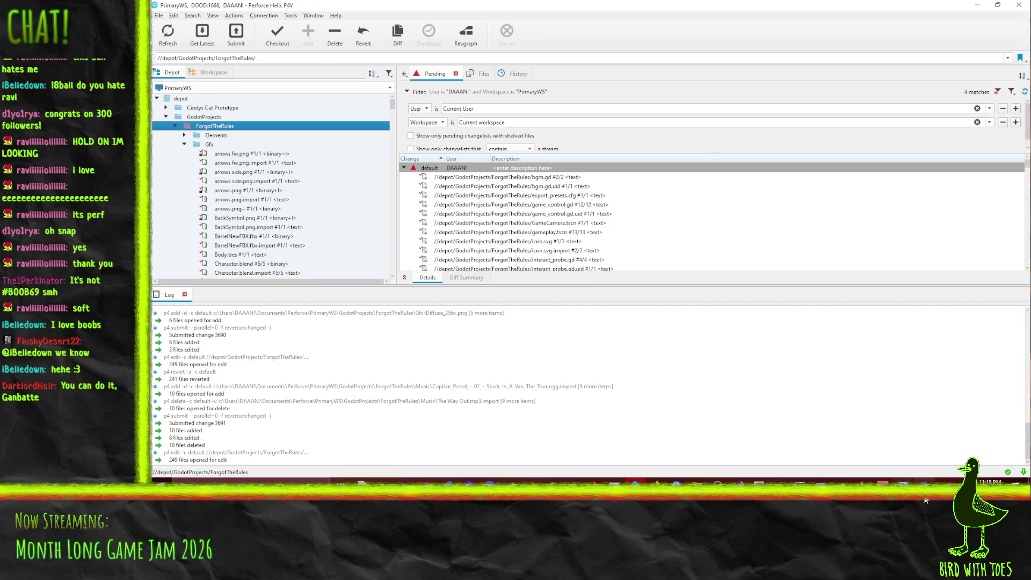
click(924, 481)
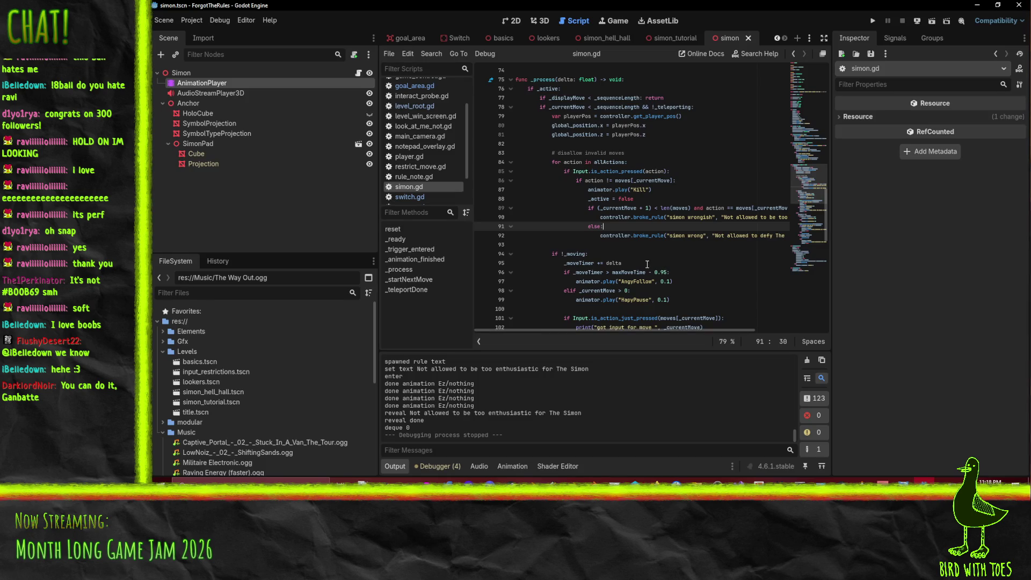
Expand the Gfx folder and show heart.png's texture preview and properties in the Inspector.
click(164, 342)
scroll(249, 372, down, 5)
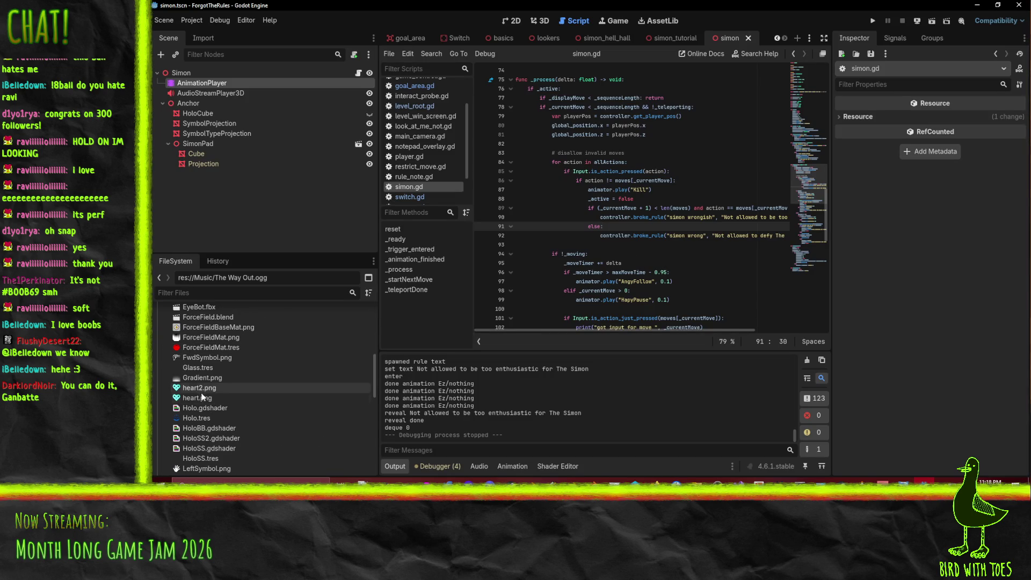
scroll(205, 400, down, 3)
click(205, 398)
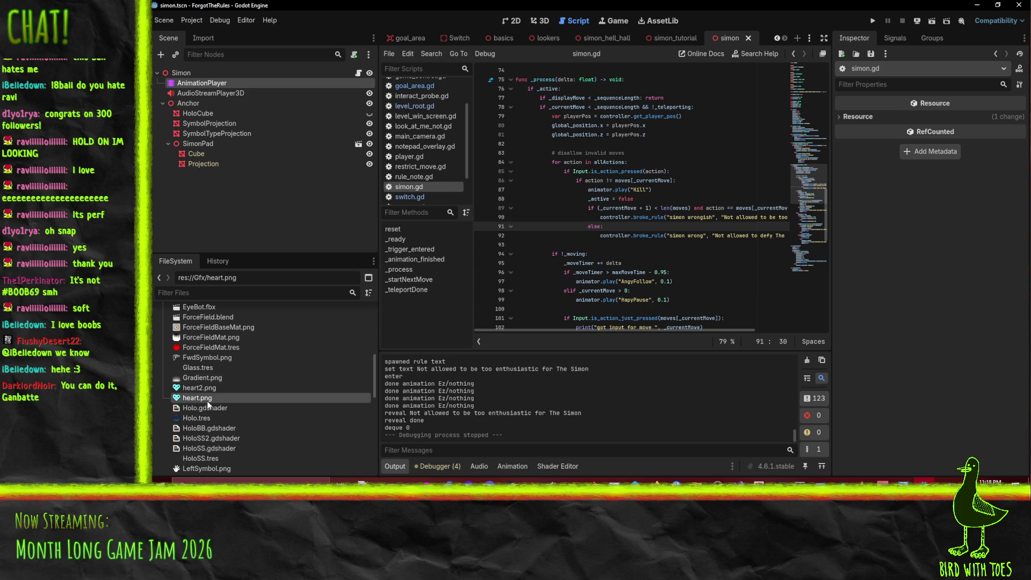
double_click(206, 398)
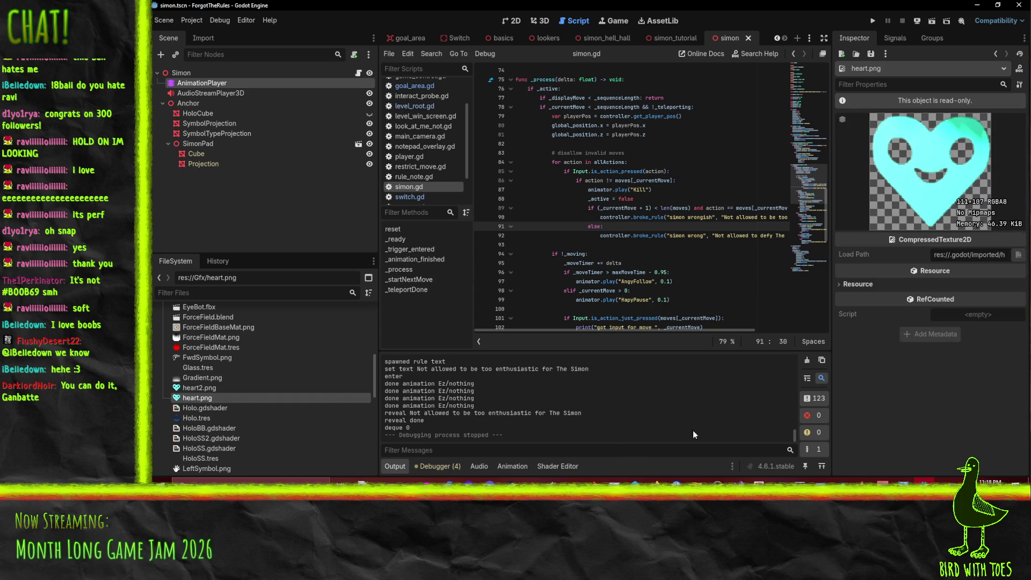
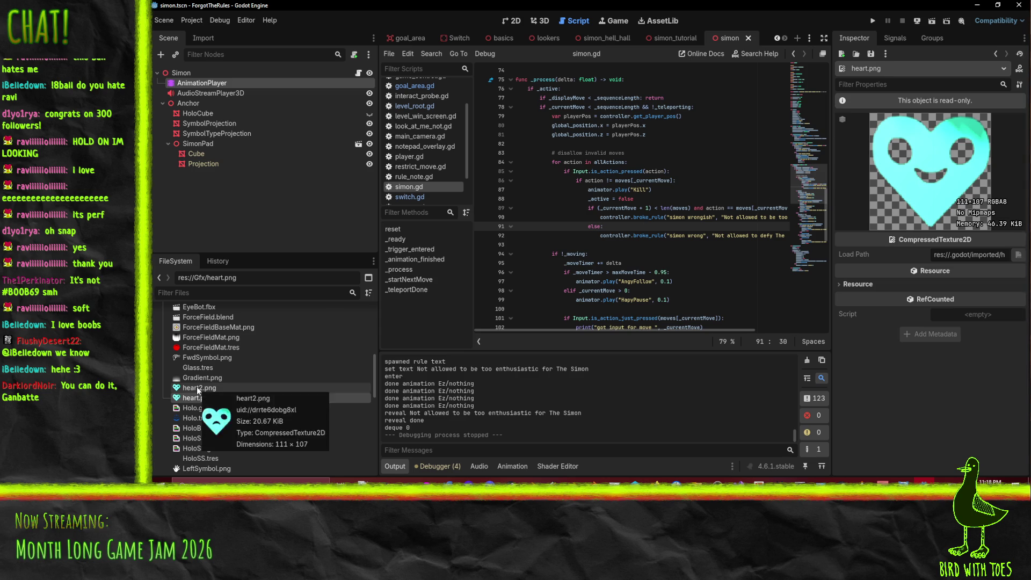
Preview heart.png and heart2.png back and forth, then close the simon scene.
click(197, 387)
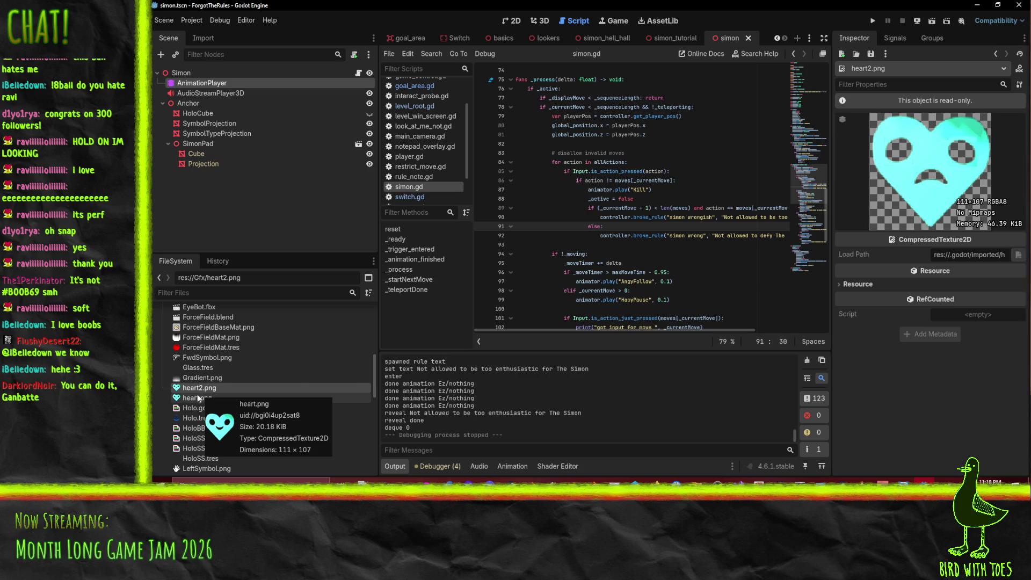
click(196, 398)
click(192, 389)
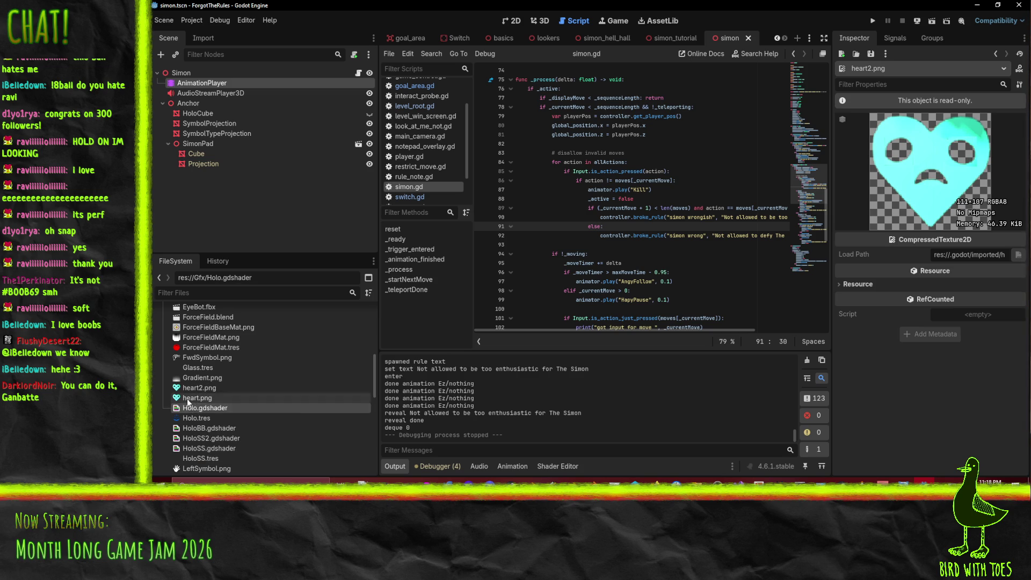
click(189, 398)
click(187, 390)
click(191, 398)
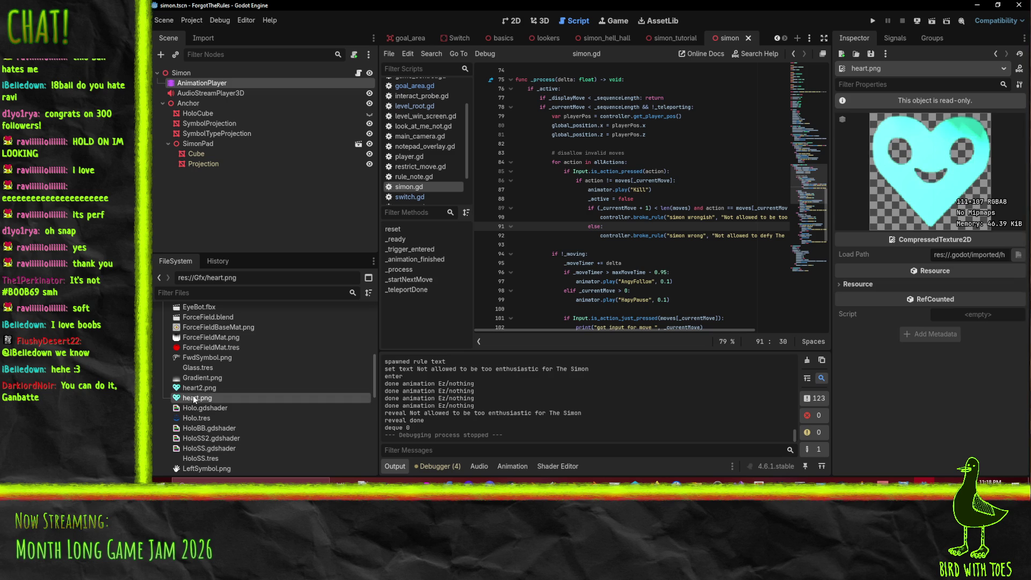
click(195, 390)
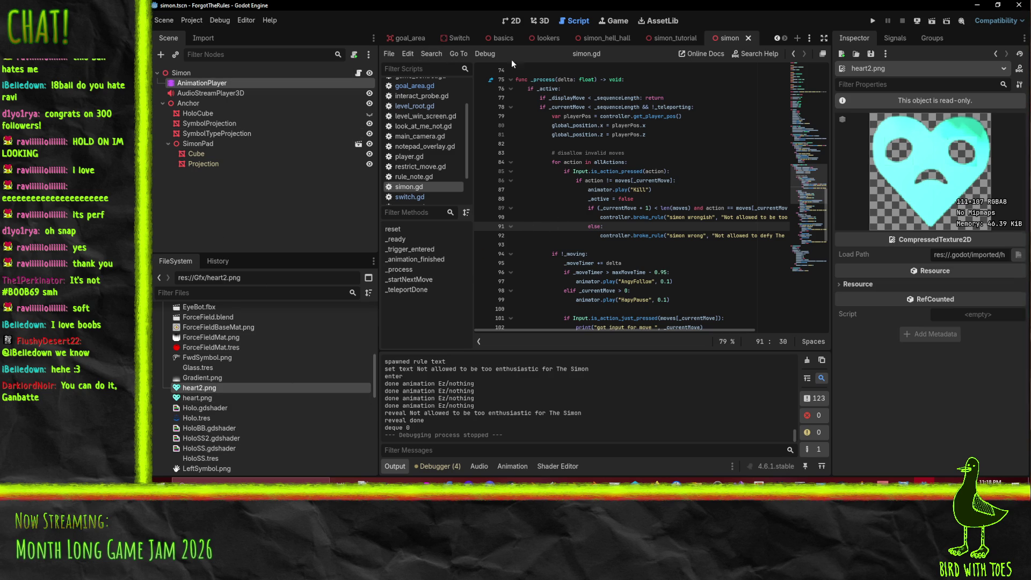
click(210, 74)
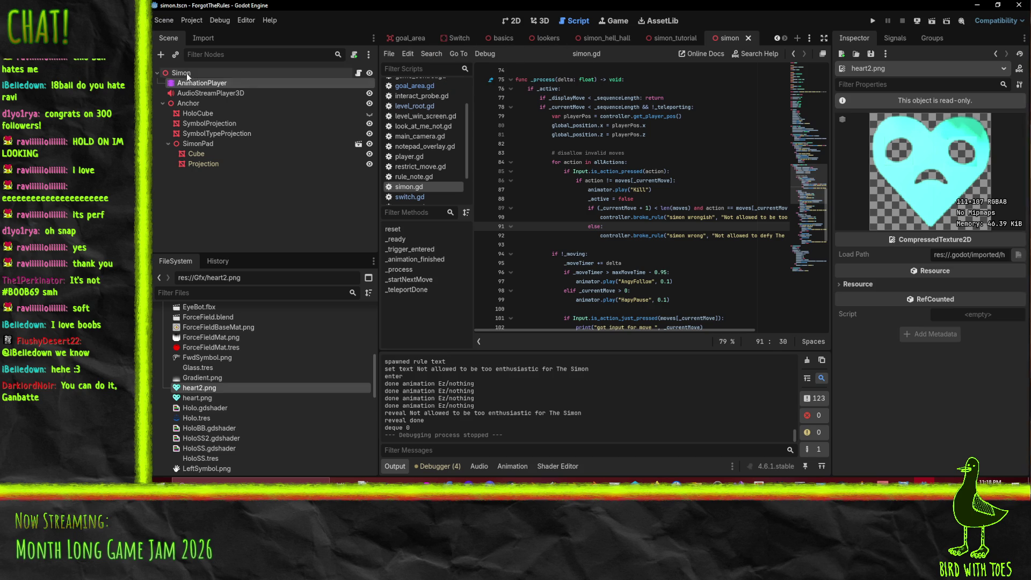
click(748, 39)
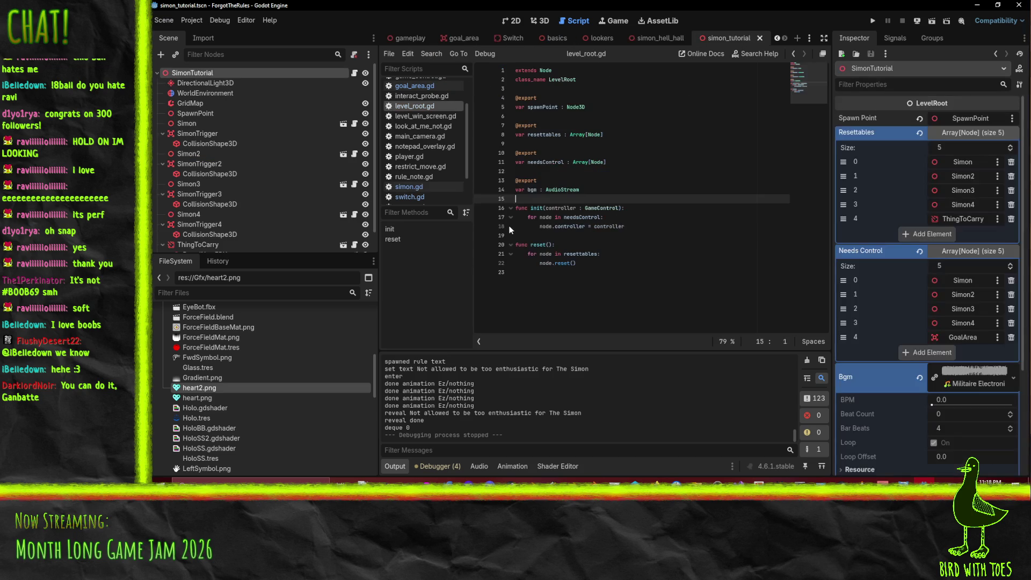
Show the gameplay scene in the 2D view, panned to the Notes for Personal Success panel.
click(406, 38)
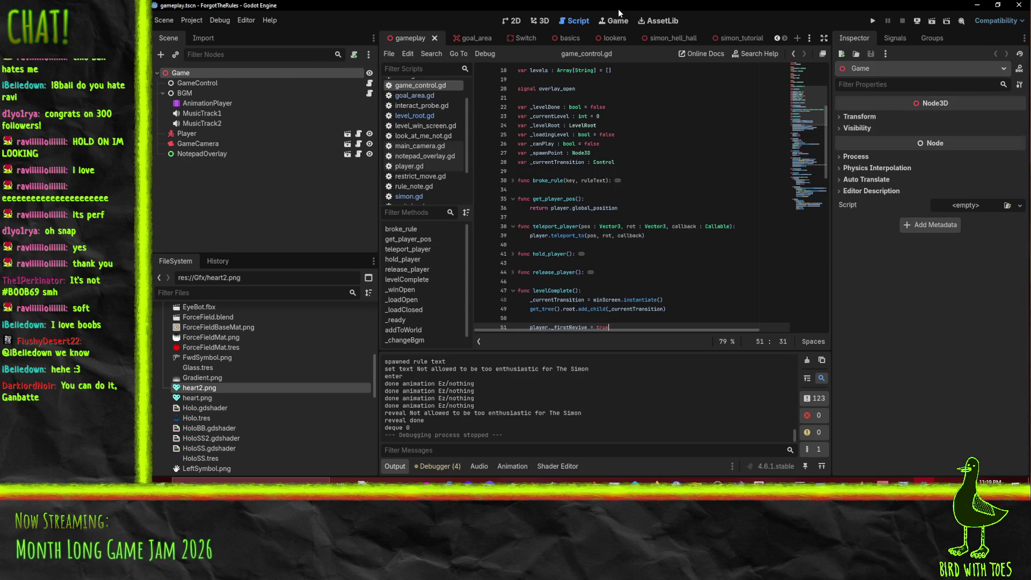
click(544, 25)
click(512, 22)
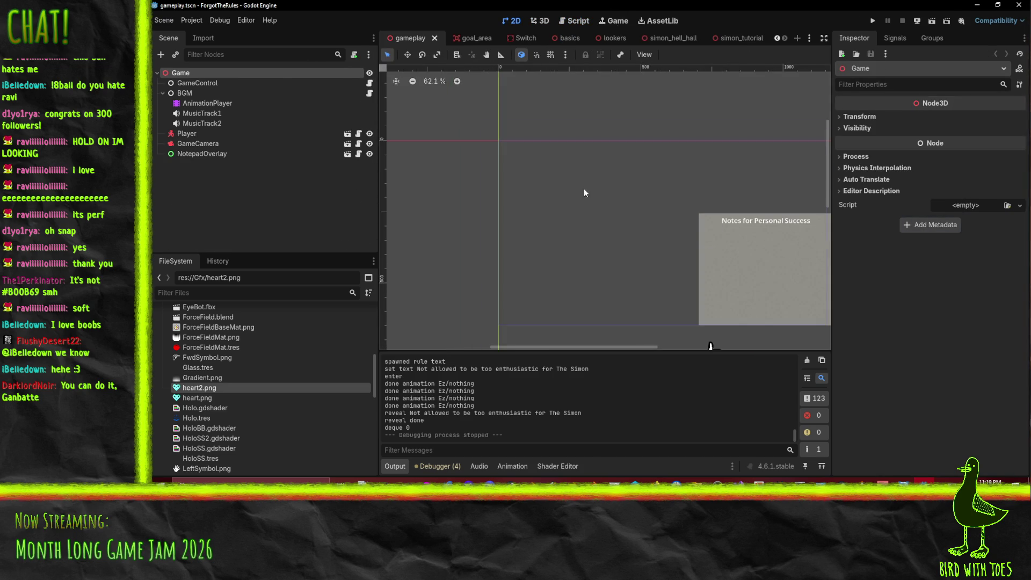
mouse_move(710, 345)
mouse_down()
mouse_move(541, 342)
mouse_move(587, 337)
mouse_up()
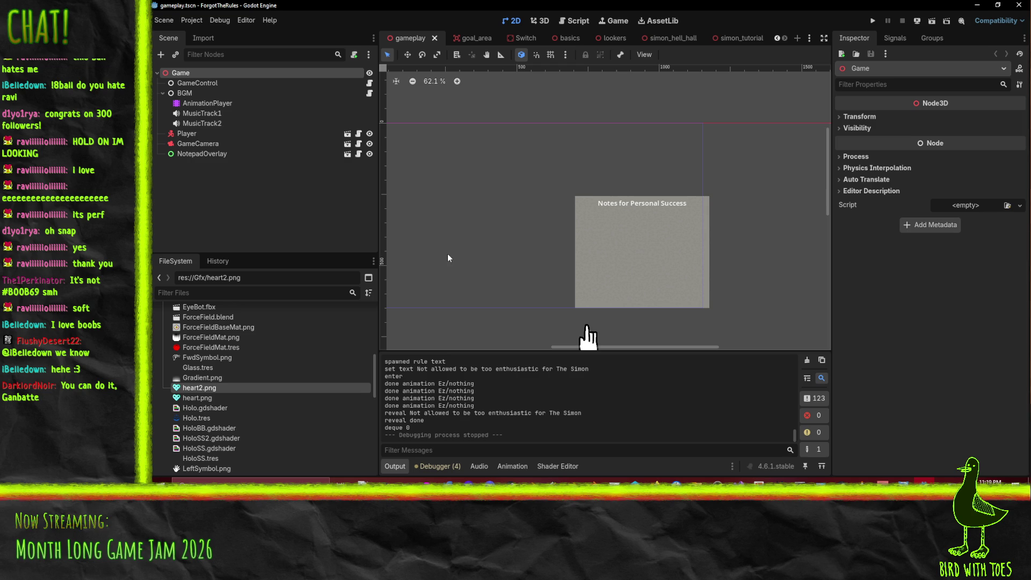
right_click(180, 72)
Add a Control child under Game and name it AttemptCount.
click(237, 81)
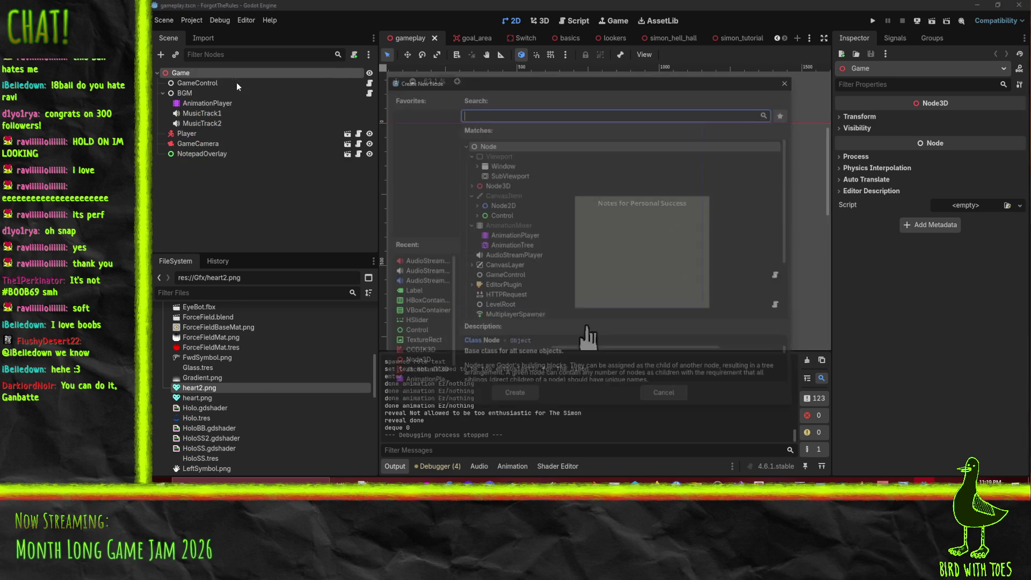
click(484, 215)
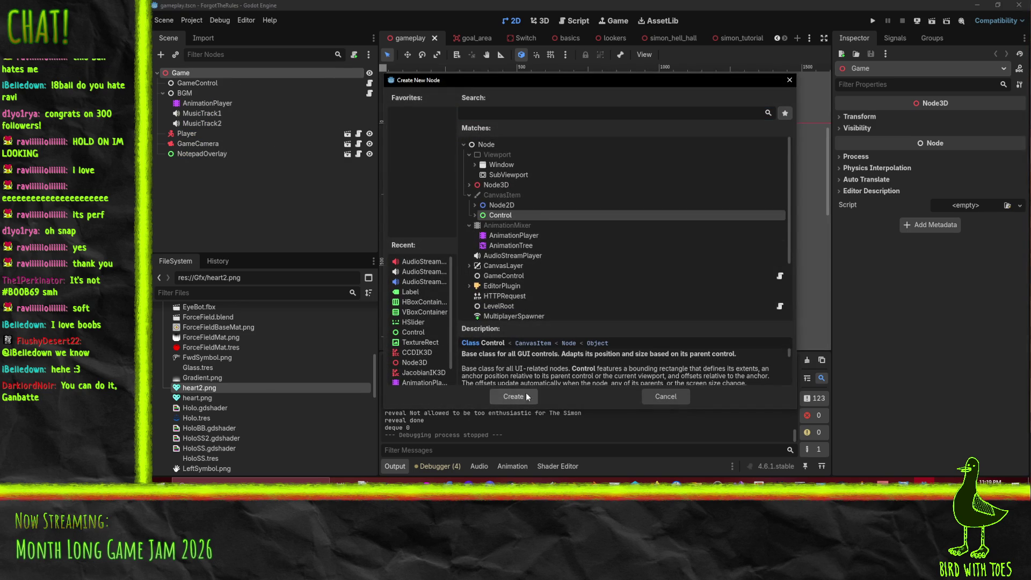
click(514, 396)
key(F2)
text(AttemptCount)
key(Return)
Give AttemptCount an AnimationPlayer child node.
right_click(250, 163)
click(273, 187)
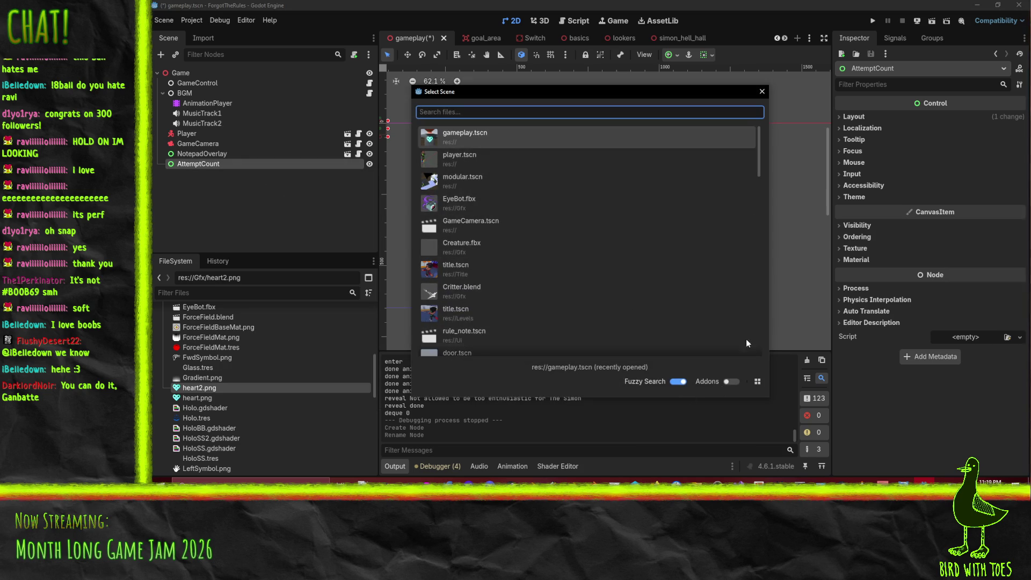
key(Escape)
right_click(216, 165)
click(230, 171)
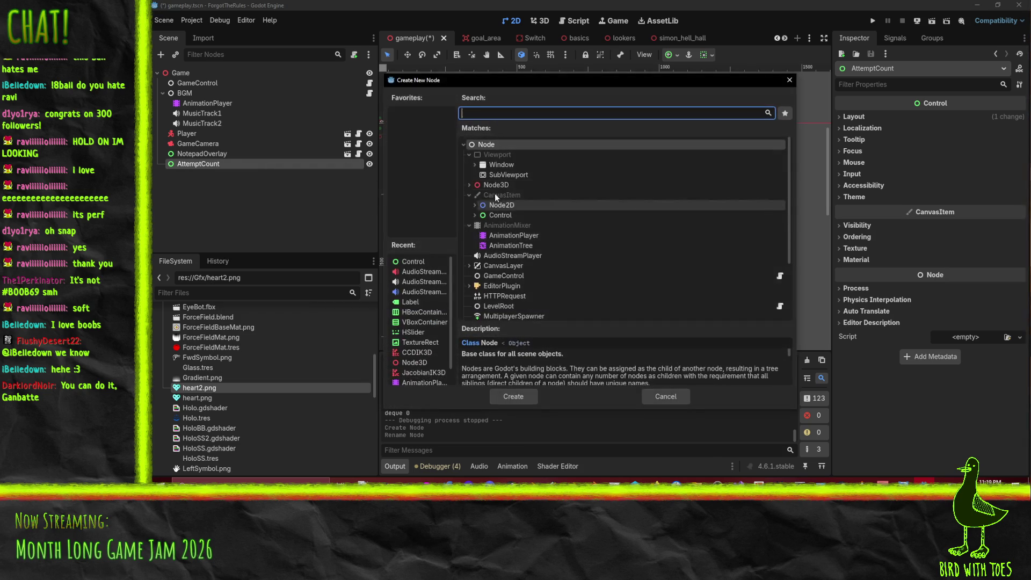
double_click(513, 235)
right_click(202, 166)
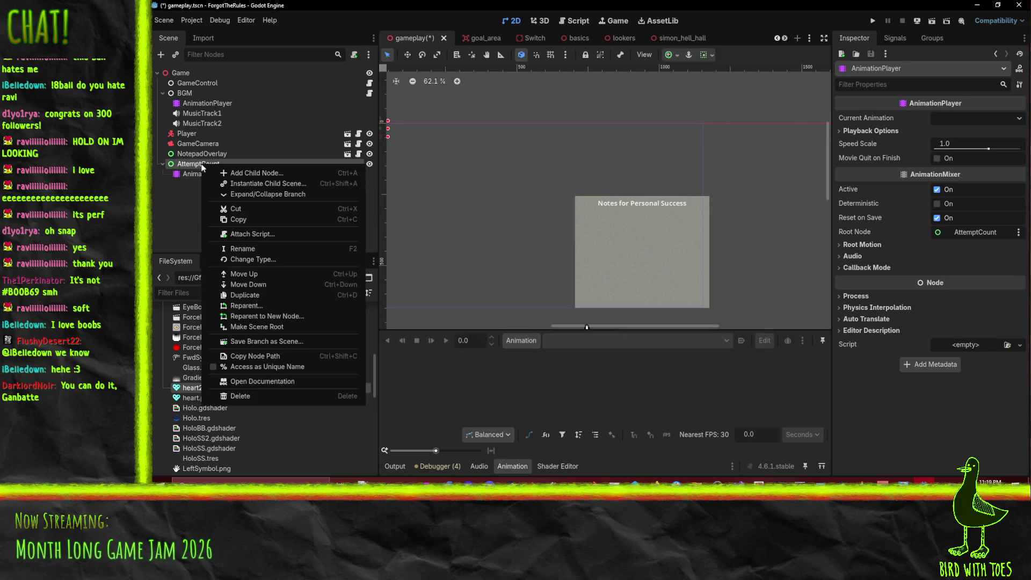
click(236, 173)
key(Escape)
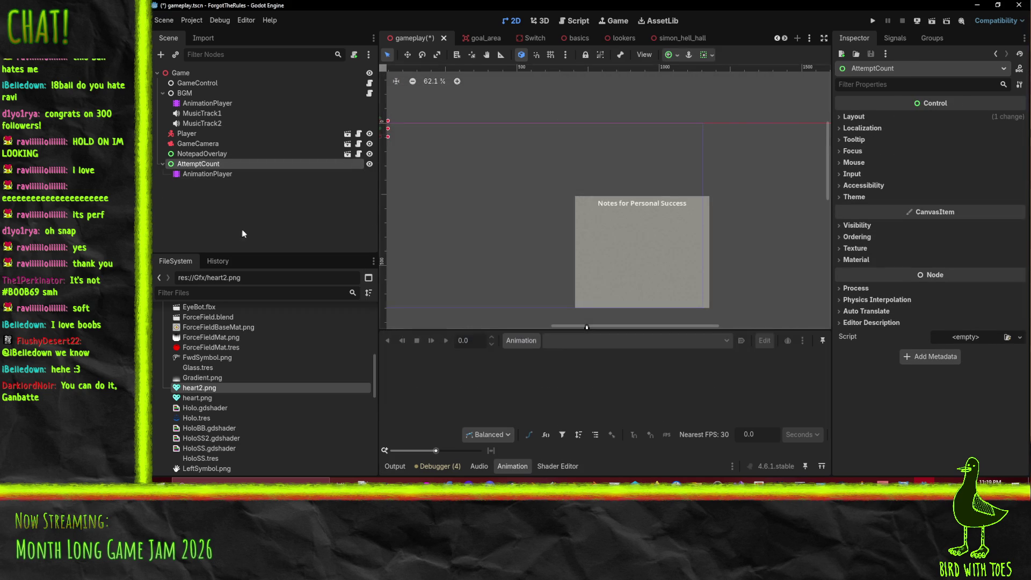
click(207, 173)
click(199, 166)
Apply the Full Rect anchor preset to AttemptCount.
click(676, 54)
click(724, 139)
click(495, 202)
scroll(612, 189, left, 4)
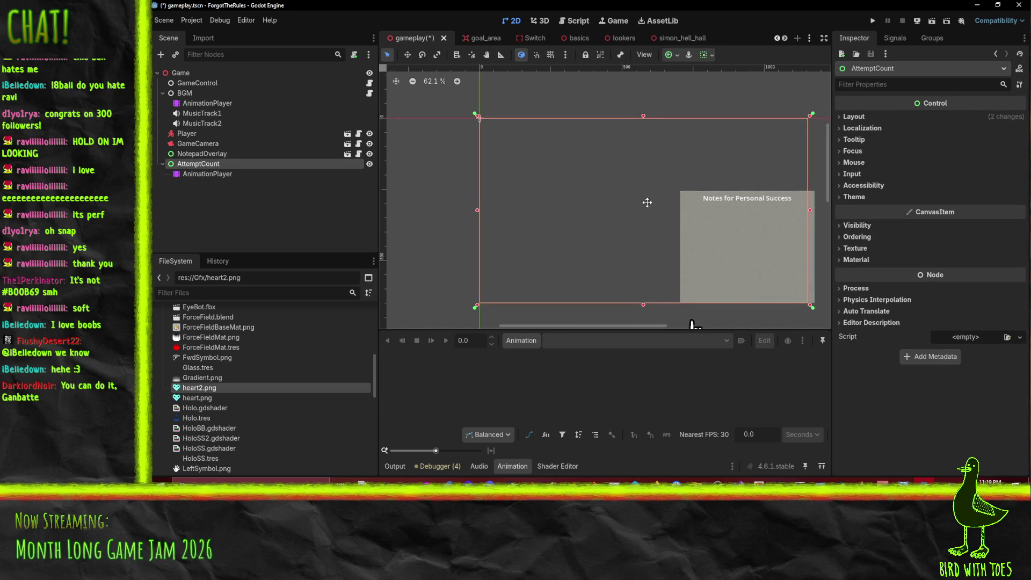
right_click(205, 164)
click(234, 168)
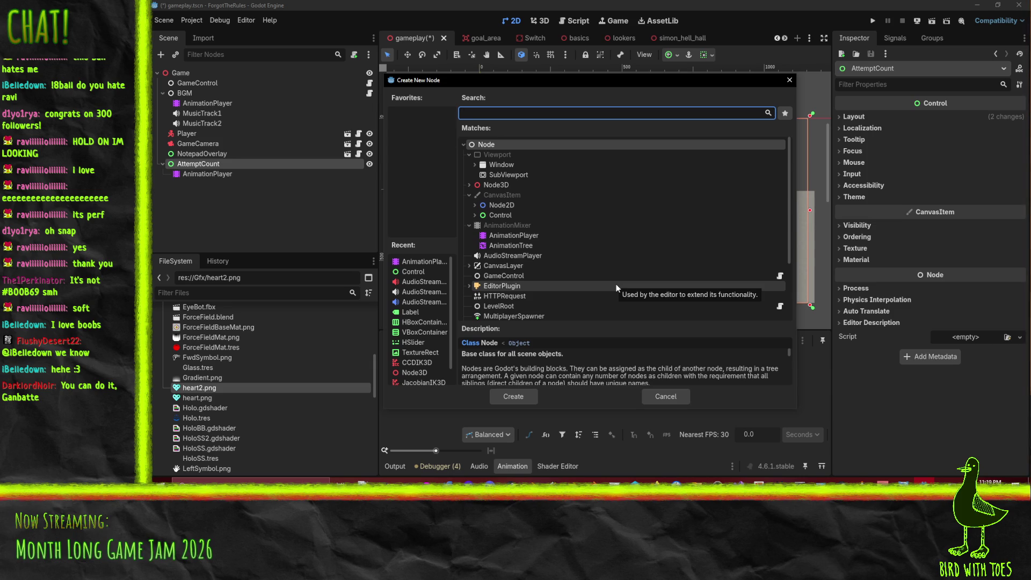
Add an HBoxContainer under AttemptCount using the node type search.
click(475, 215)
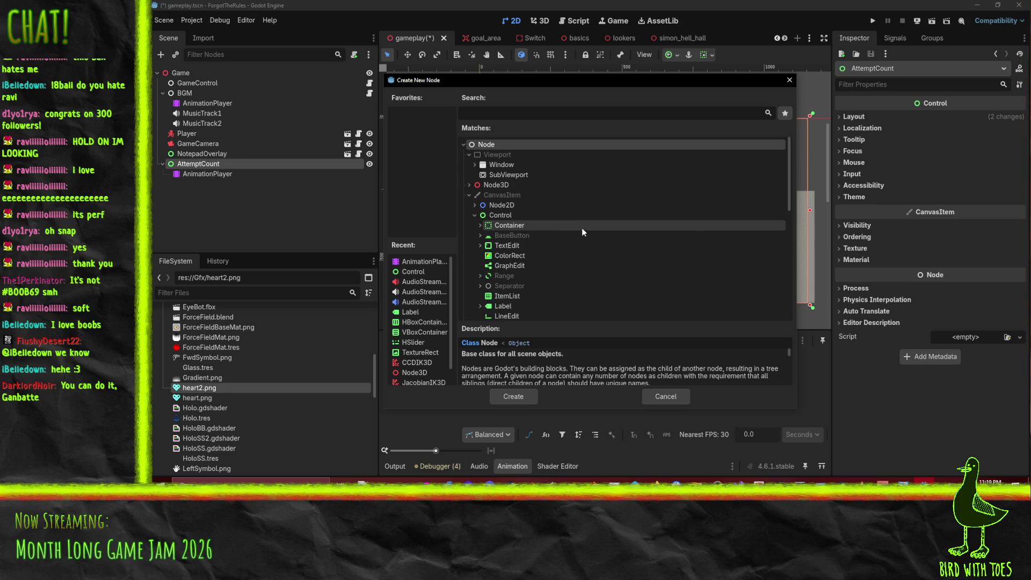
text(http)
click(491, 111)
text(hobo)
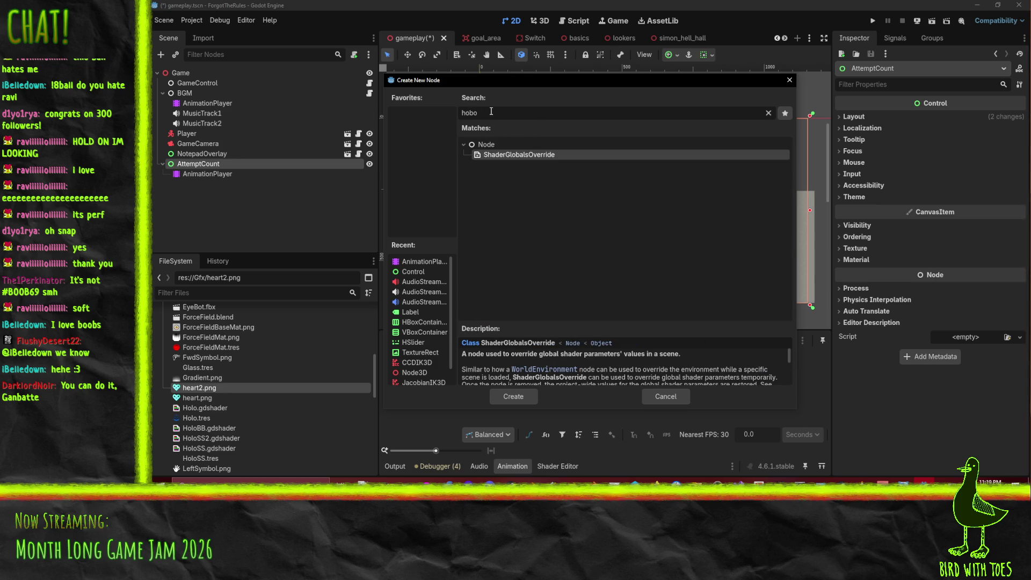
key(BackSpace)
key(BackSpace)
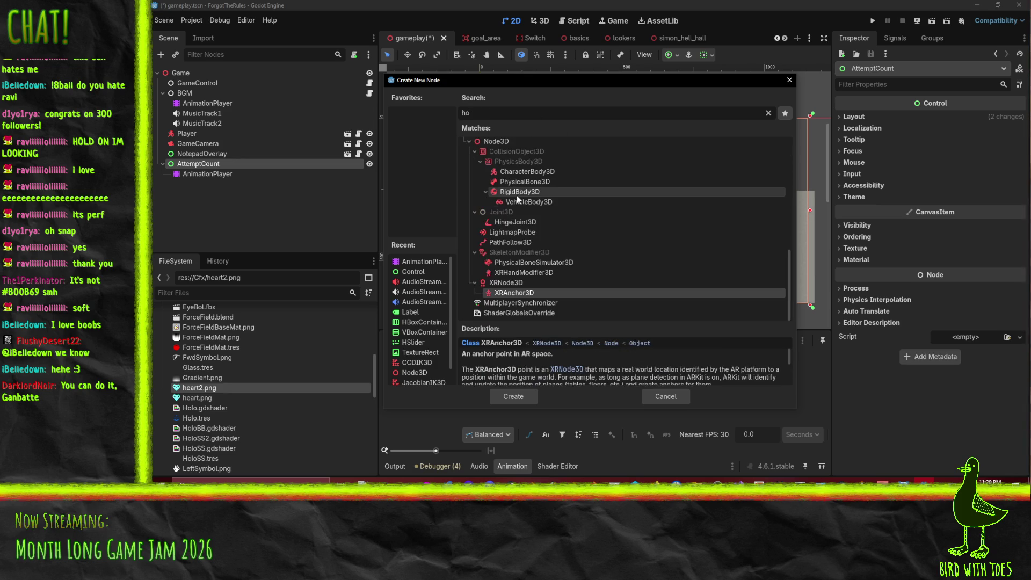
key(BackSpace)
text(box)
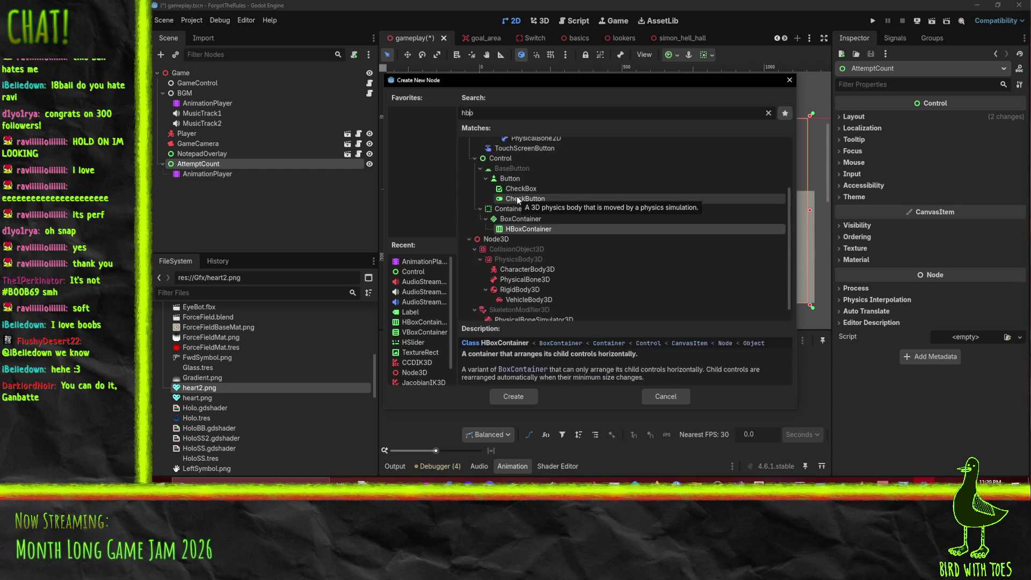
double_click(533, 231)
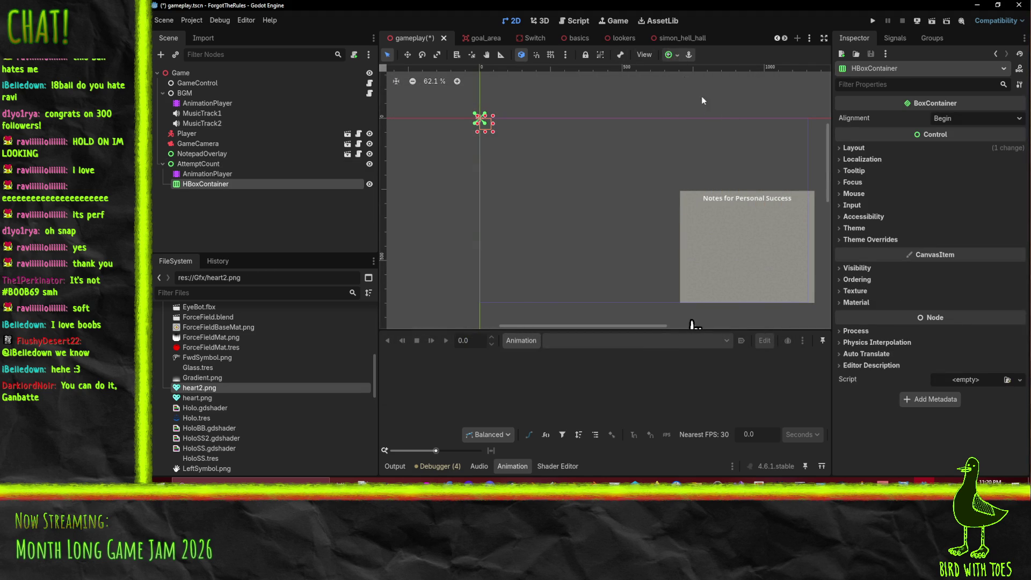
Set the HBoxContainer to Horizontal Center Wide and add a TextureRect child.
click(677, 54)
click(724, 121)
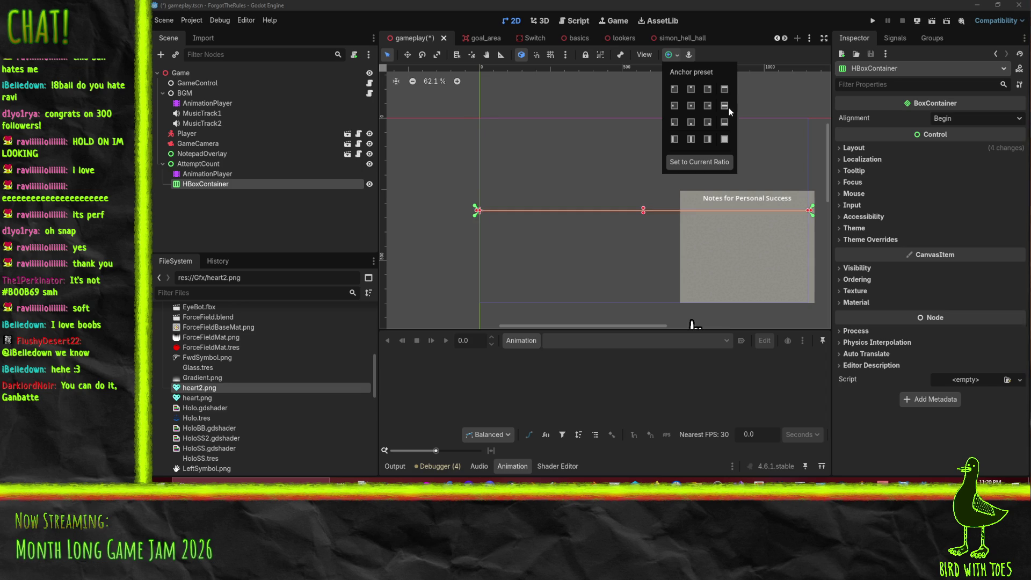
right_click(206, 184)
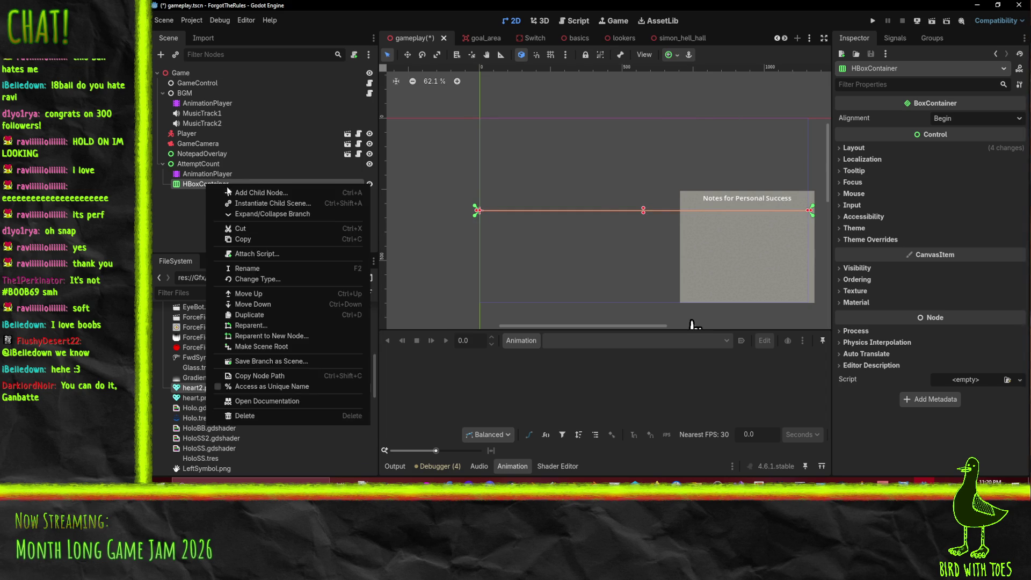
click(237, 193)
text(texture)
click(507, 397)
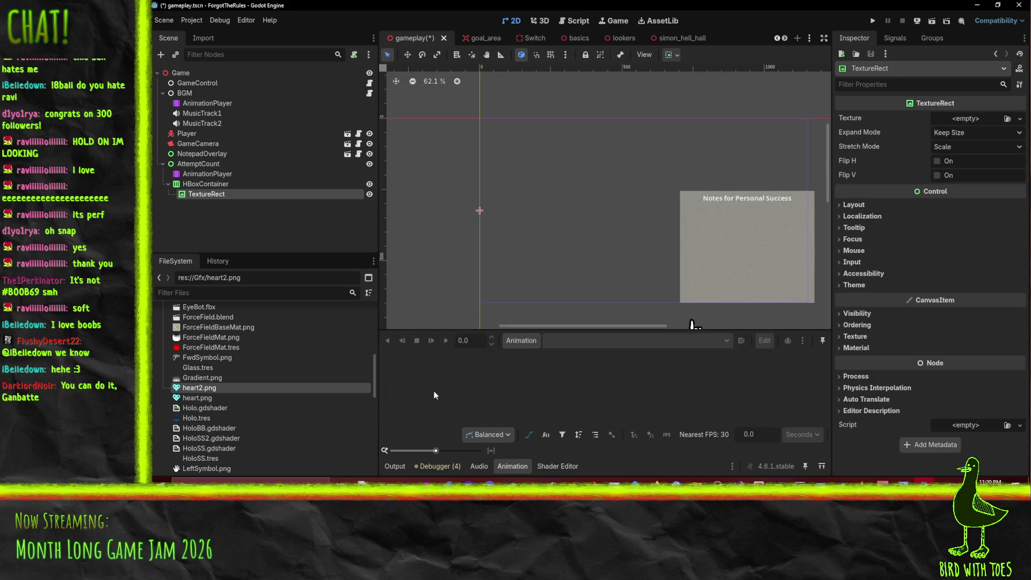
Add two Label children, Label and Label2, under HBoxContainer.
right_click(205, 183)
click(231, 191)
text(label)
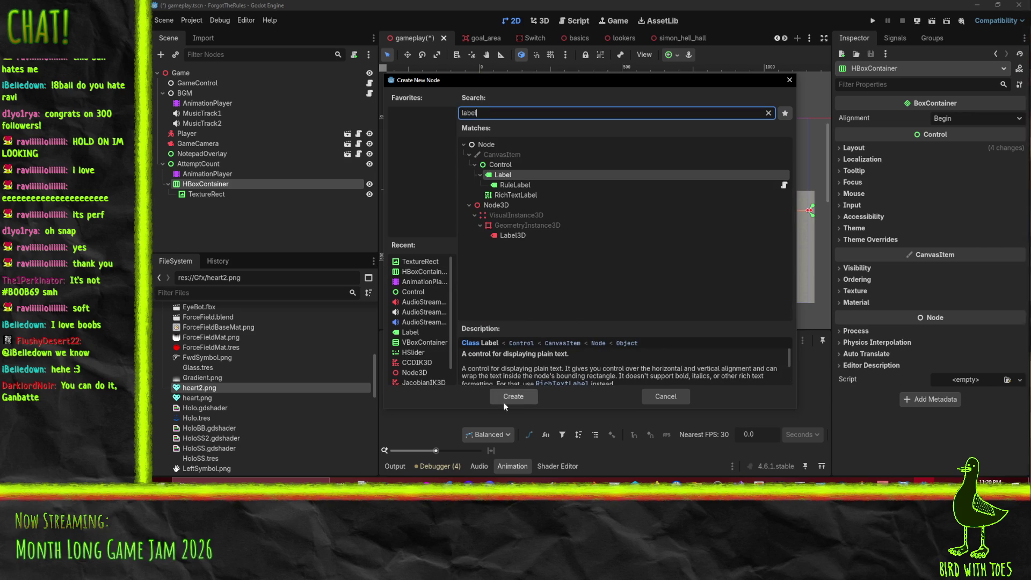
click(499, 398)
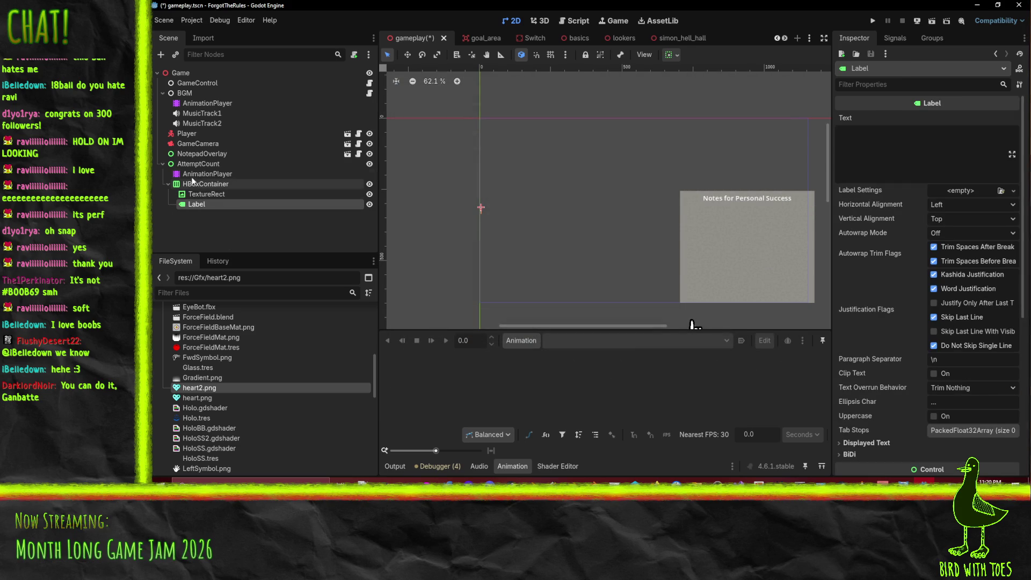
right_click(208, 185)
click(237, 192)
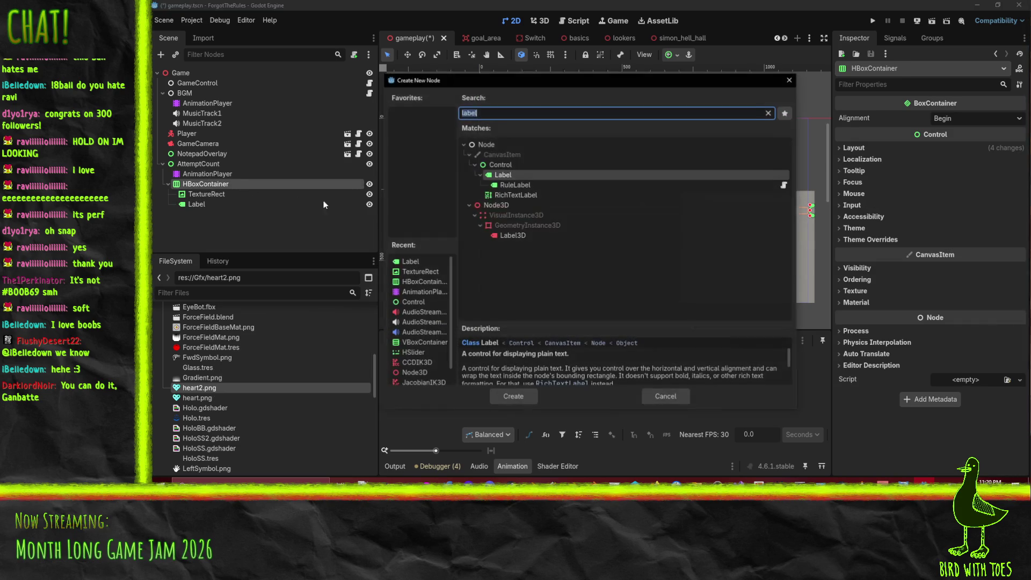
text(label)
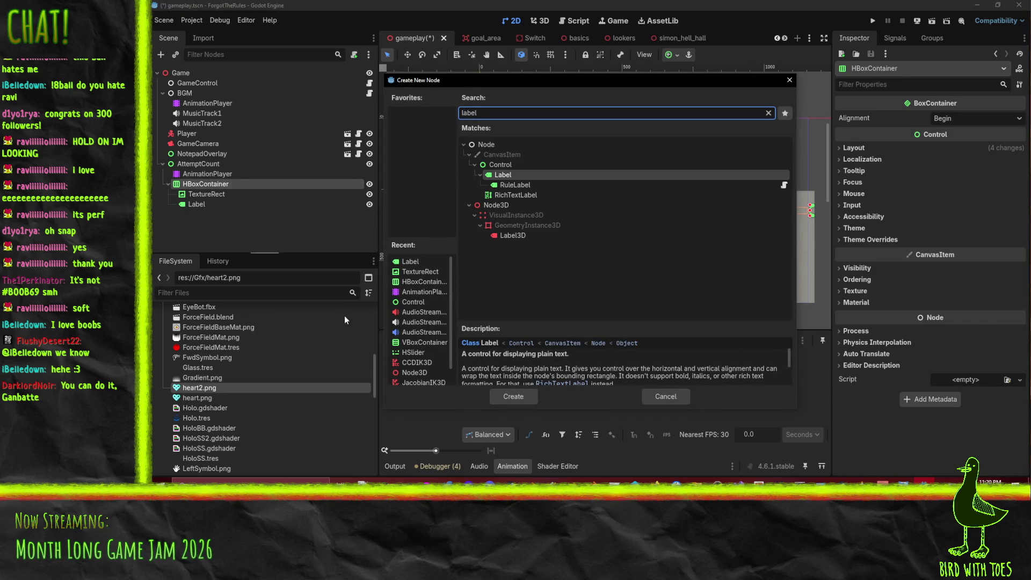
click(513, 396)
Set the first Label's text to 'Attempt' and Label2's text to '1'.
click(211, 207)
click(212, 207)
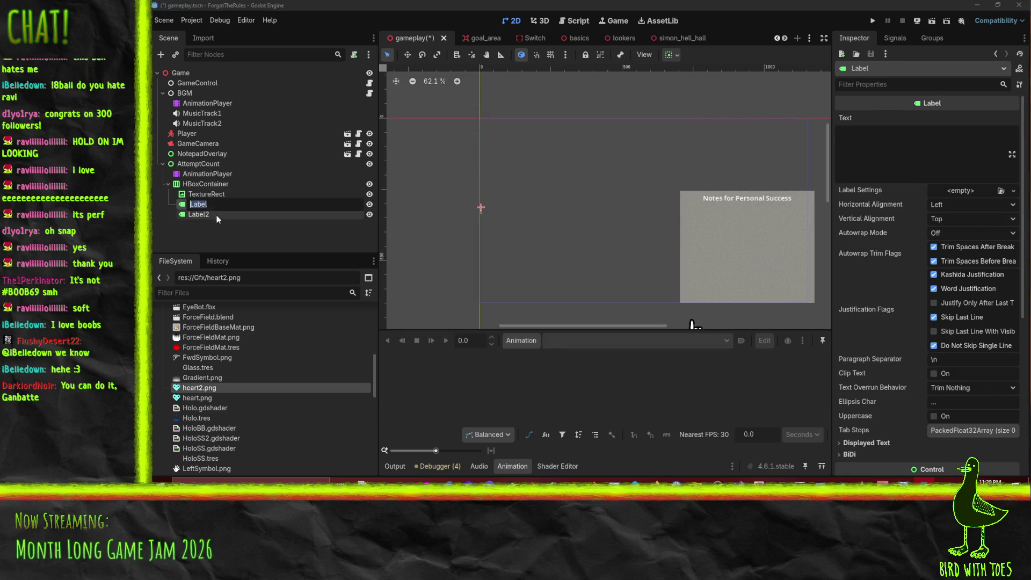
click(885, 156)
text(Attempt)
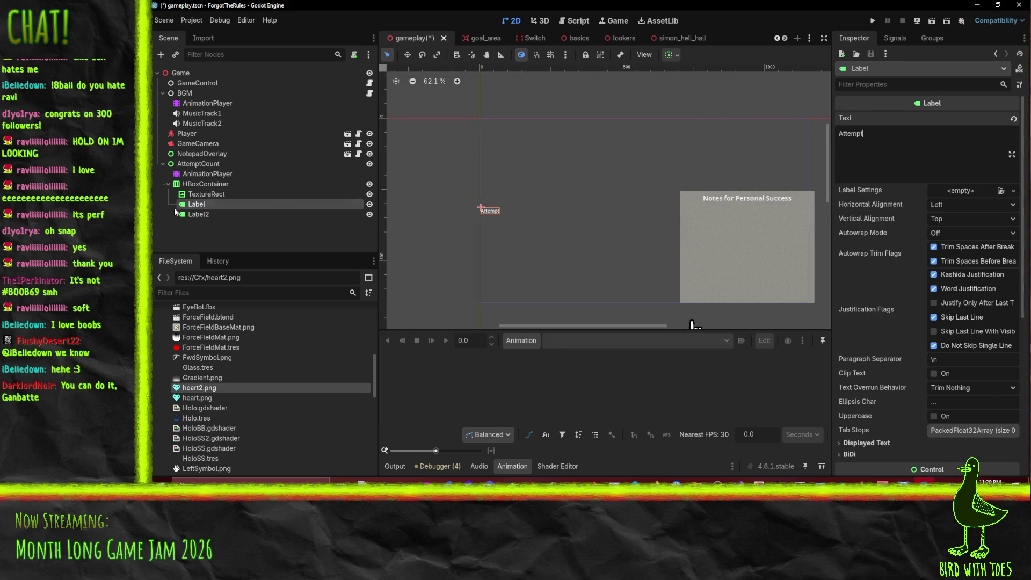
click(175, 212)
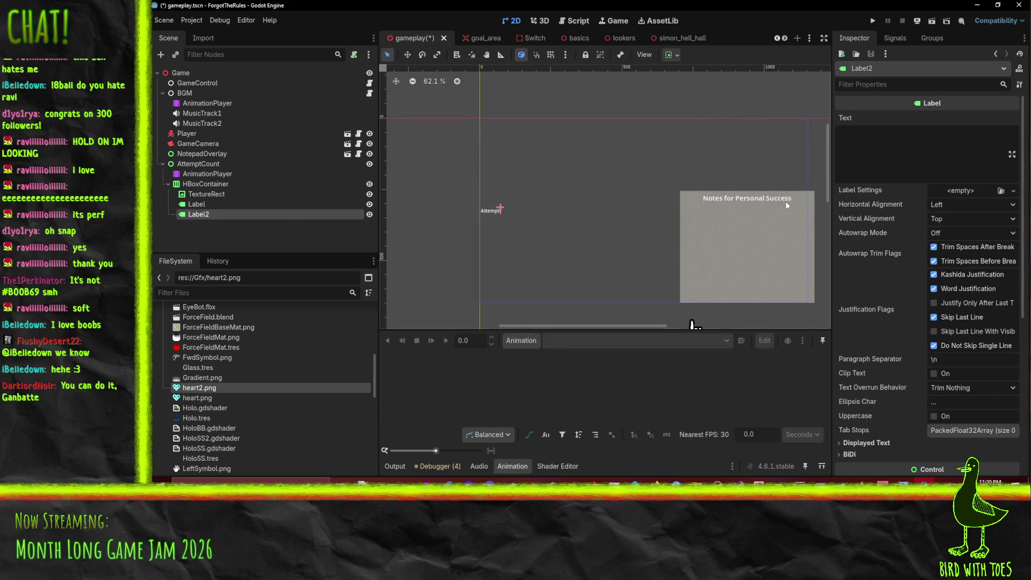
click(870, 155)
text(1)
scroll(492, 225, up, 3)
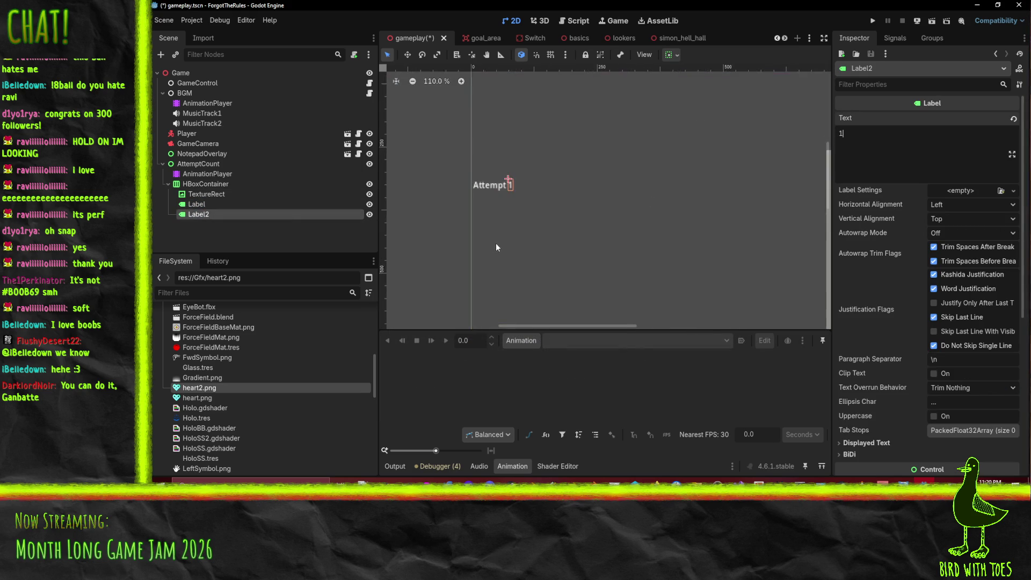
scroll(638, 210, right, 5)
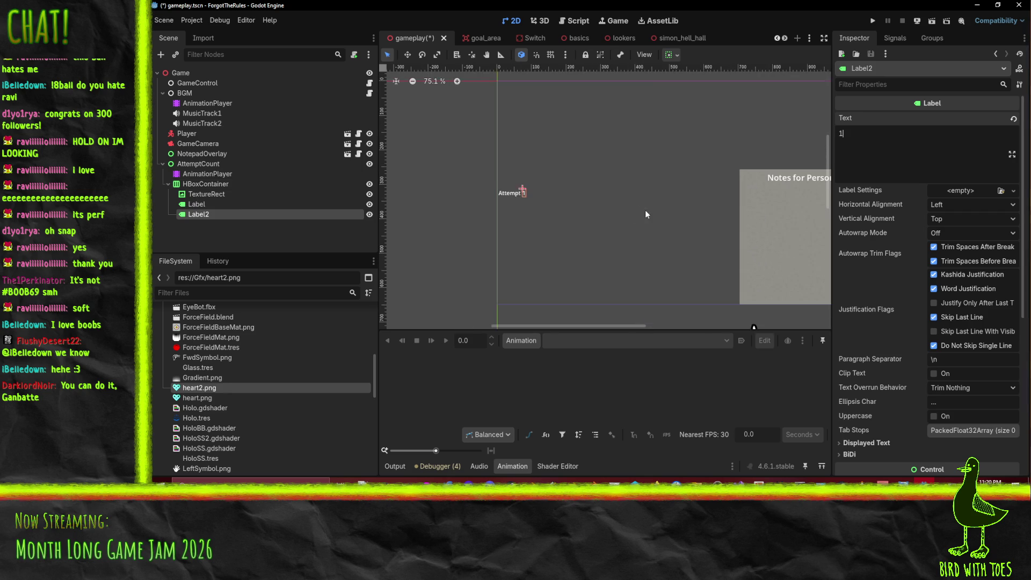
scroll(515, 209, down, 2)
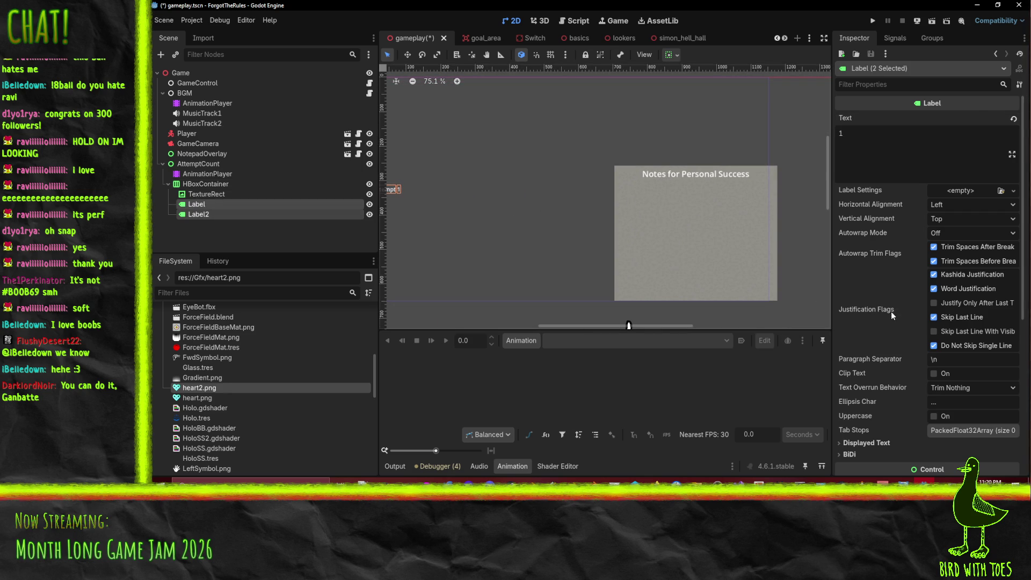
Enable the Font Size theme override on both labels, set first to 30 then 40.
scroll(890, 314, down, 5)
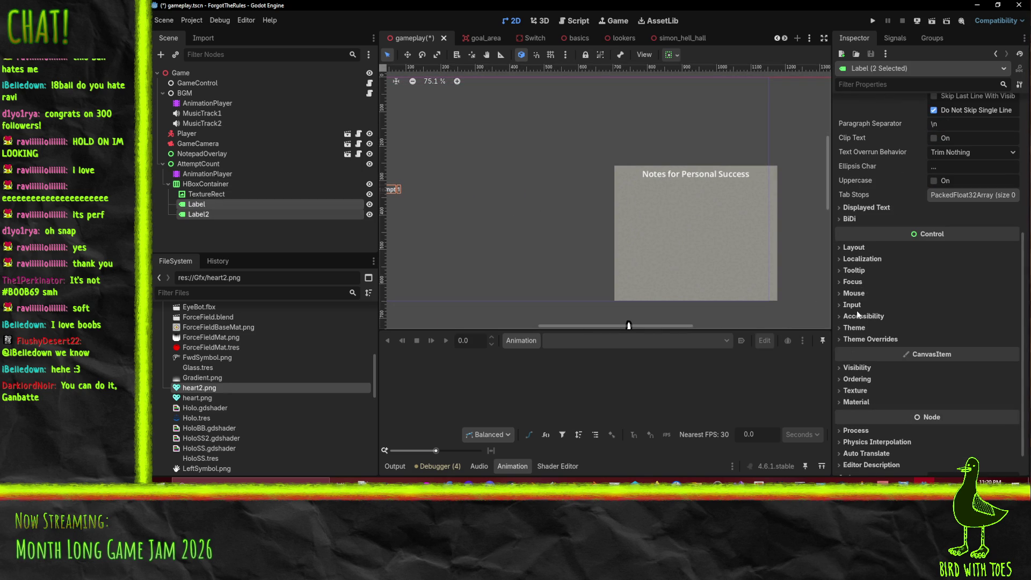
click(864, 339)
click(865, 372)
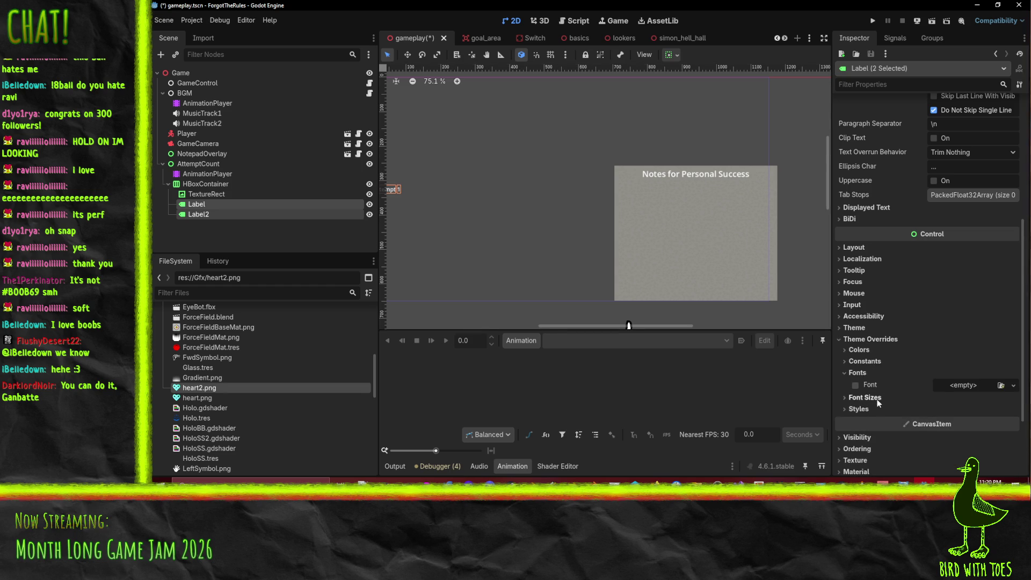
click(867, 398)
click(855, 410)
text(30)
key(Return)
scroll(484, 177, down, 3)
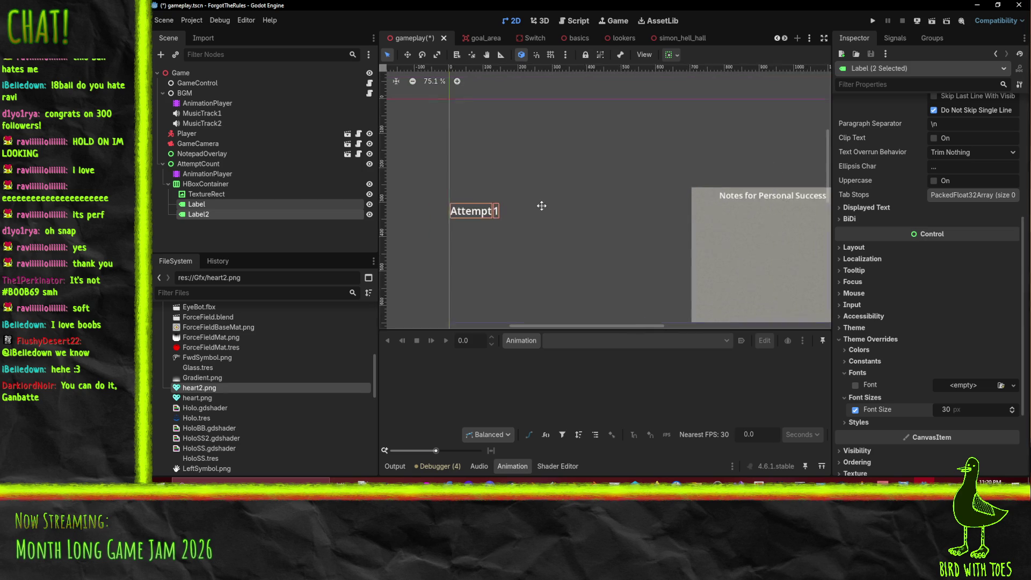
click(963, 412)
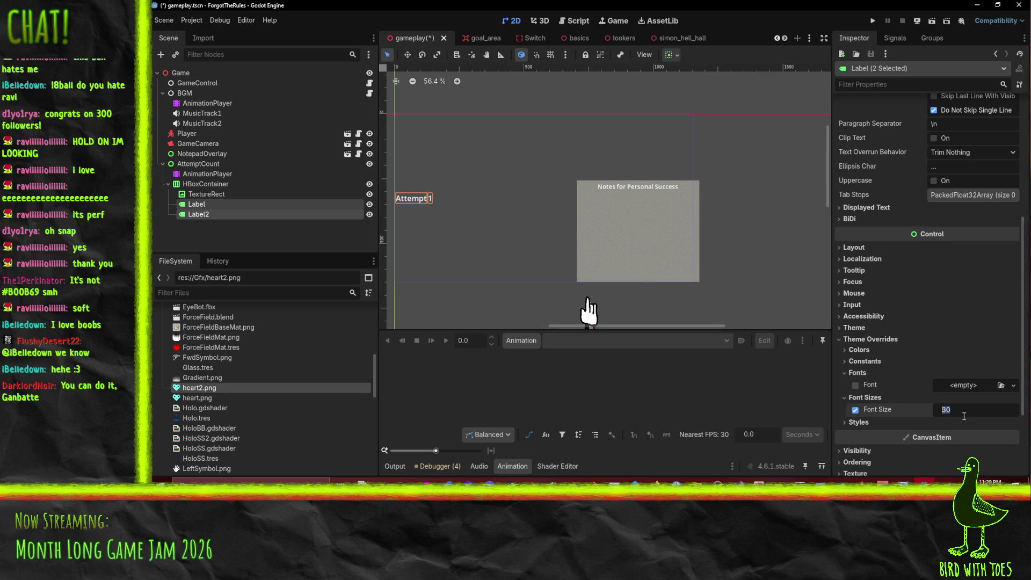
text(40)
key(Return)
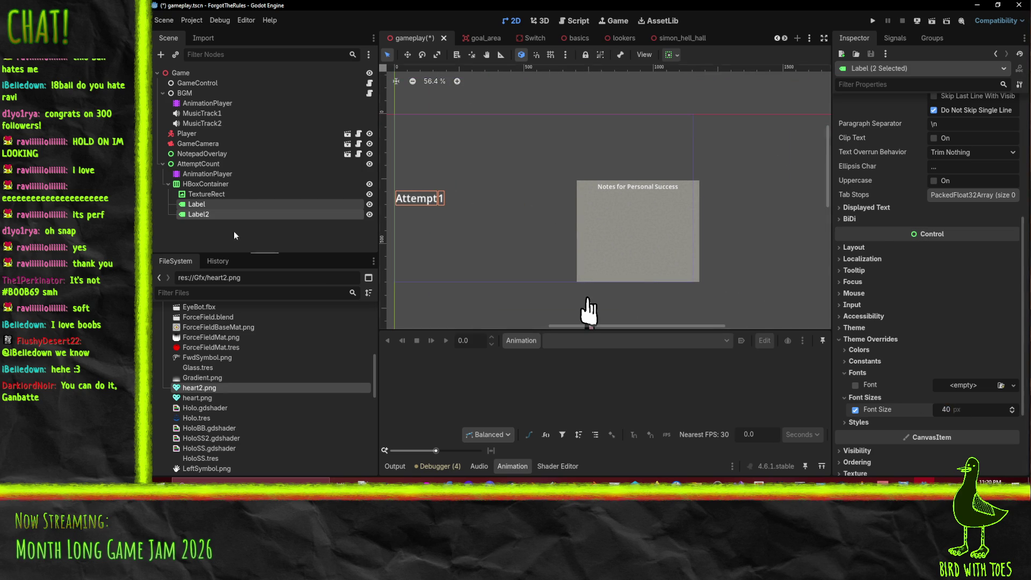
Start adding a new child node under HBoxContainer.
click(205, 184)
right_click(229, 184)
click(253, 191)
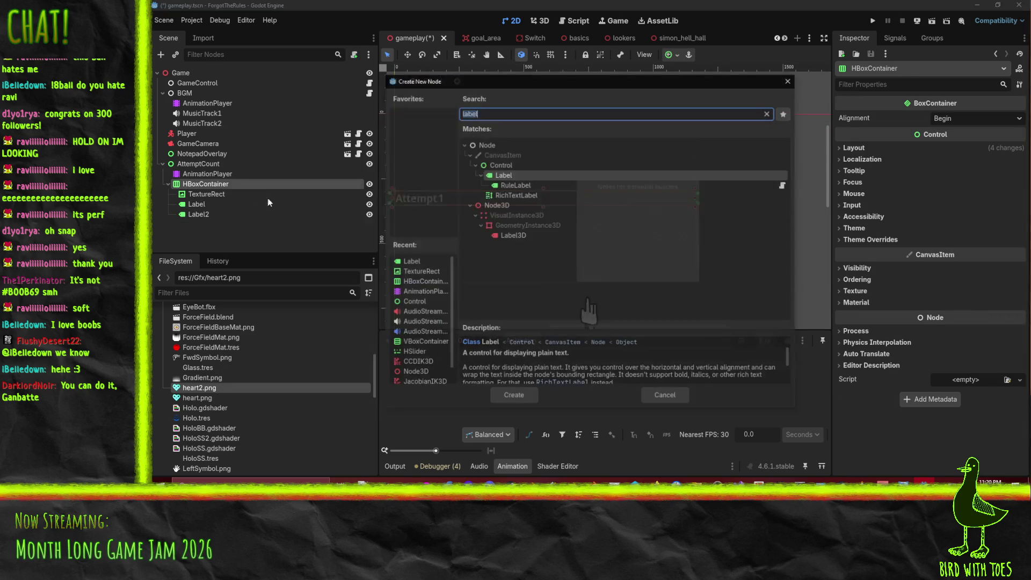
Create a SpacerR Control, duplicate it above TextureRect, and rename the copy SpacerL.
click(513, 165)
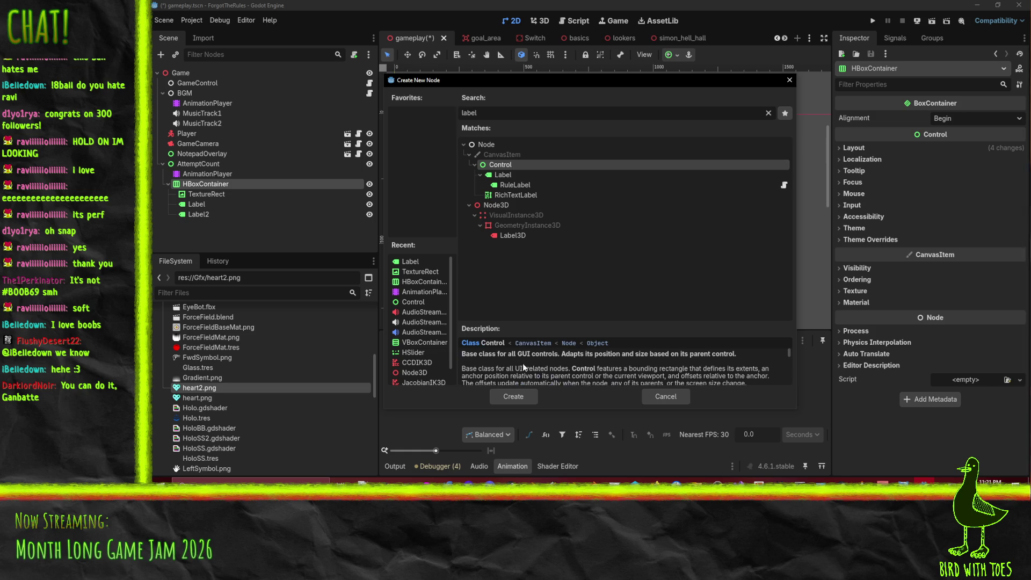
click(520, 399)
text(Spacer)
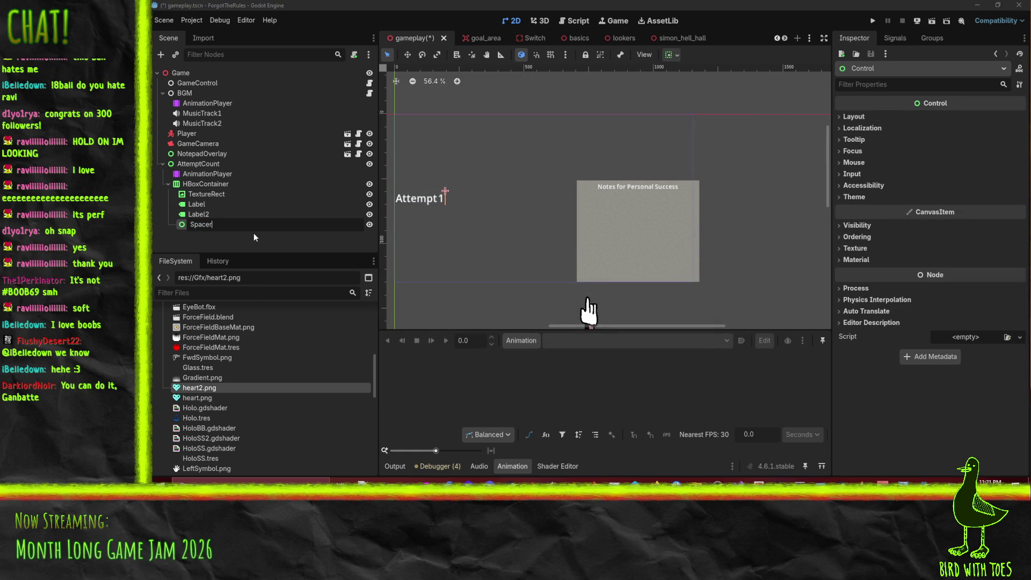
text(R)
key(Return)
right_click(228, 226)
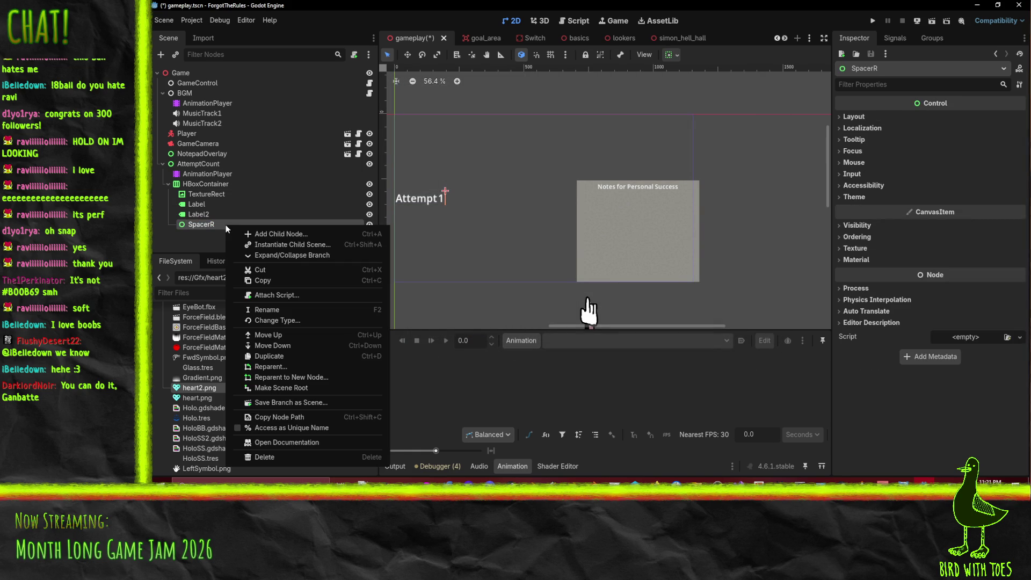
click(282, 357)
drag(205, 235, 209, 192)
double_click(228, 194)
text(Spacer)
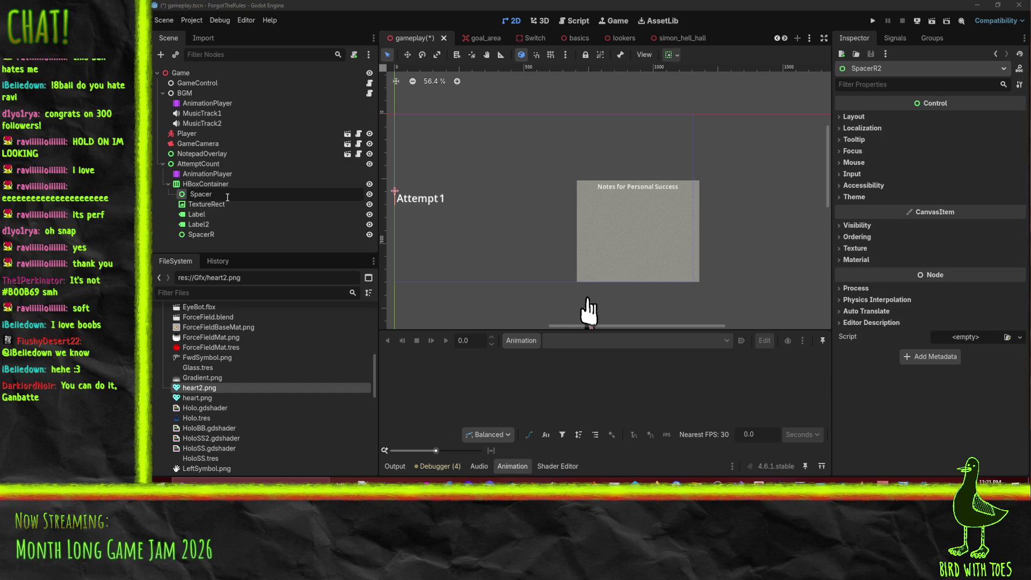
text(L)
key(Return)
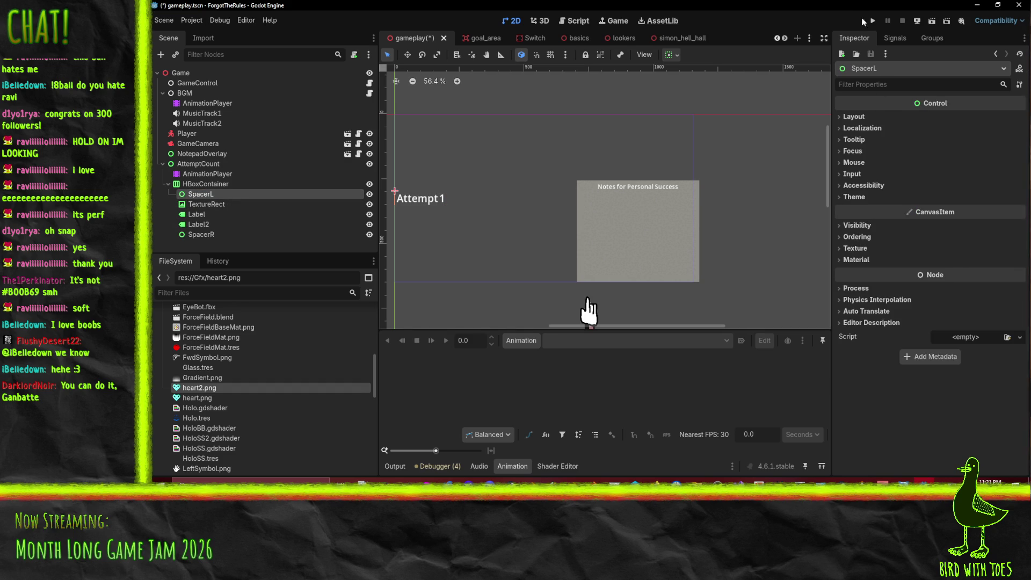
Tick Container Sizing horizontal Expand on both SpacerL and SpacerR.
click(853, 117)
click(880, 220)
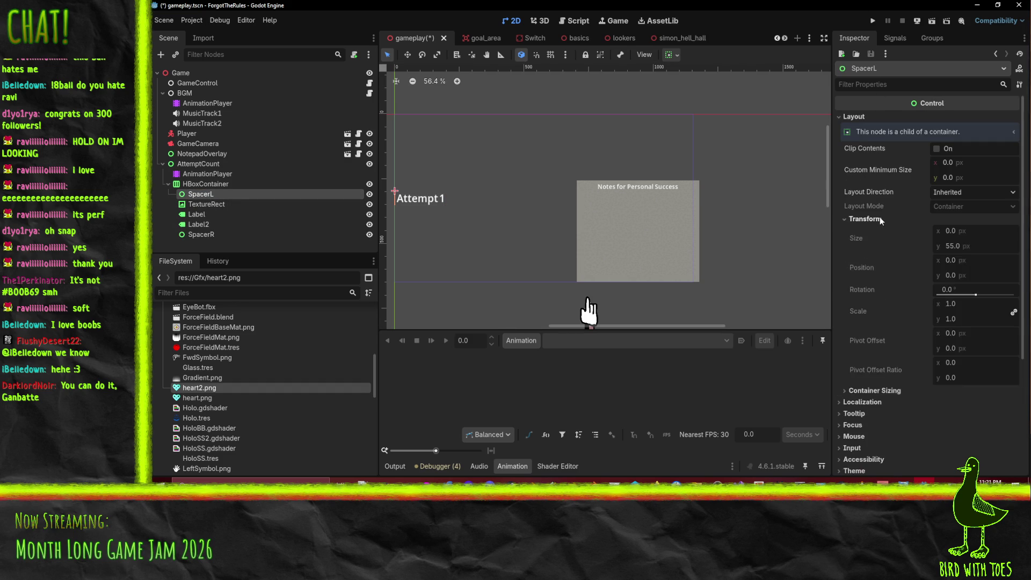
click(923, 389)
scroll(896, 395, down, 3)
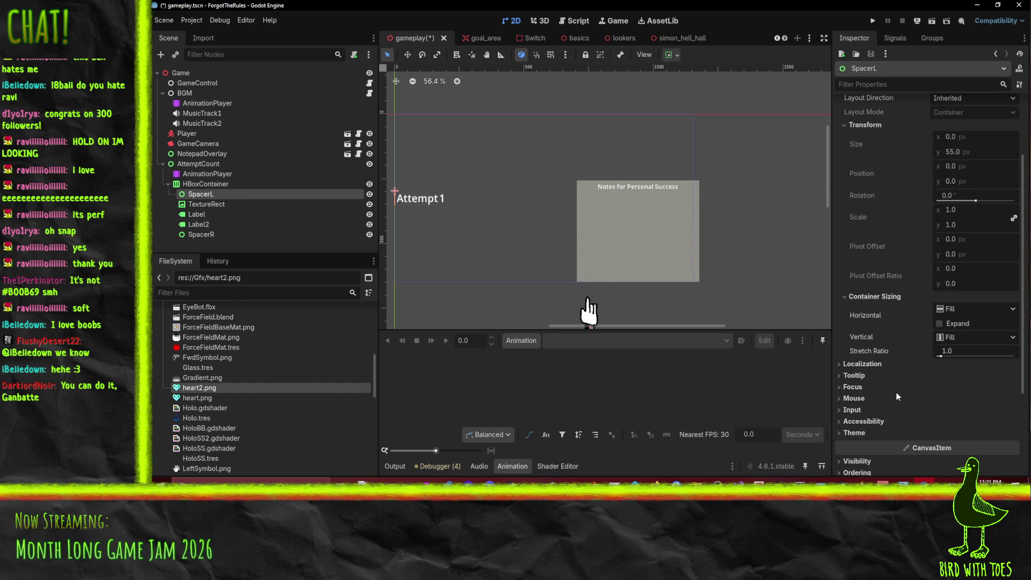
click(938, 323)
click(202, 234)
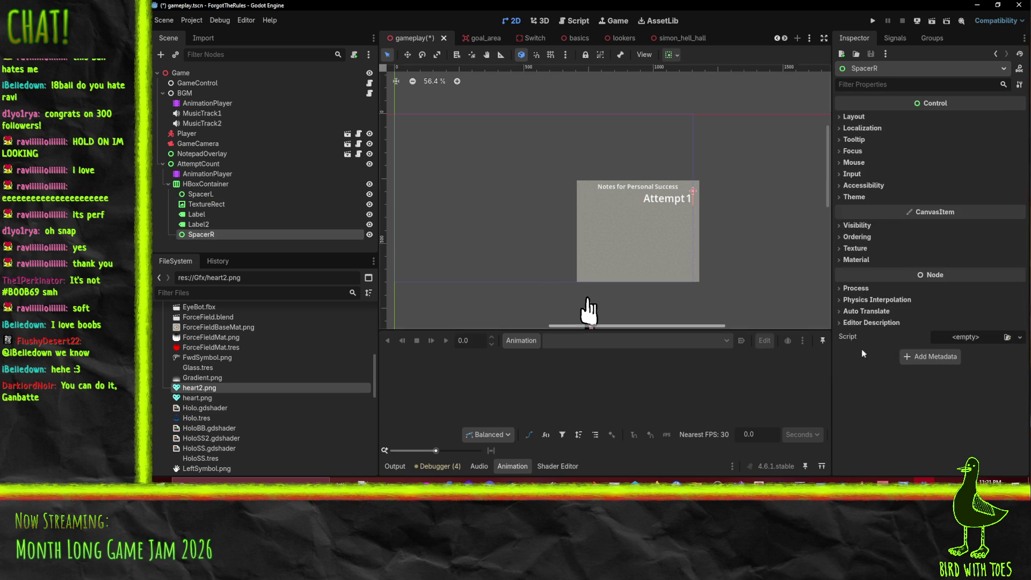
click(853, 116)
click(869, 230)
click(938, 257)
scroll(574, 233, down, 2)
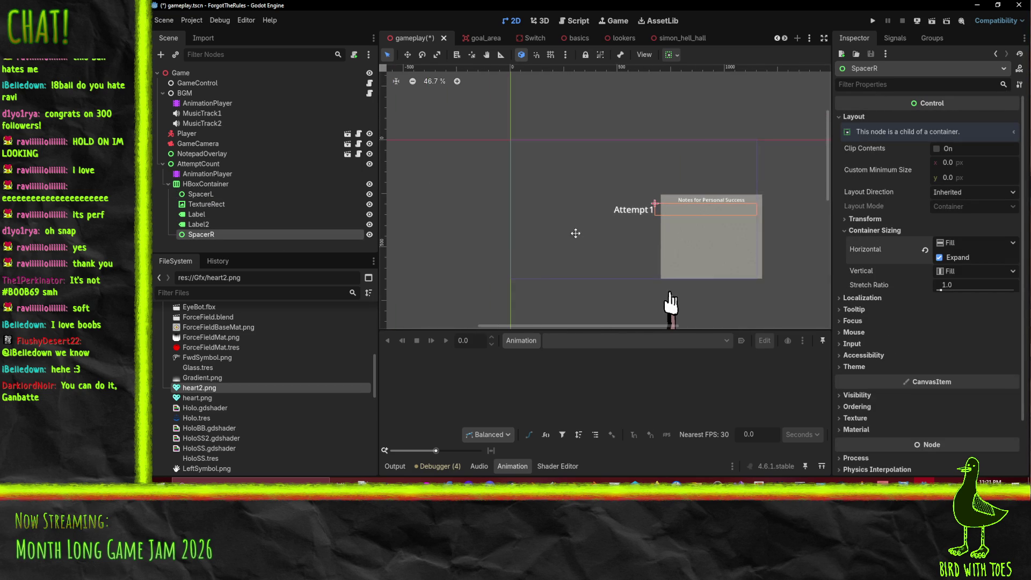
click(205, 204)
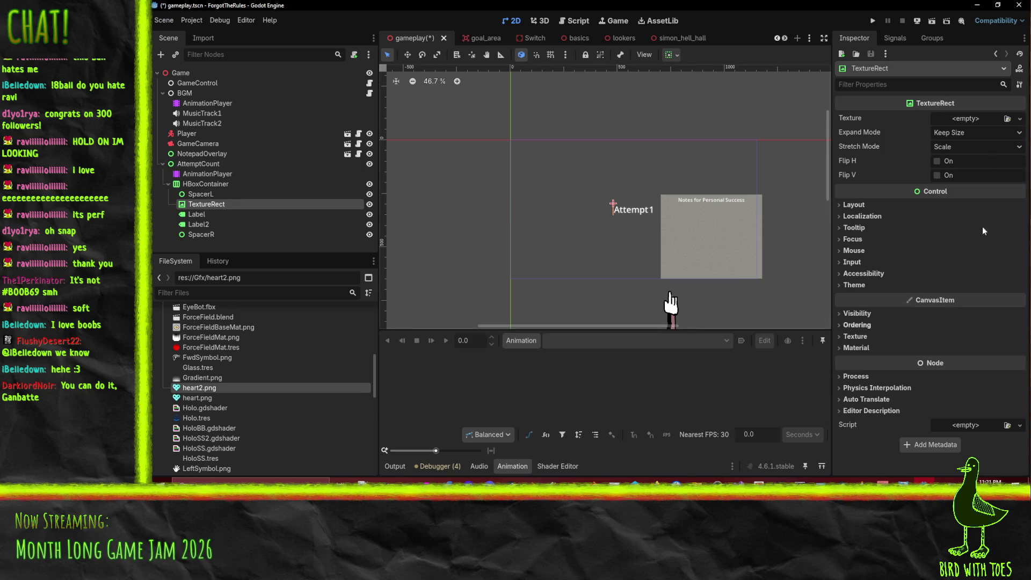
Quick-load heart2.png as the TextureRect's texture.
click(1019, 118)
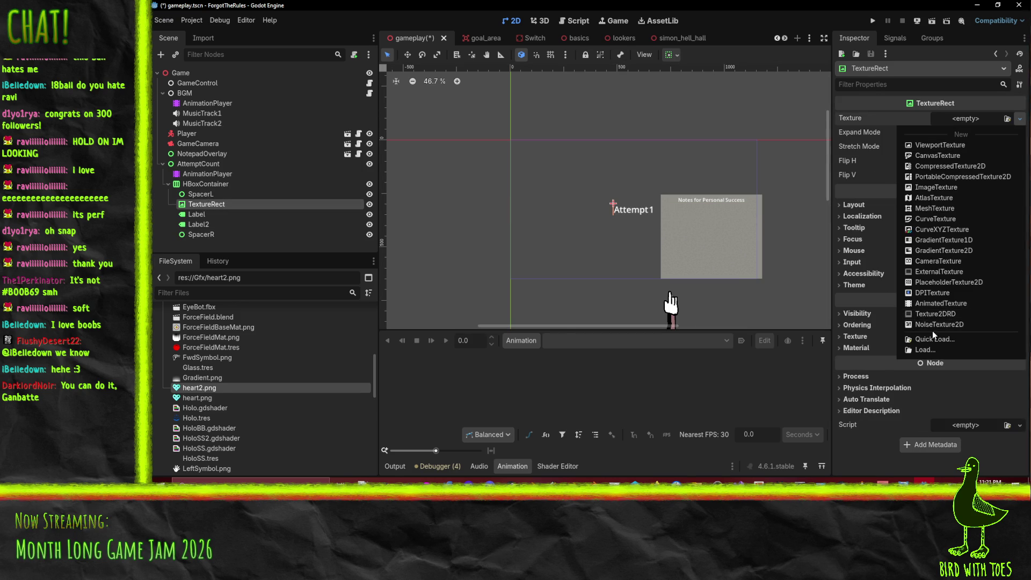
click(934, 338)
double_click(722, 195)
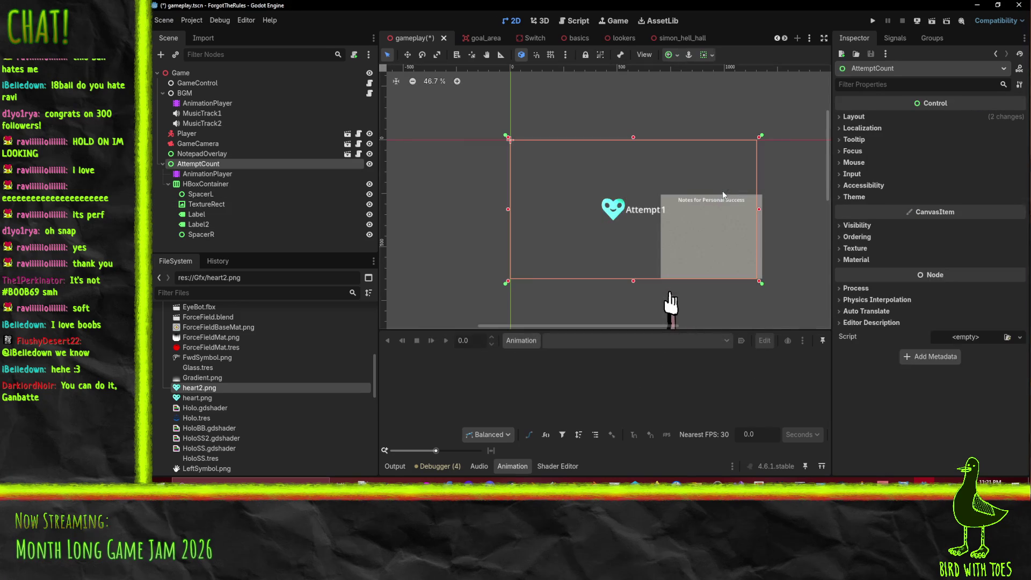
scroll(685, 185, right, 2)
scroll(578, 186, up, 3)
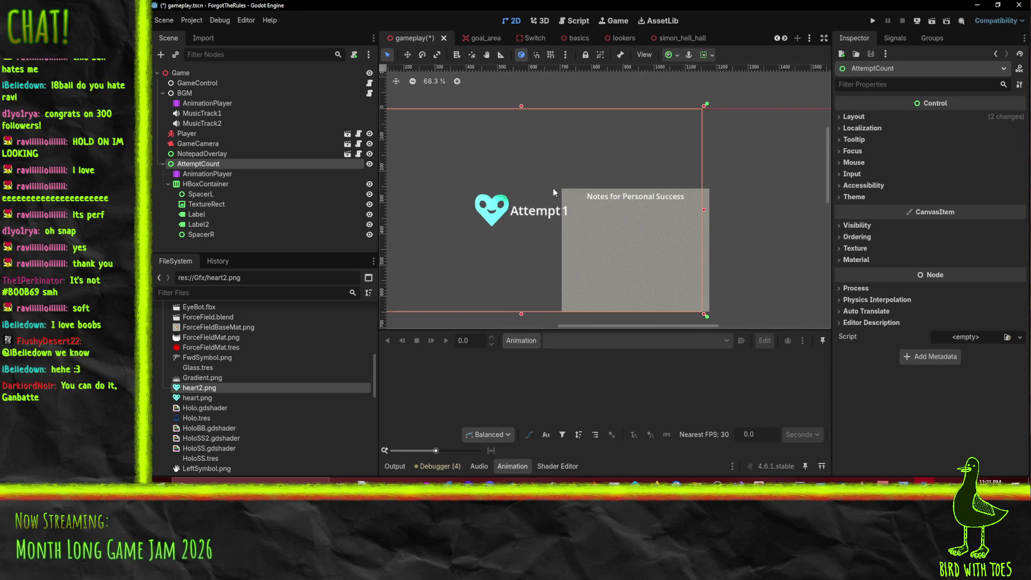
Try Ignore Size and Fit Width Proportional expand modes, stretch ratio 3.84 and horizontal Expand.
click(537, 210)
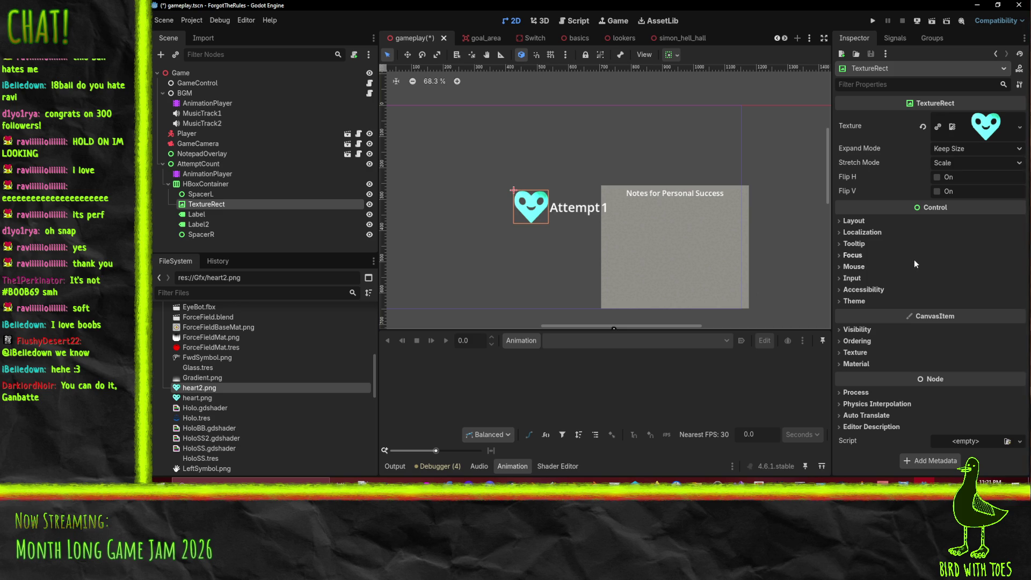
click(969, 150)
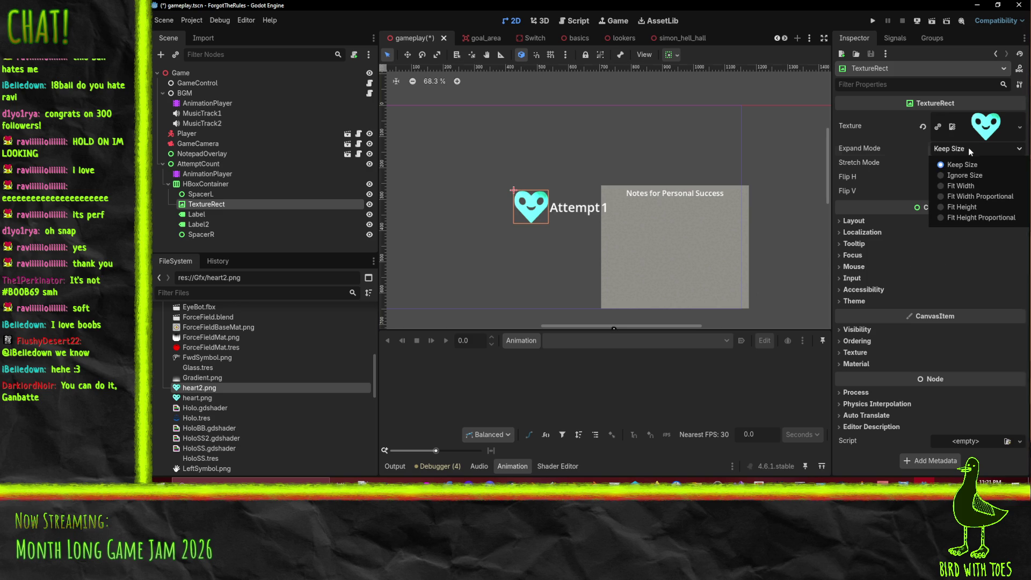
click(967, 175)
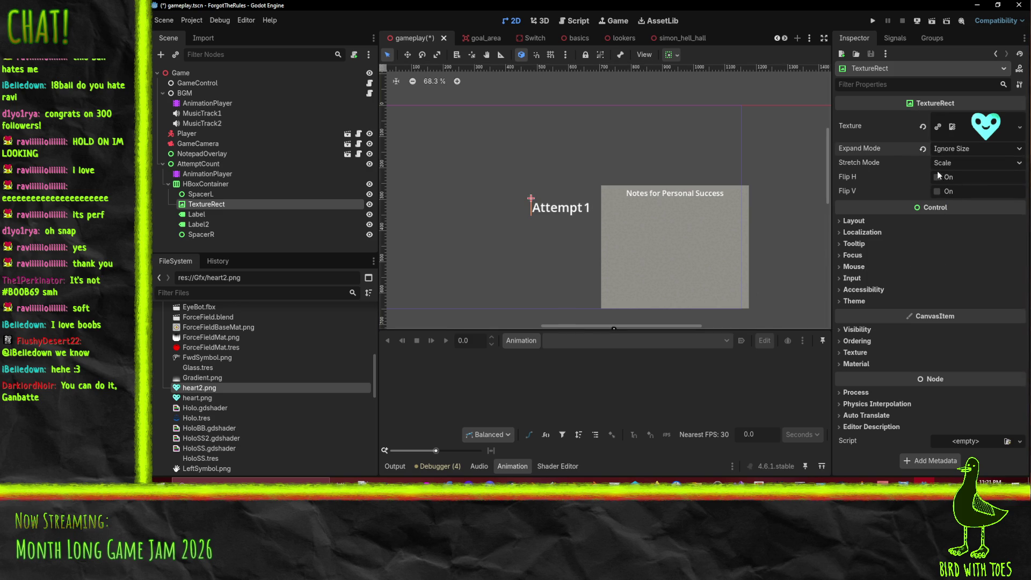
click(942, 149)
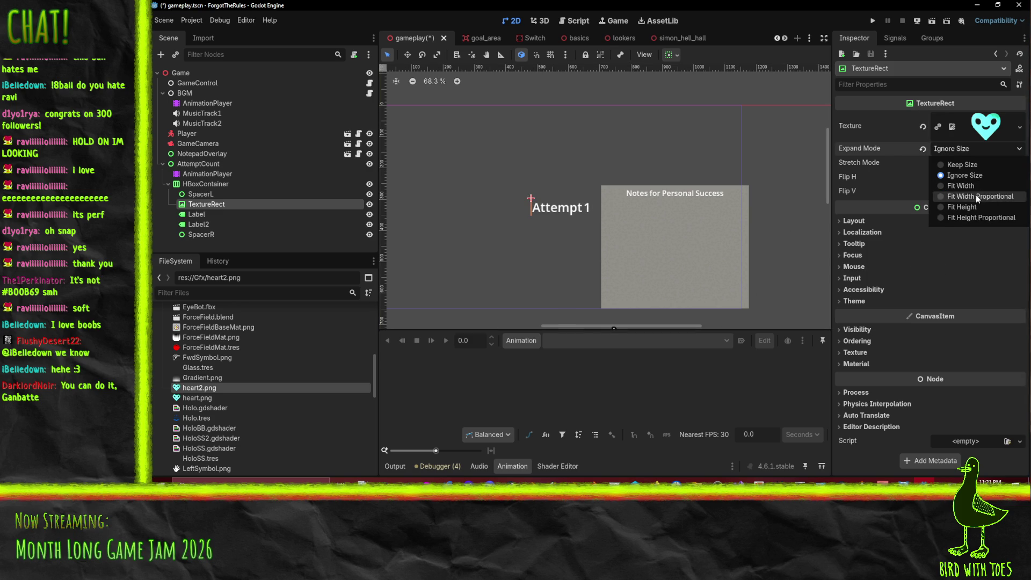
click(975, 196)
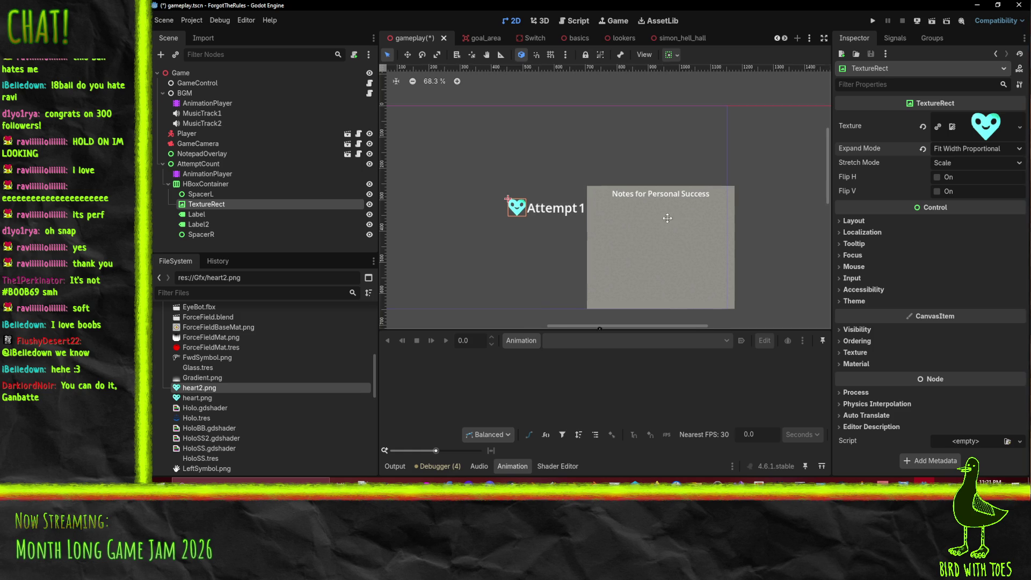
click(849, 221)
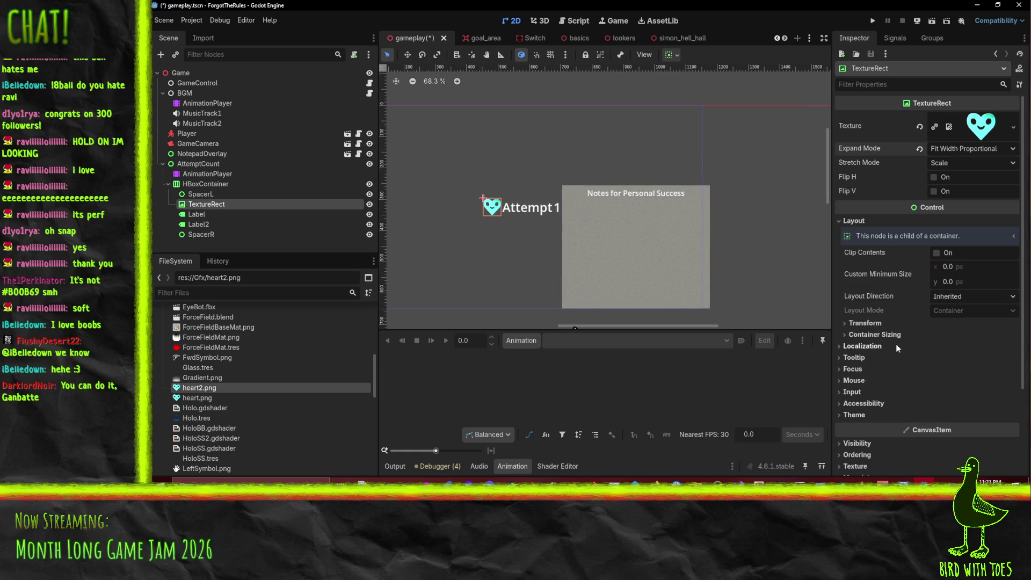
click(873, 324)
scroll(877, 333, down, 4)
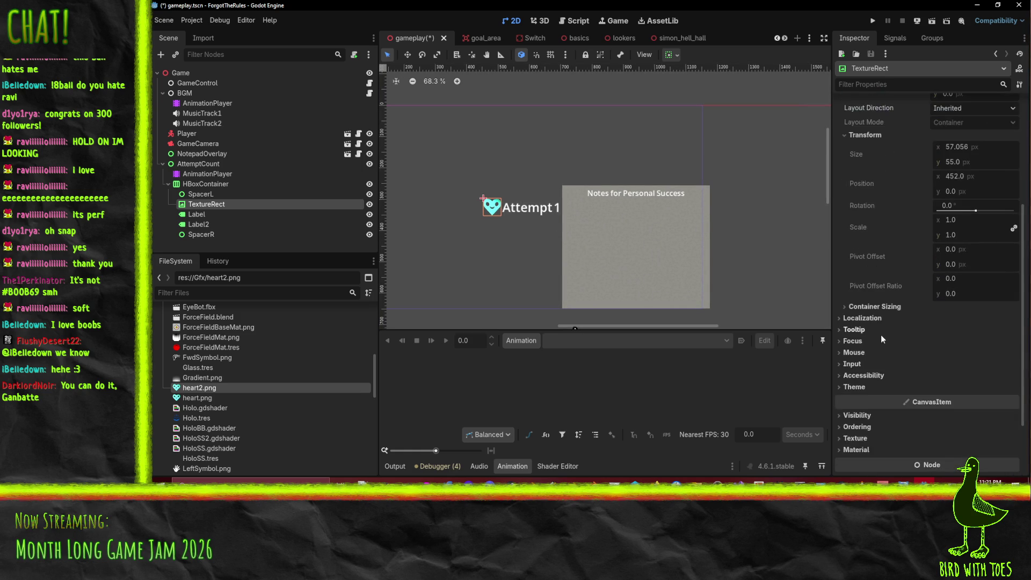
click(897, 306)
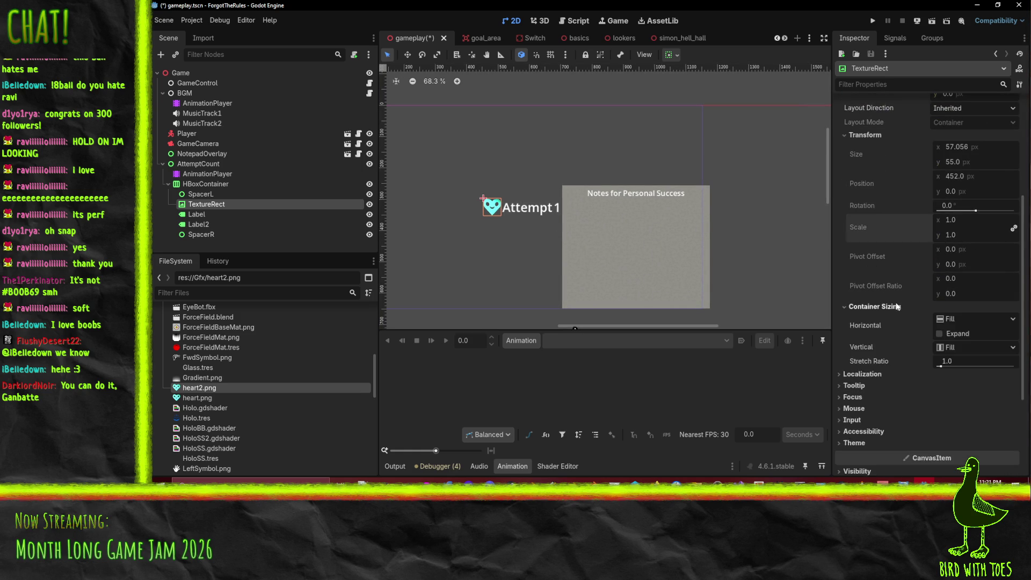
mouse_move(955, 361)
mouse_down()
mouse_move(964, 366)
mouse_move(950, 365)
mouse_up()
click(939, 333)
Try the Keep Aspect stretch mode on the heart TextureRect.
scroll(967, 308, up, 5)
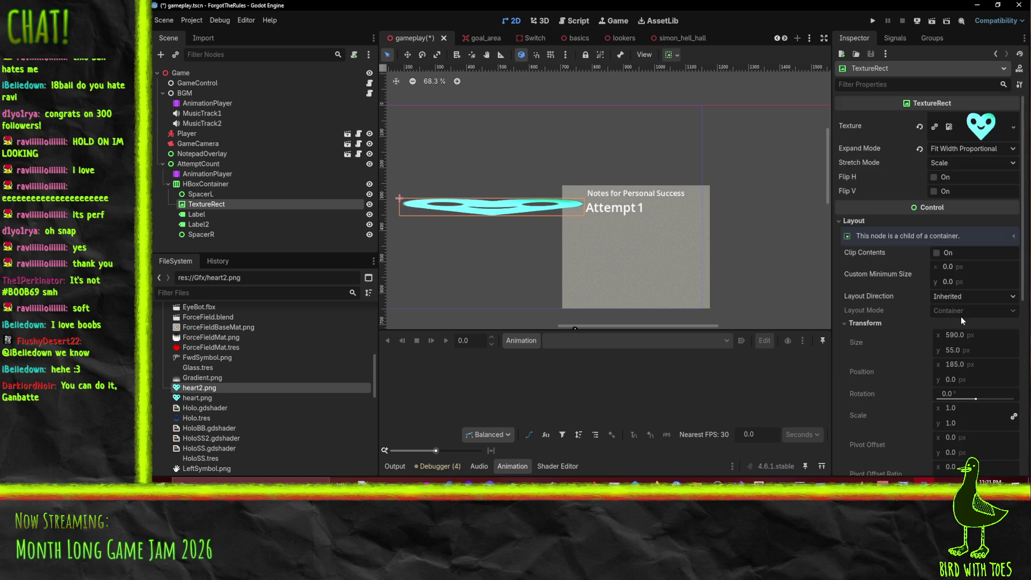
click(951, 161)
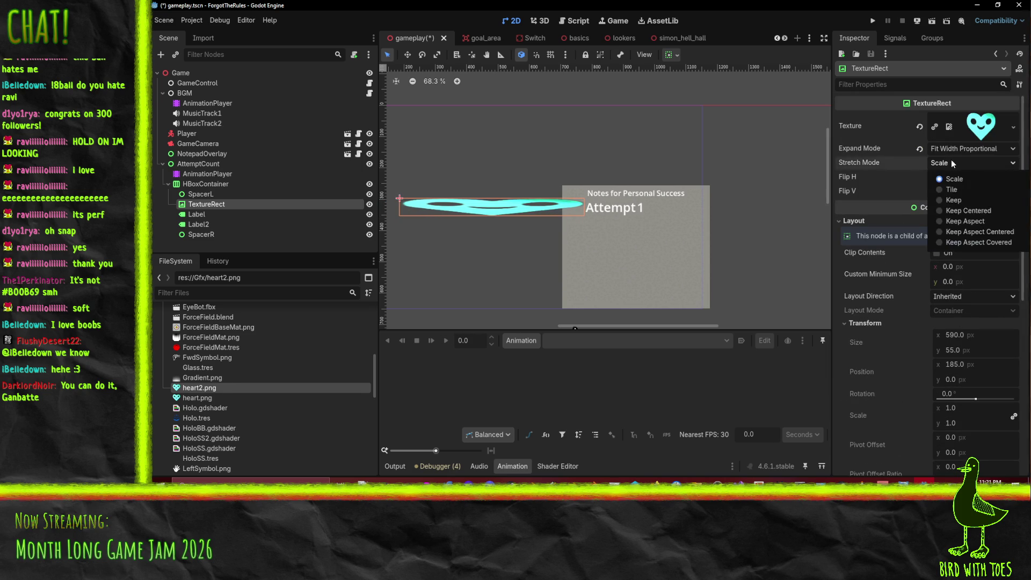
click(989, 221)
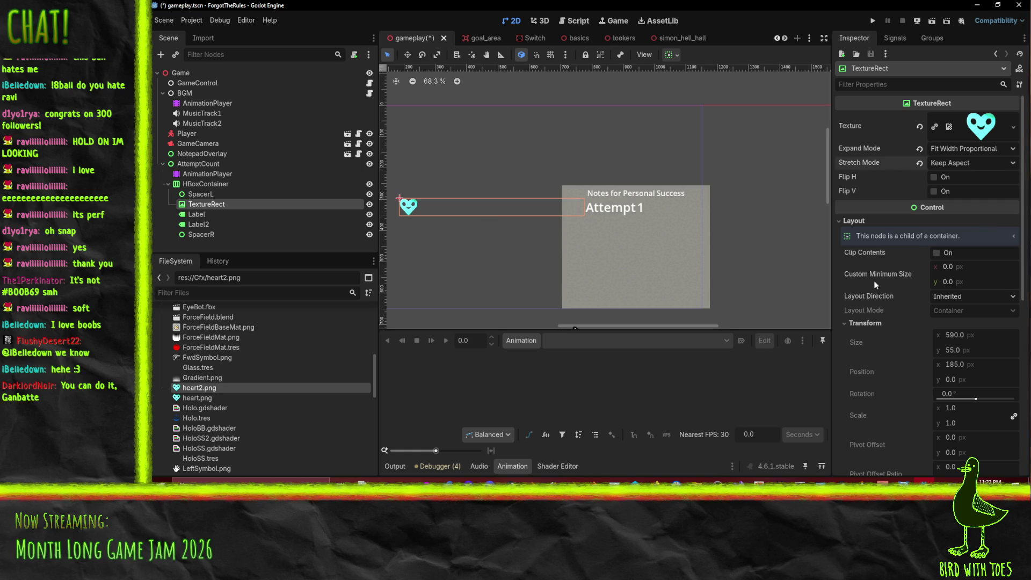
scroll(913, 296, down, 5)
scroll(950, 290, up, 2)
drag(950, 323, 943, 322)
scroll(947, 317, up, 2)
scroll(946, 318, up, 3)
Revert the heart's expand and stretch modes, reset stretch ratio to 1.0, and untick Expand.
click(945, 149)
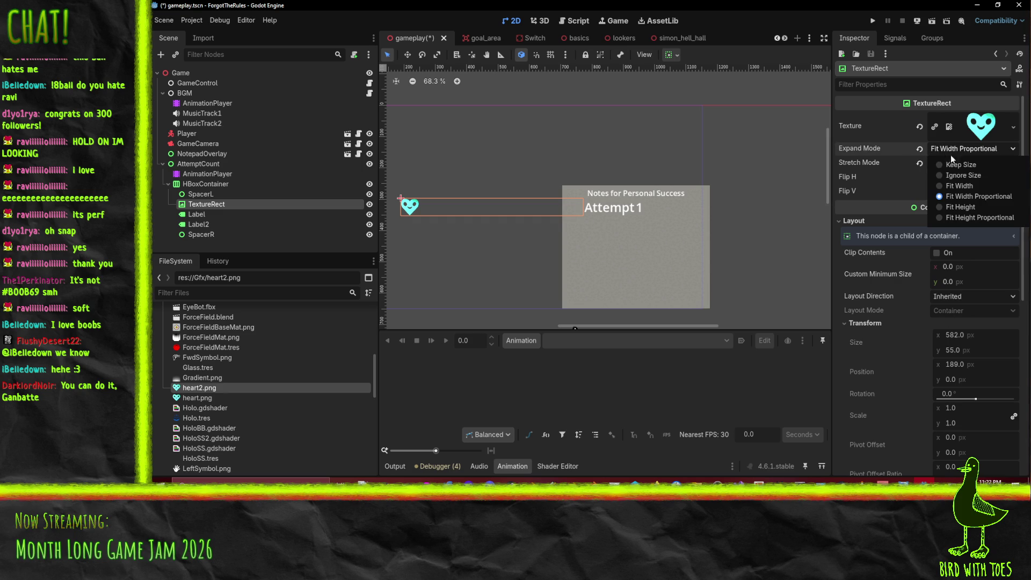
click(961, 165)
click(952, 149)
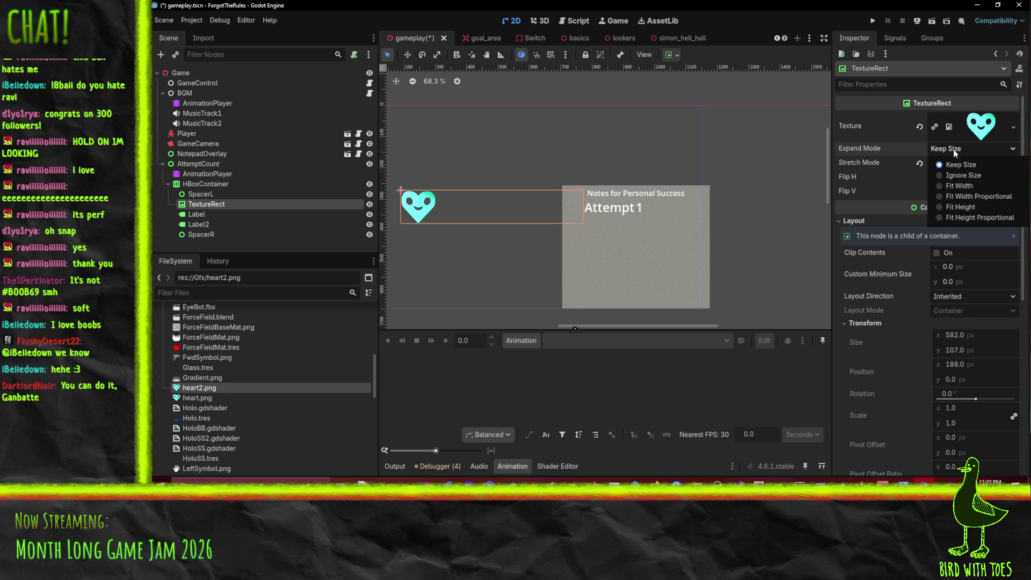
click(965, 178)
click(919, 163)
click(919, 149)
scroll(966, 296, down, 5)
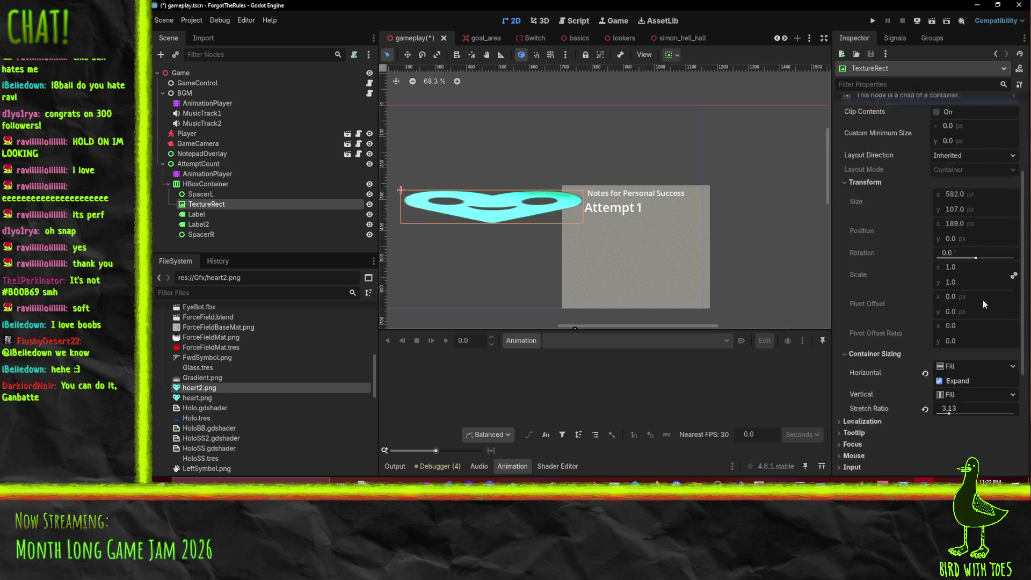
click(925, 318)
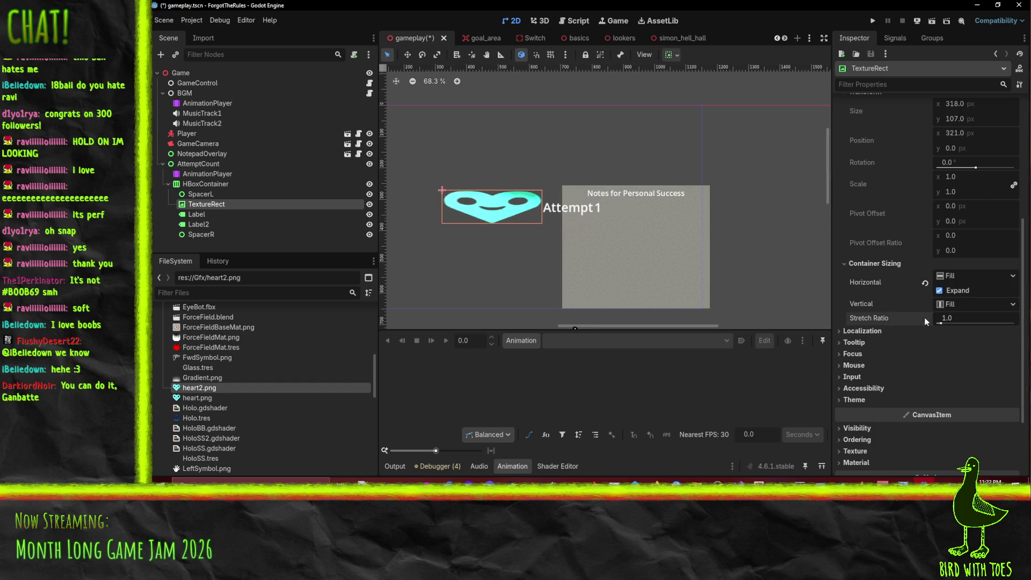
click(939, 291)
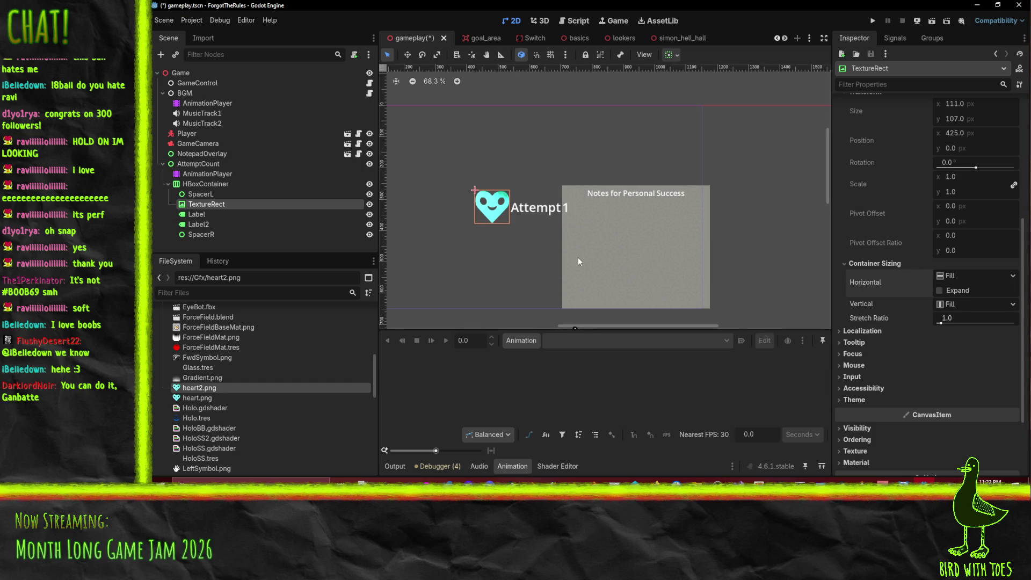
mouse_move(548, 250)
mouse_down()
mouse_move(582, 282)
mouse_move(610, 259)
mouse_move(653, 251)
mouse_up()
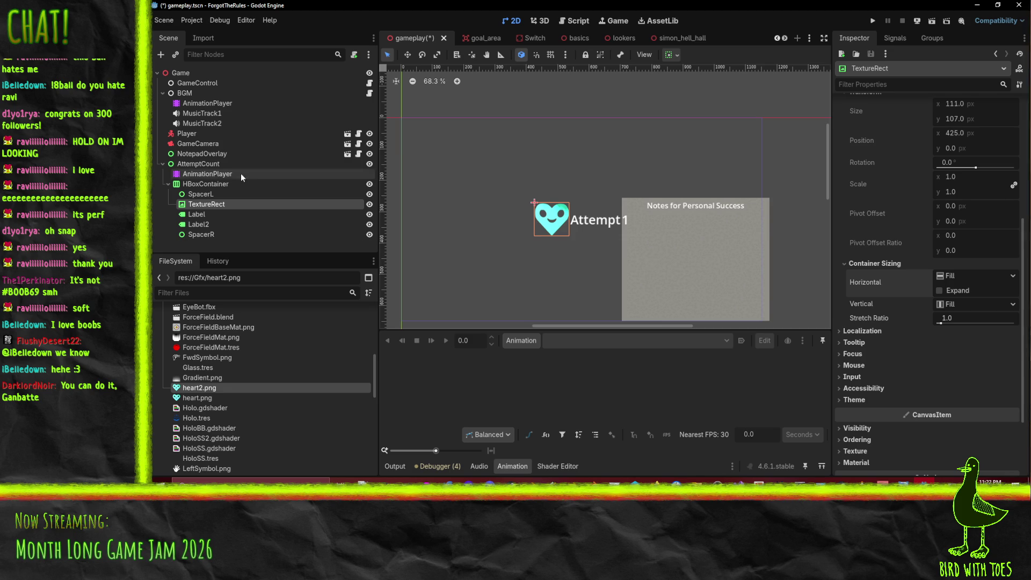
click(215, 194)
Move the heart and labels out of HBoxContainer to AttemptCount, then delete HBoxContainer and both spacers.
shift+click(225, 234)
drag(204, 220, 202, 184)
click(192, 236)
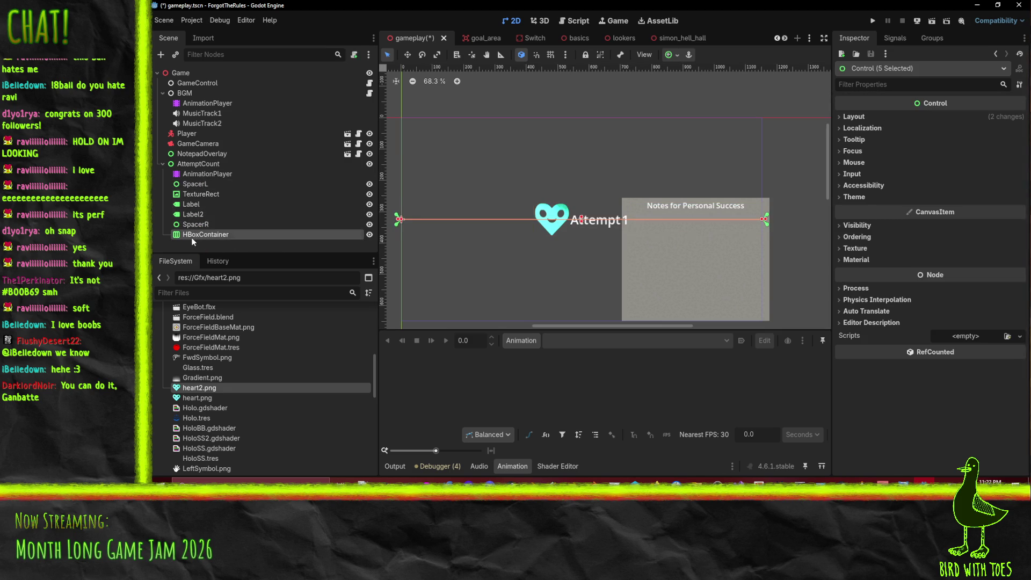
key(Delete)
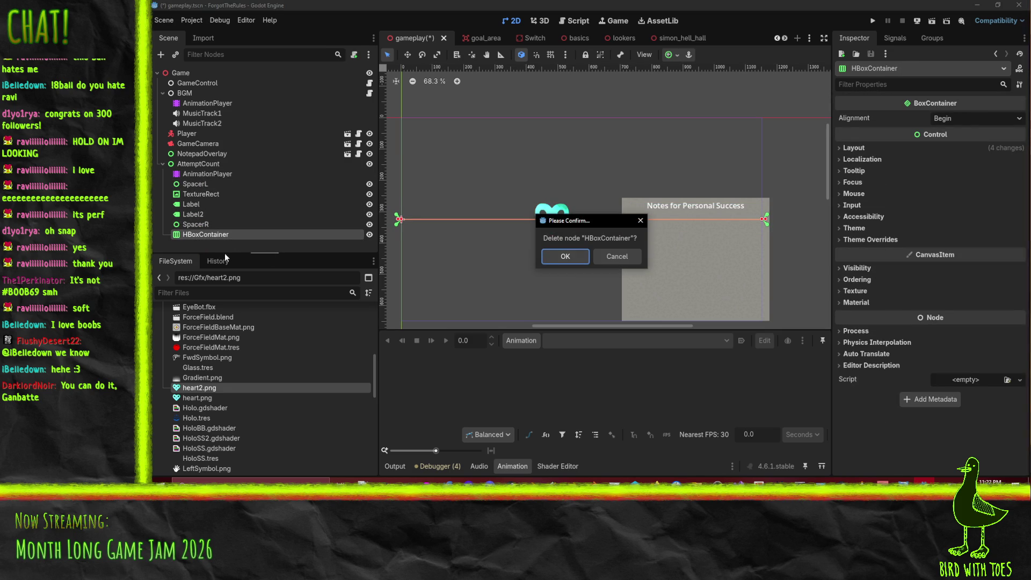
click(566, 256)
click(195, 224)
ctrl+click(195, 183)
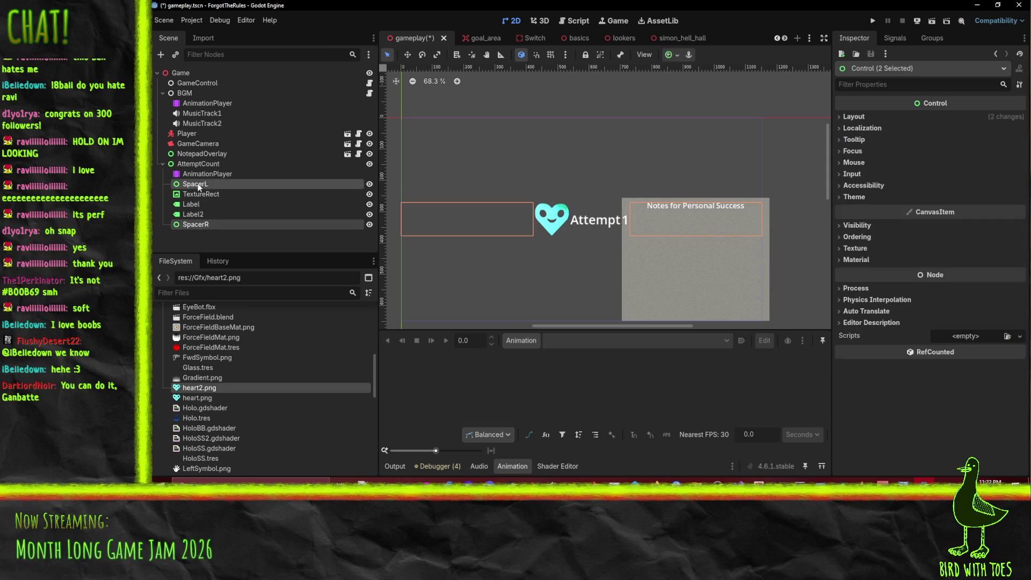
key(Delete)
click(562, 255)
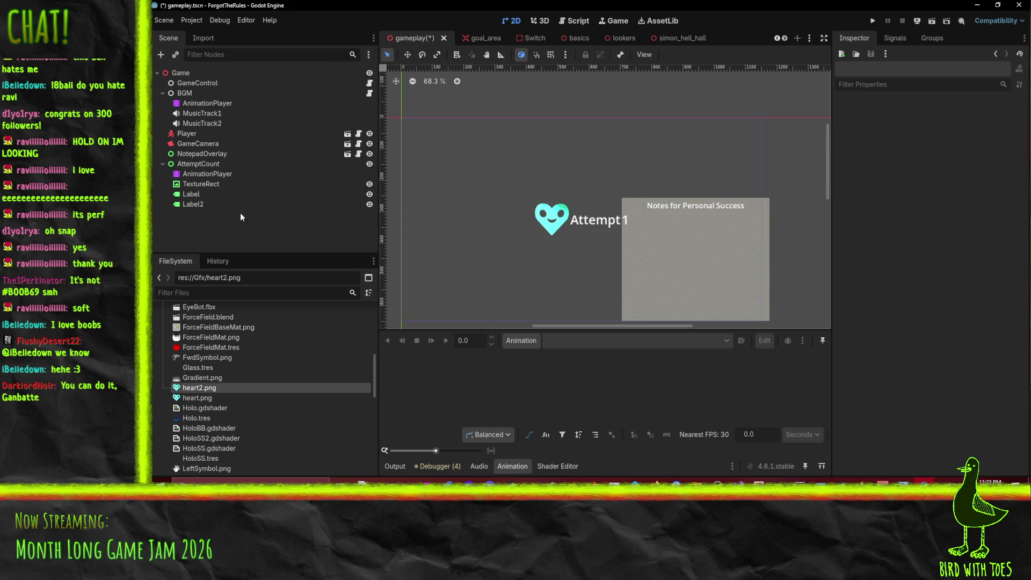
Apply the Center anchor preset to the heart TextureRect and both labels.
click(563, 234)
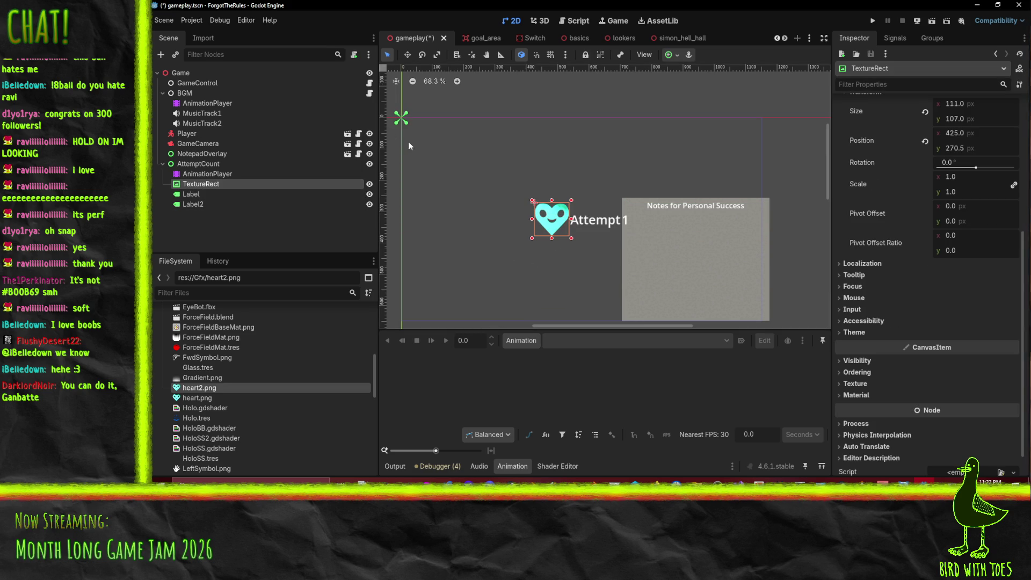
shift+click(208, 204)
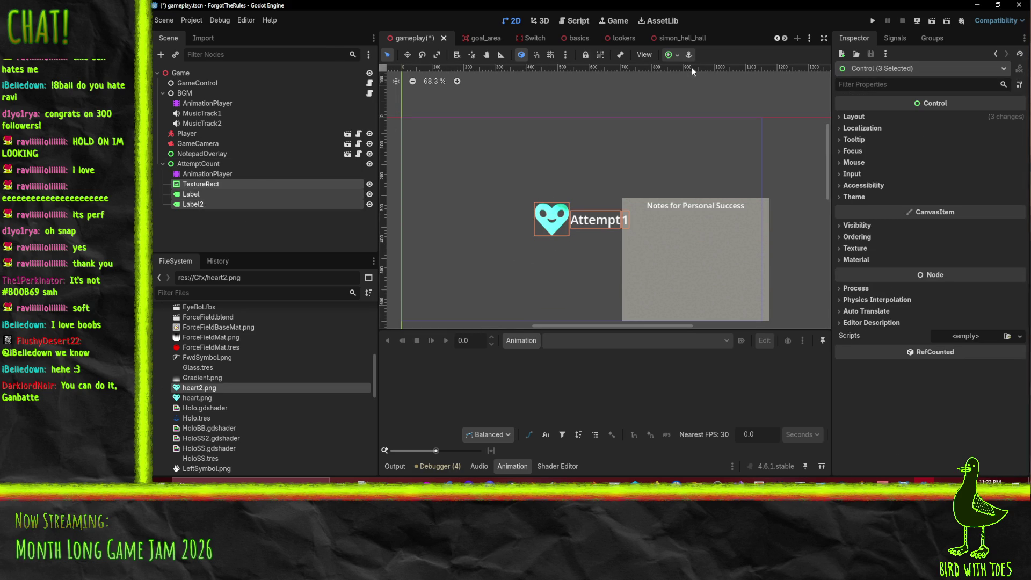
click(678, 56)
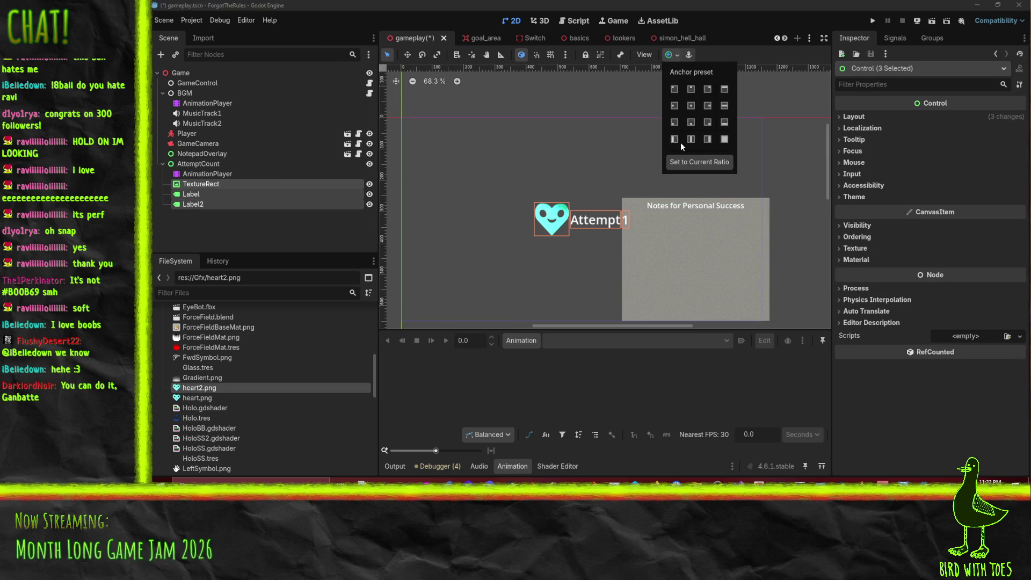
click(691, 105)
Place the heart left of the 'Attempt' text and shift the '1' label beside it.
click(201, 184)
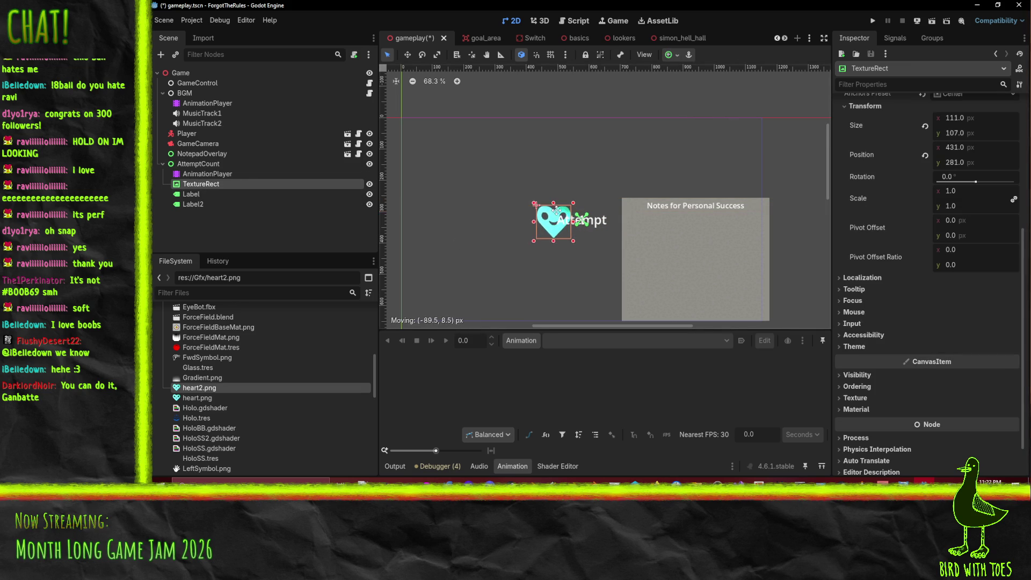
click(550, 54)
drag(591, 212, 538, 213)
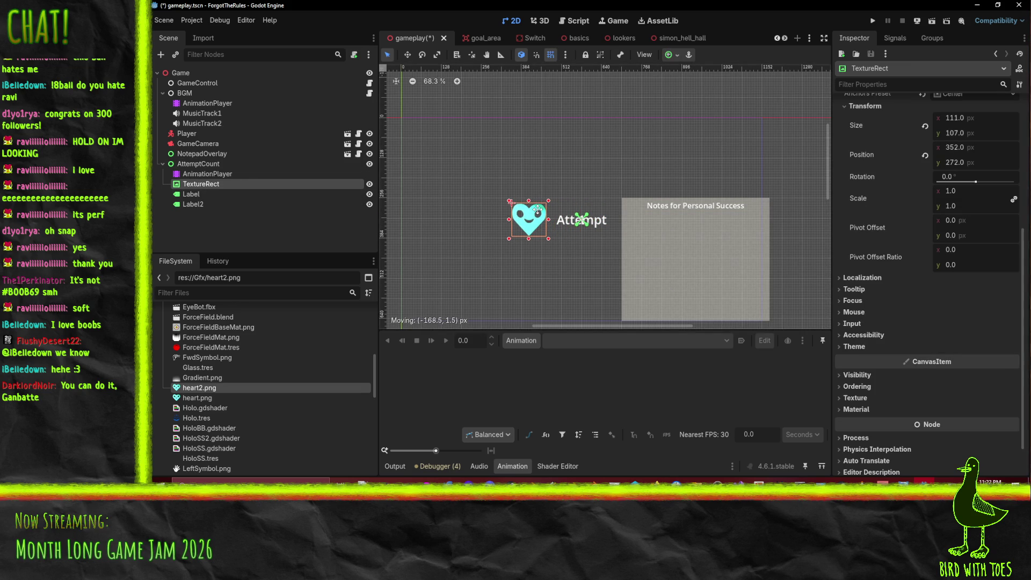
click(192, 204)
scroll(584, 227, up, 4)
drag(586, 217, 650, 222)
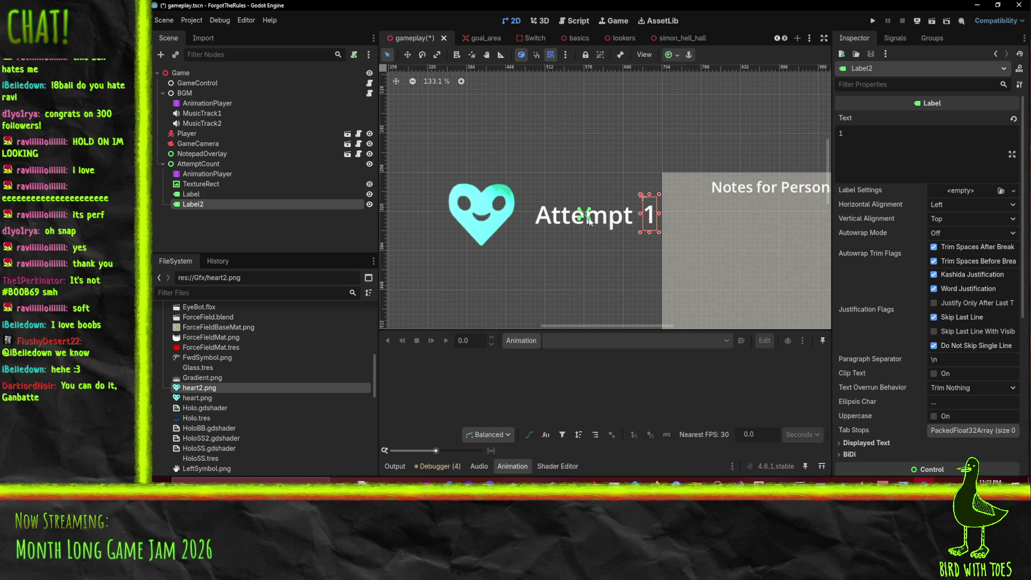
scroll(591, 220, down, 3)
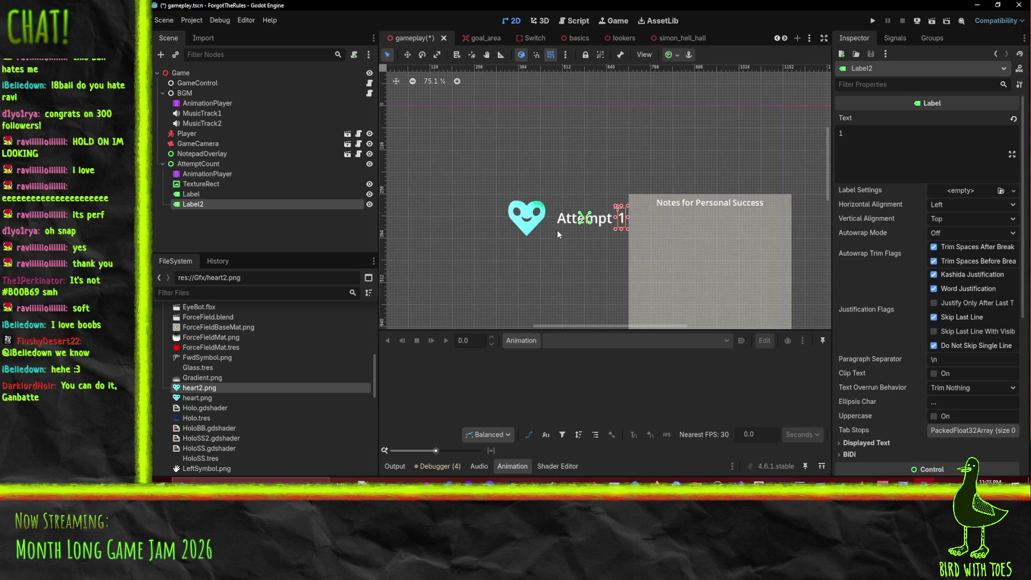
scroll(567, 242, down, 1)
click(537, 223)
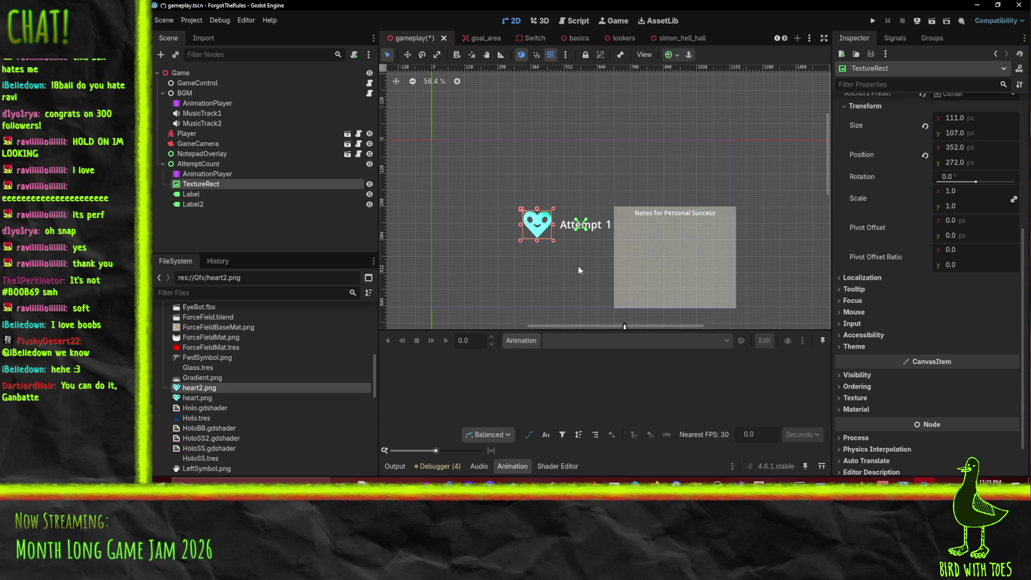
Set the heart TextureRect's pivot offset to x 55 and y half its height (53) px.
drag(598, 249, 562, 265)
drag(990, 211, 964, 205)
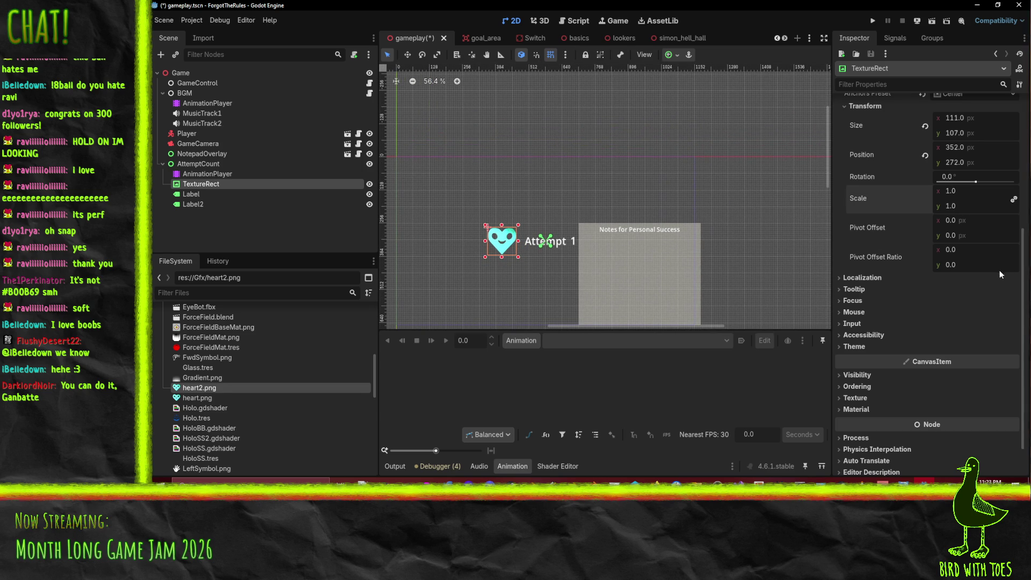
click(976, 222)
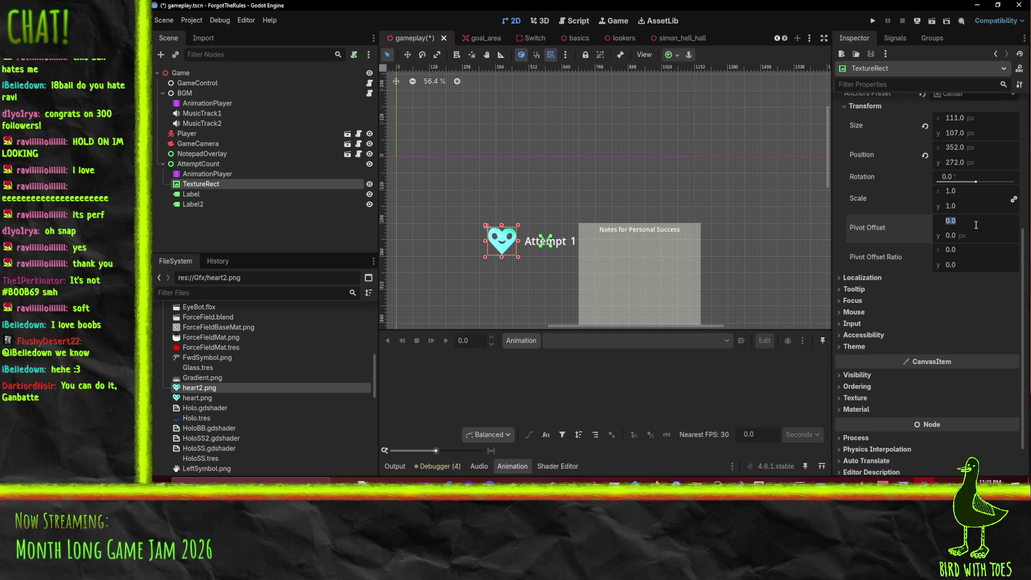
text(55)
key(Return)
click(974, 234)
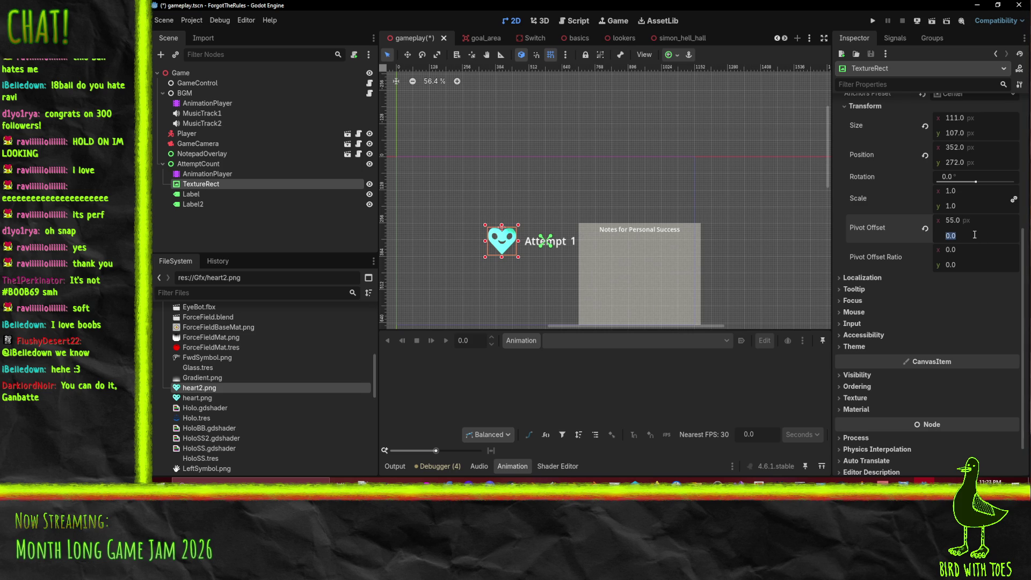
text(1)
text(07/2)
key(Return)
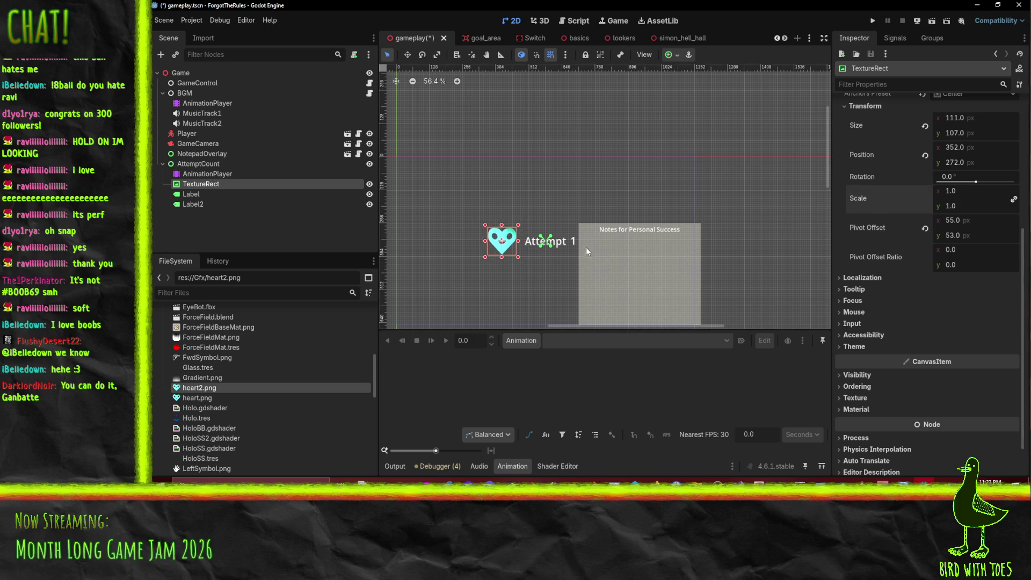
scroll(480, 274, up, 2)
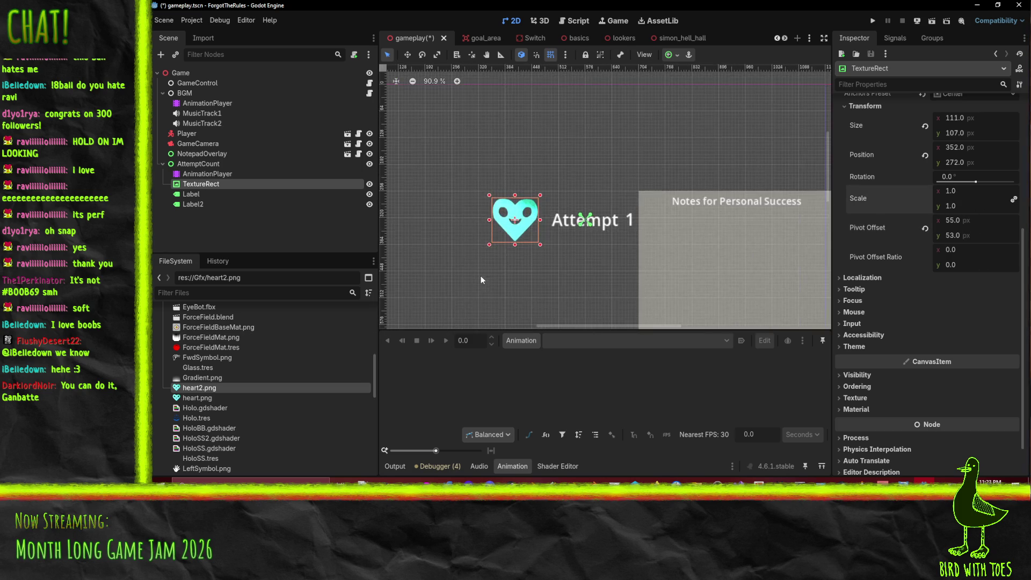
click(237, 174)
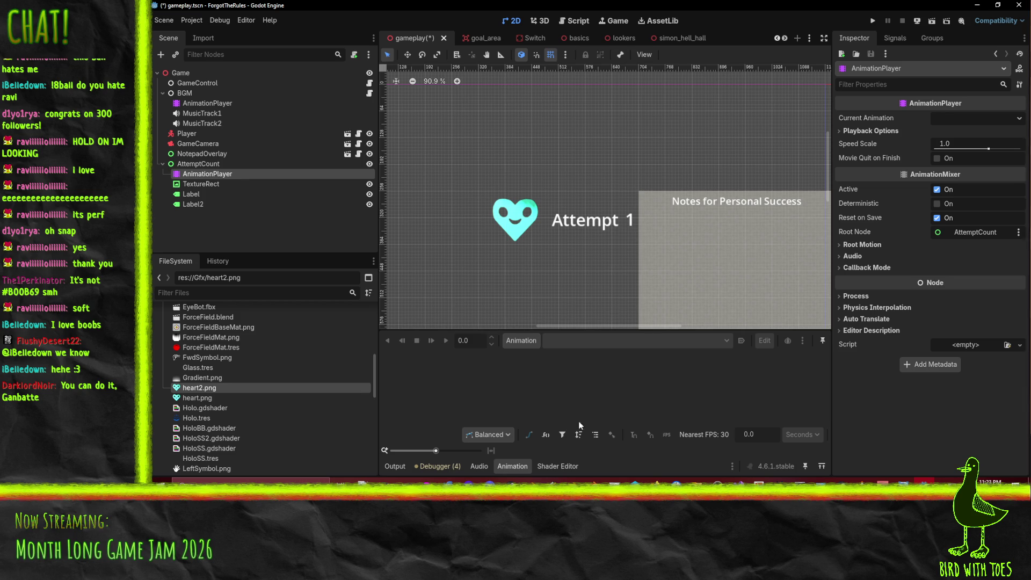
Create two new animations in AttemptCount's AnimationPlayer, named Idle and Increment.
click(529, 341)
click(545, 359)
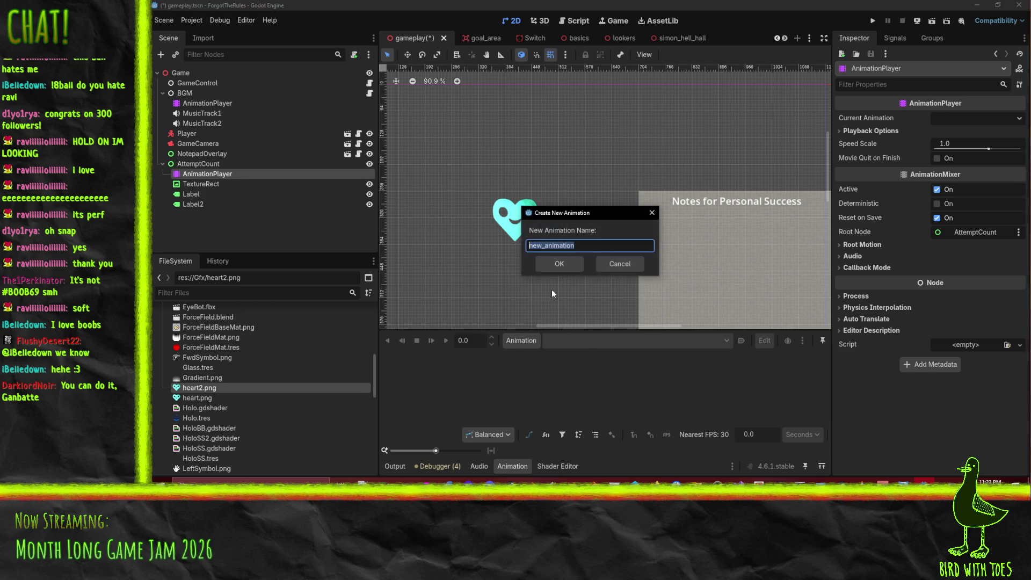
text(Idle)
key(Return)
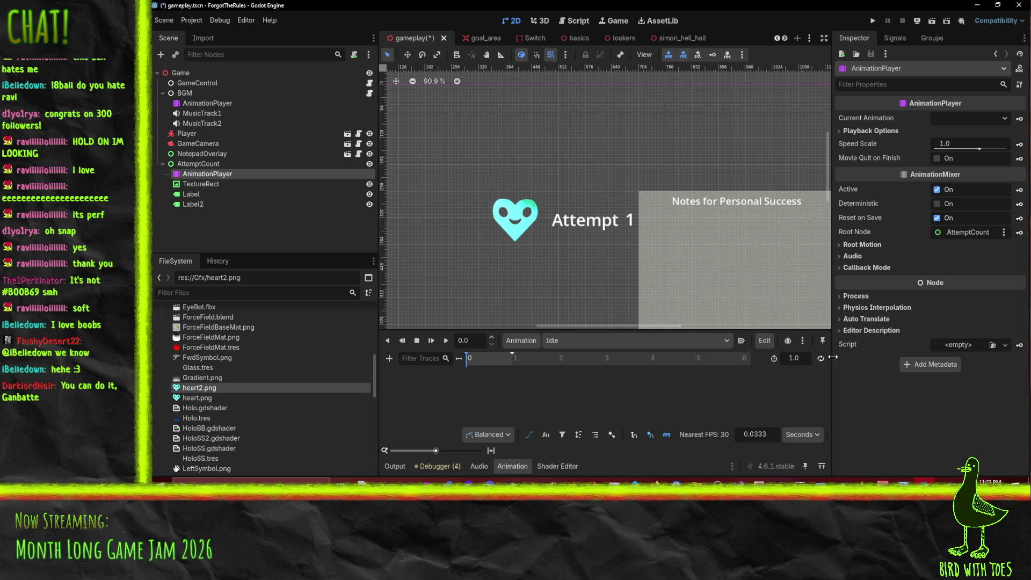
click(523, 340)
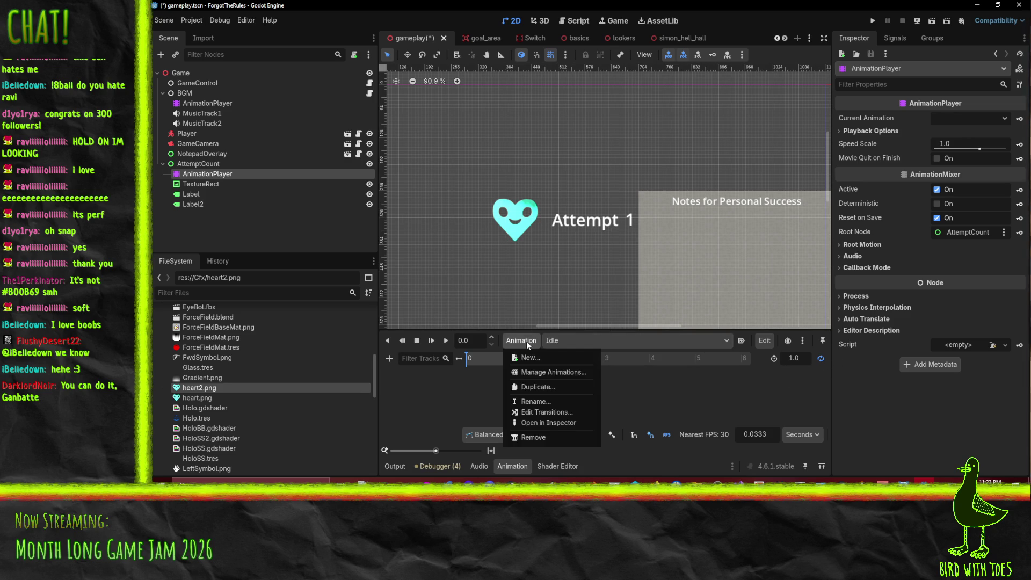
click(536, 354)
text(Increment)
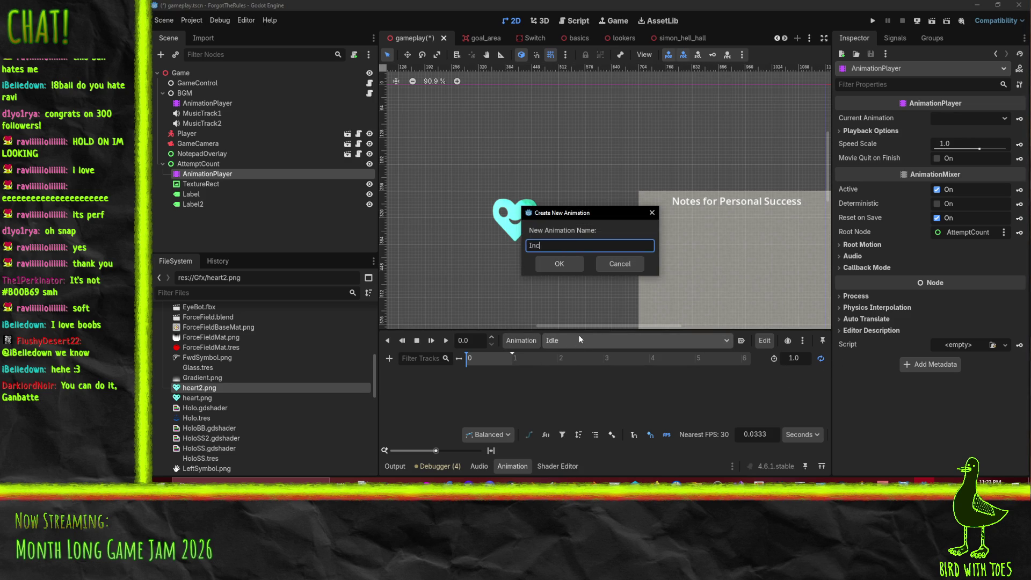
key(Return)
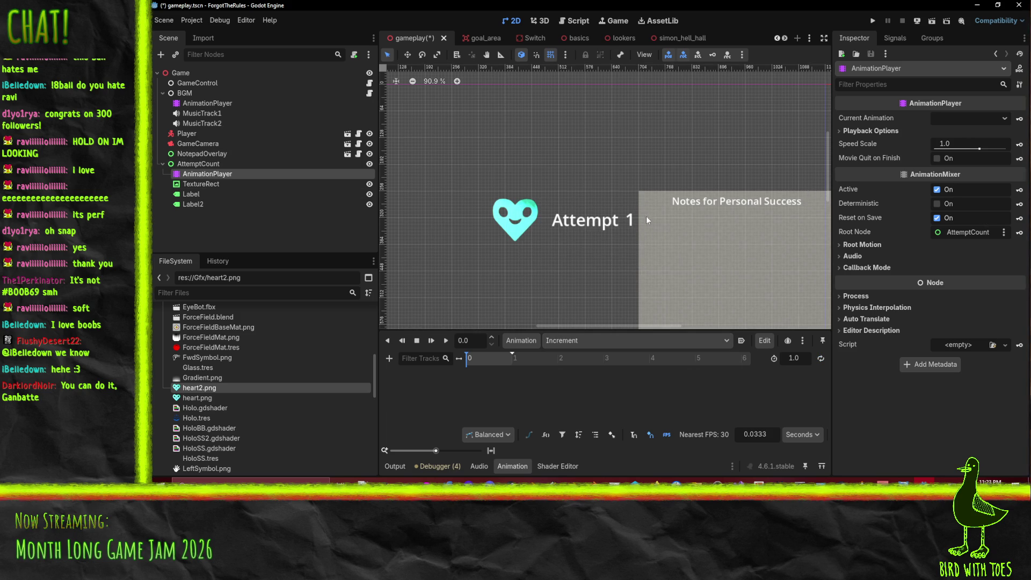
Reset the heart's horizontal pivot offset ratio to 0, scale it to 1.5, and key its scale.
click(208, 184)
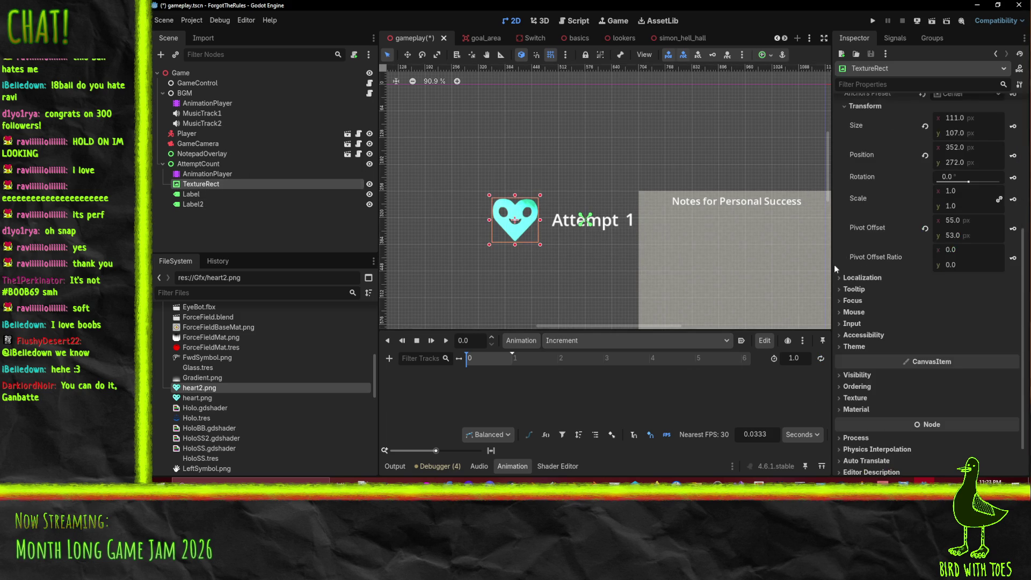
click(964, 252)
key(Tab)
key(BackSpace)
click(976, 249)
text(0)
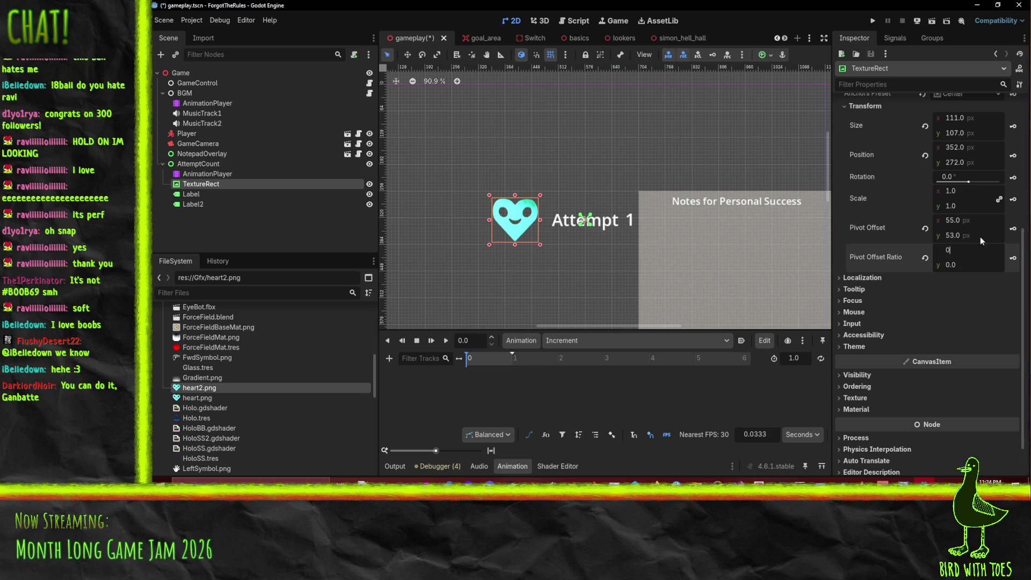
click(976, 194)
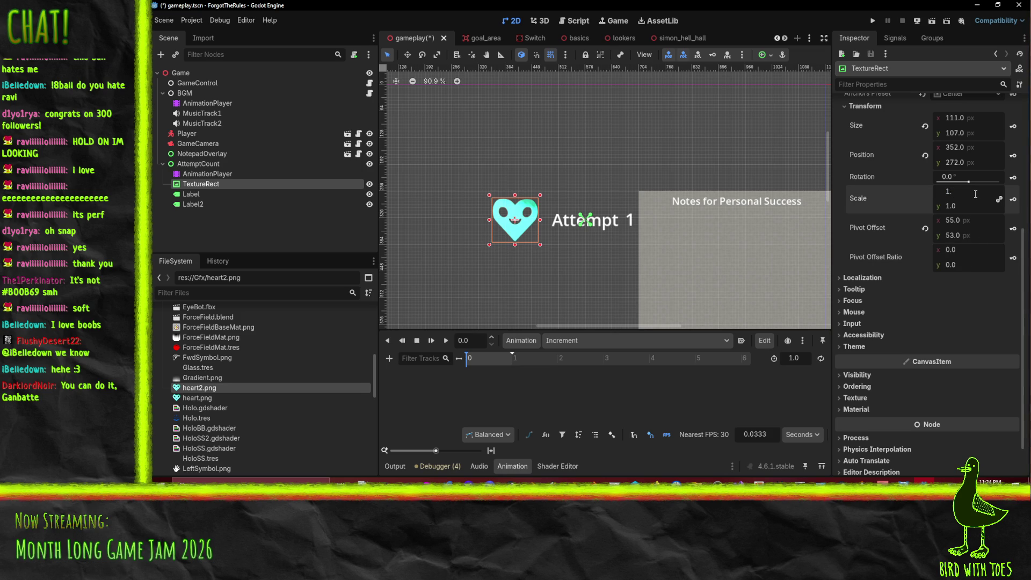
text(5)
key(Return)
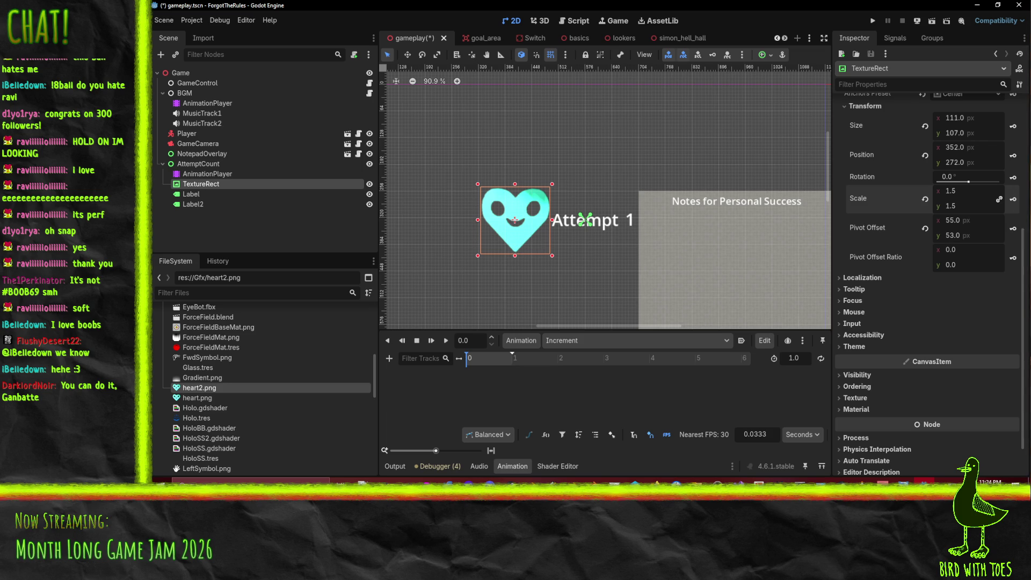
click(1012, 201)
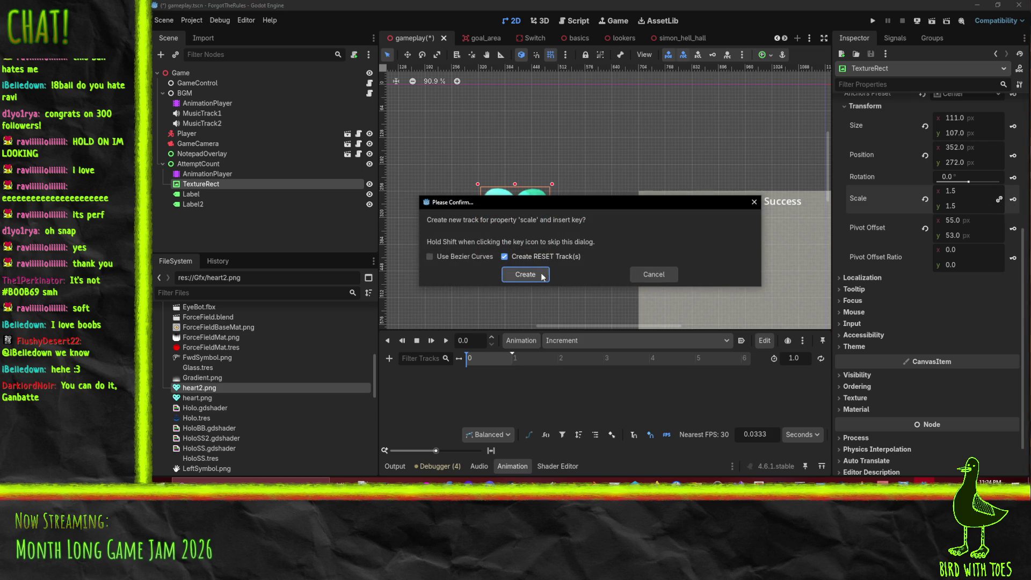
Create the heart's scale track and key a 1.2 scale at 0.2 s.
click(523, 273)
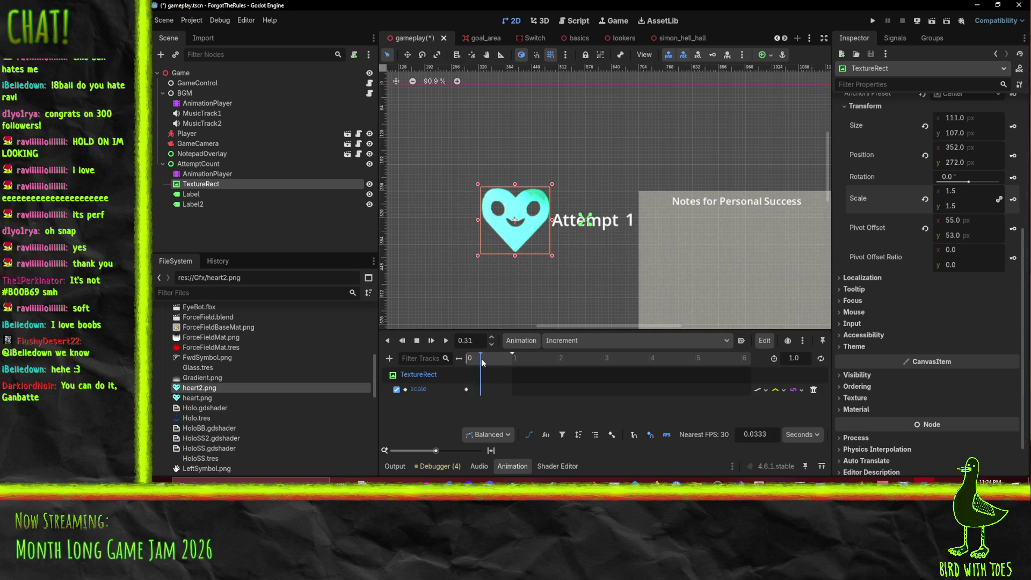
drag(471, 358, 476, 366)
drag(474, 364, 475, 364)
click(478, 340)
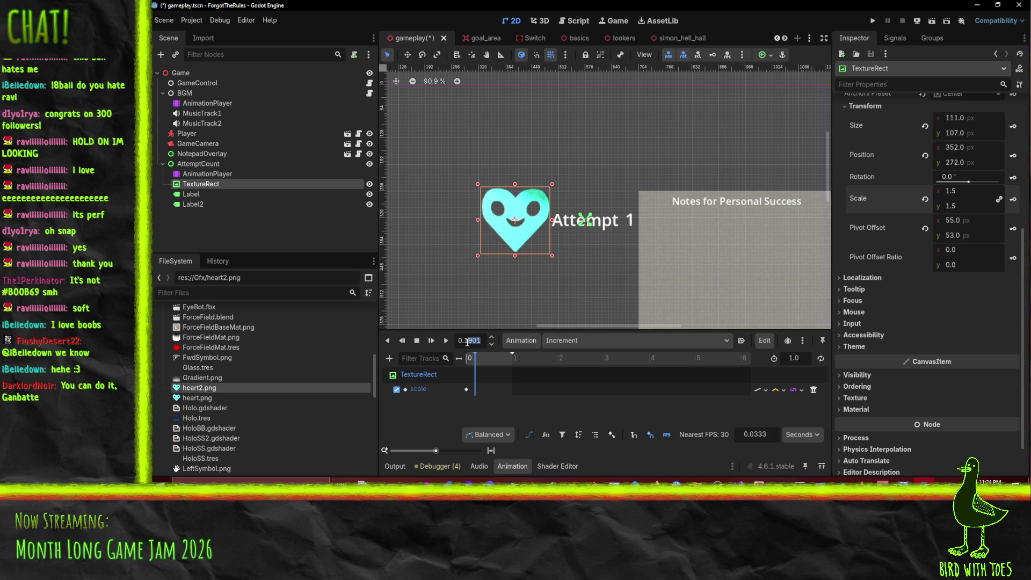
text(0.2)
click(968, 191)
key(Return)
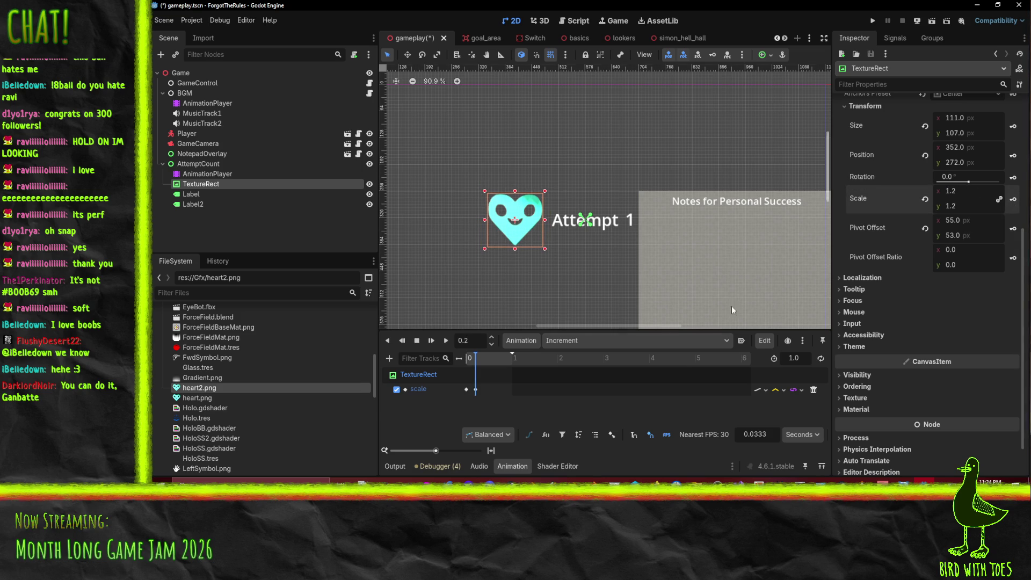
Key the heart back to normal size at the animation's end and preview Increment.
key(d)
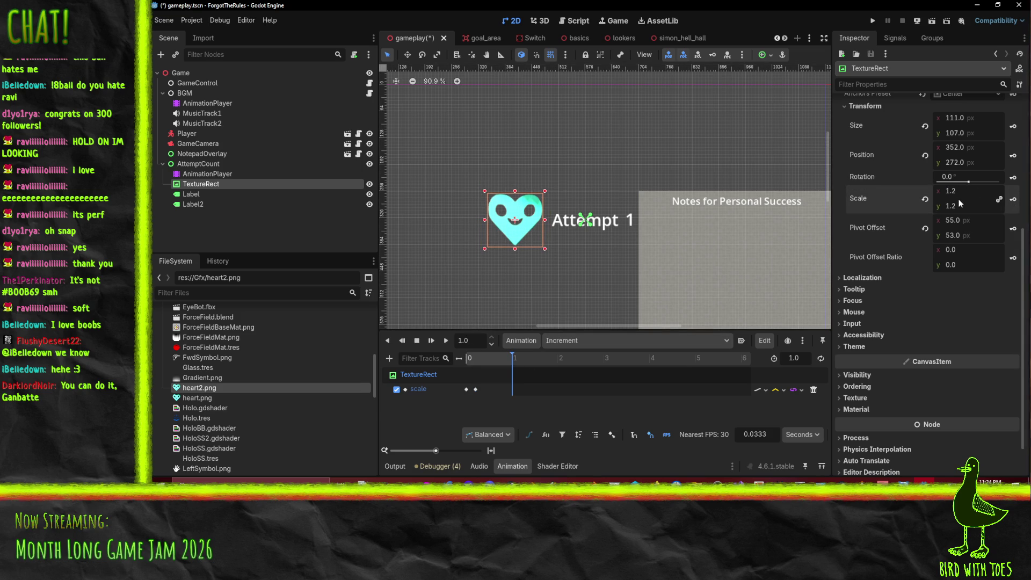
text(1)
key(Return)
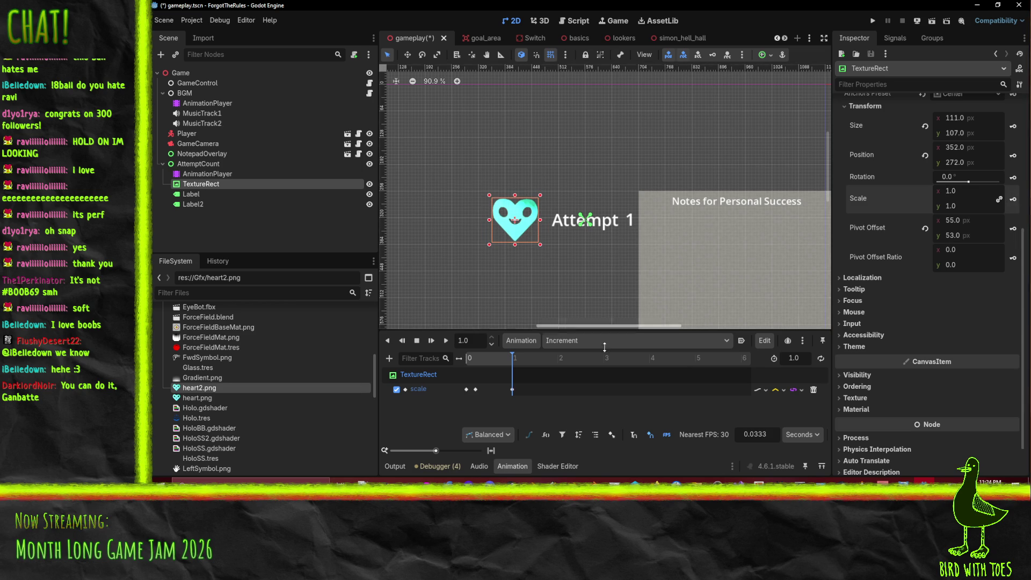
key(s)
click(445, 342)
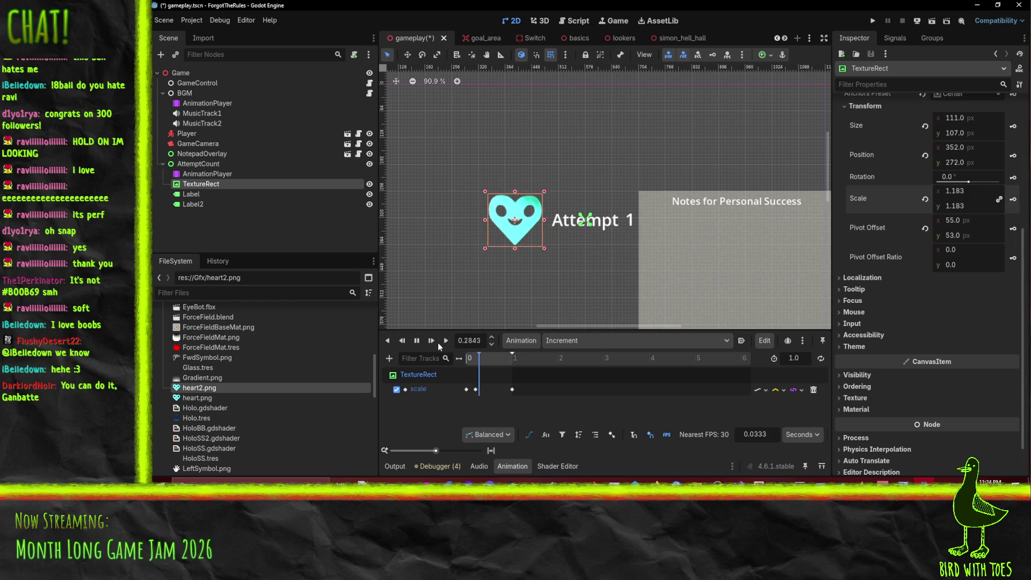
click(443, 342)
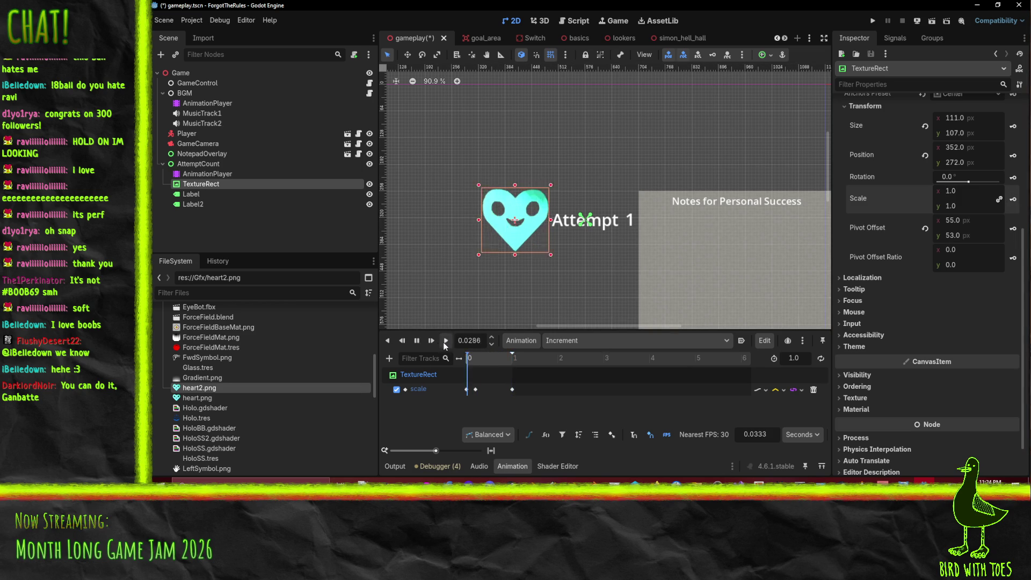
click(443, 343)
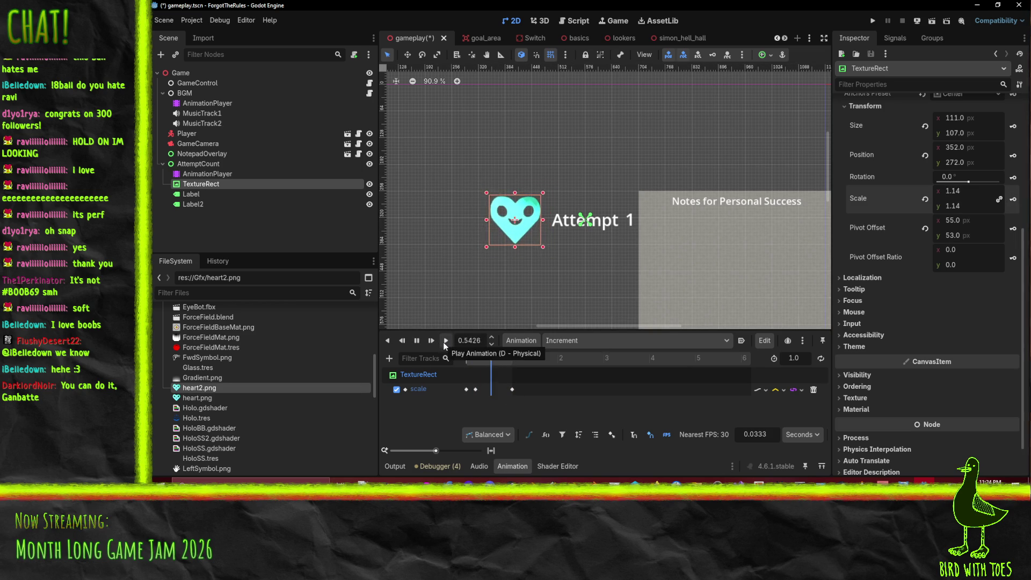
Move the final scale key to 0.6333 s and set the scale track to Cubic interpolation.
drag(512, 389, 495, 391)
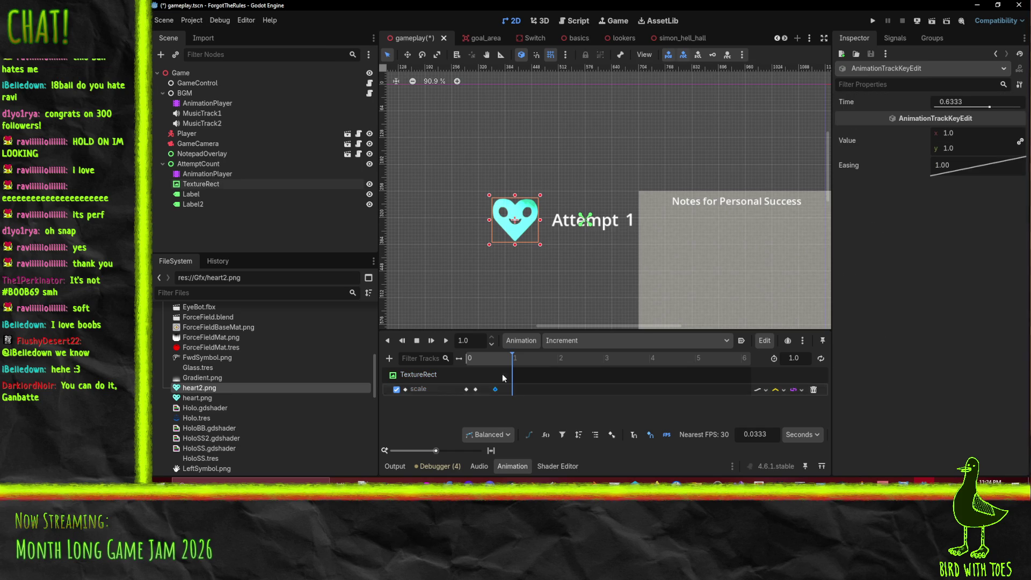
click(494, 357)
click(446, 342)
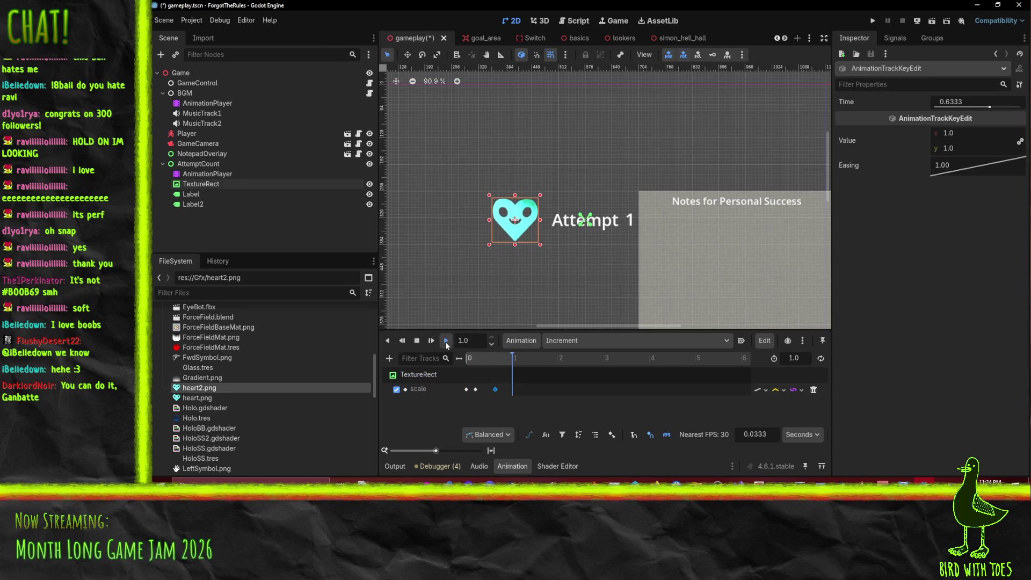
click(780, 390)
click(794, 423)
click(449, 340)
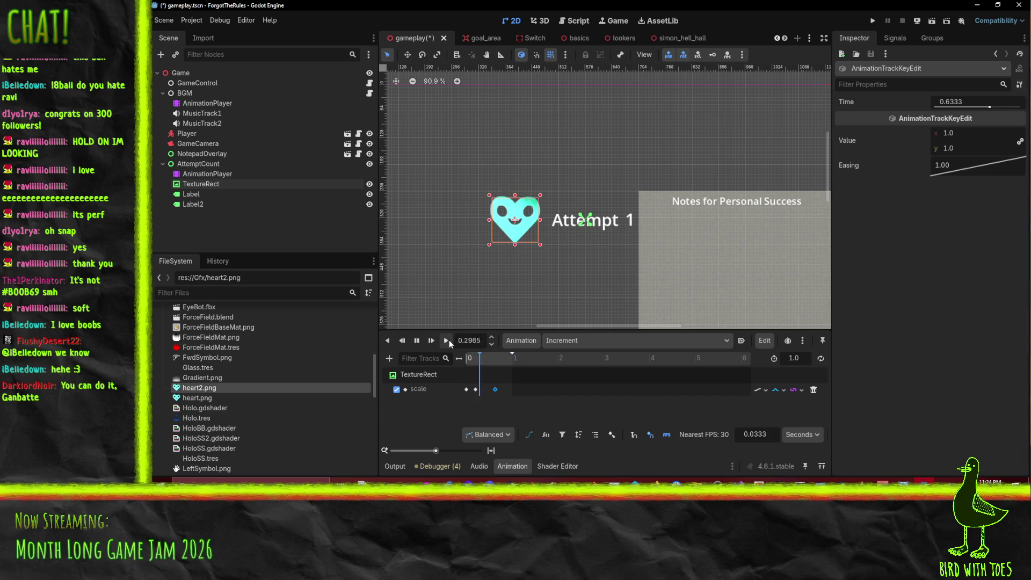
click(447, 341)
click(446, 340)
click(447, 341)
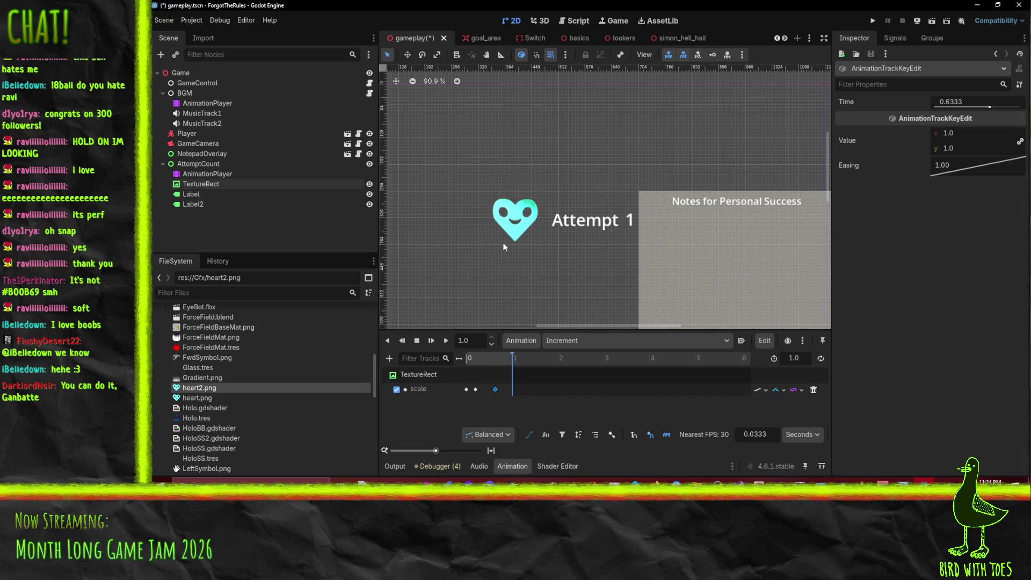
Shift the heart slightly to the right and replay the Increment animation.
click(514, 234)
drag(513, 235, 520, 234)
click(449, 340)
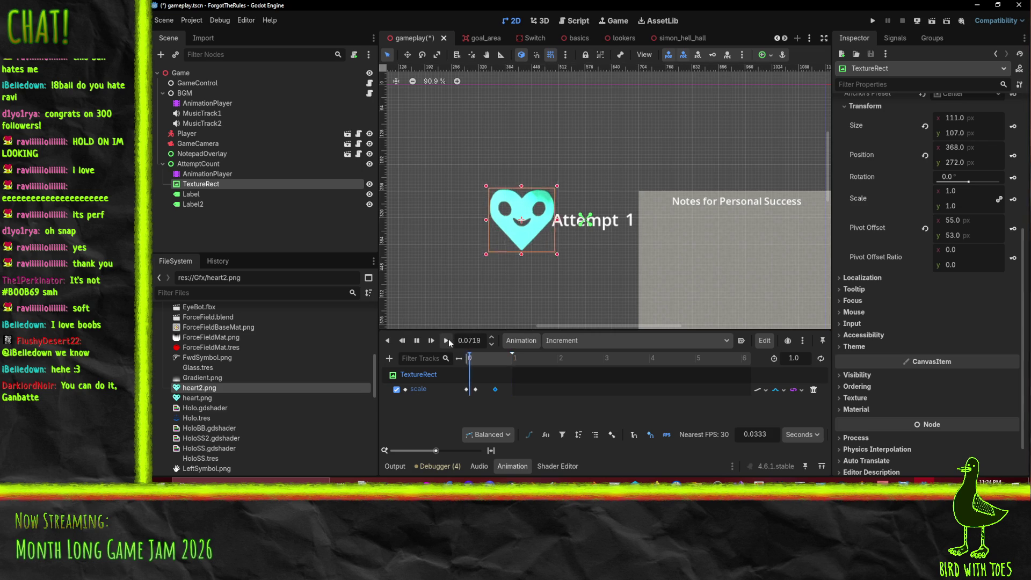
click(467, 358)
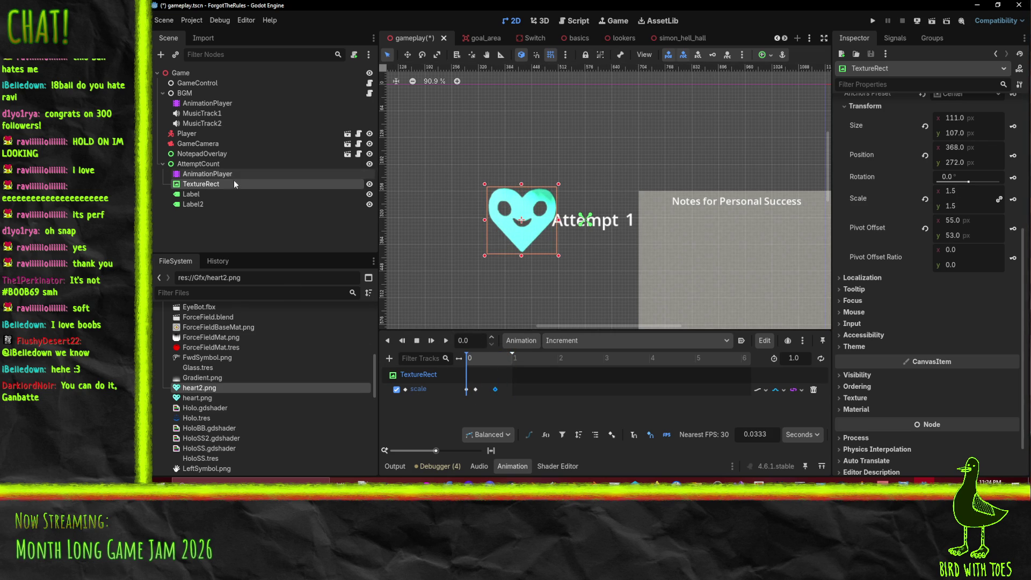
Rename the TextureRect node to Heart.
double_click(215, 184)
text(Heart)
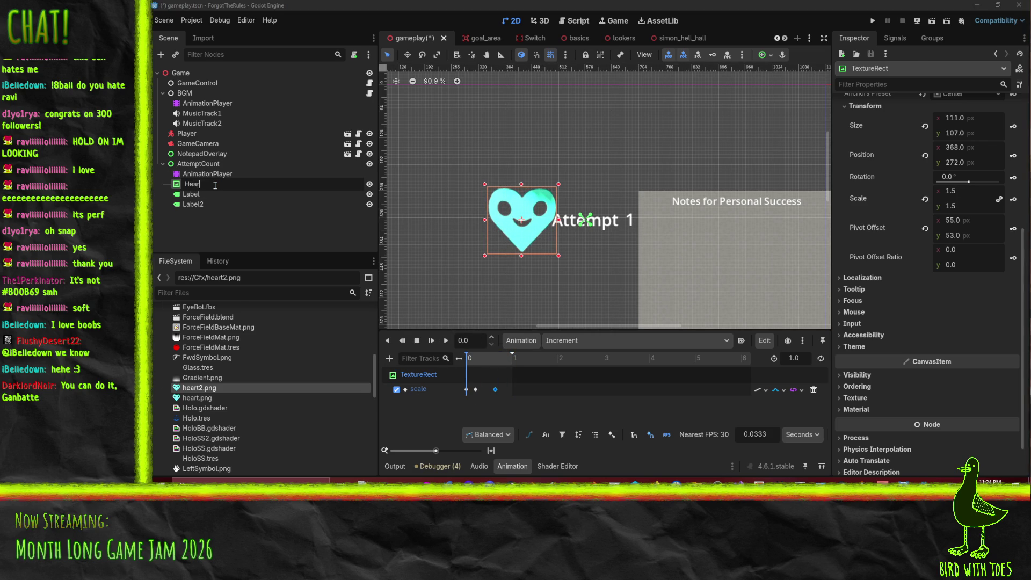
key(Return)
click(472, 374)
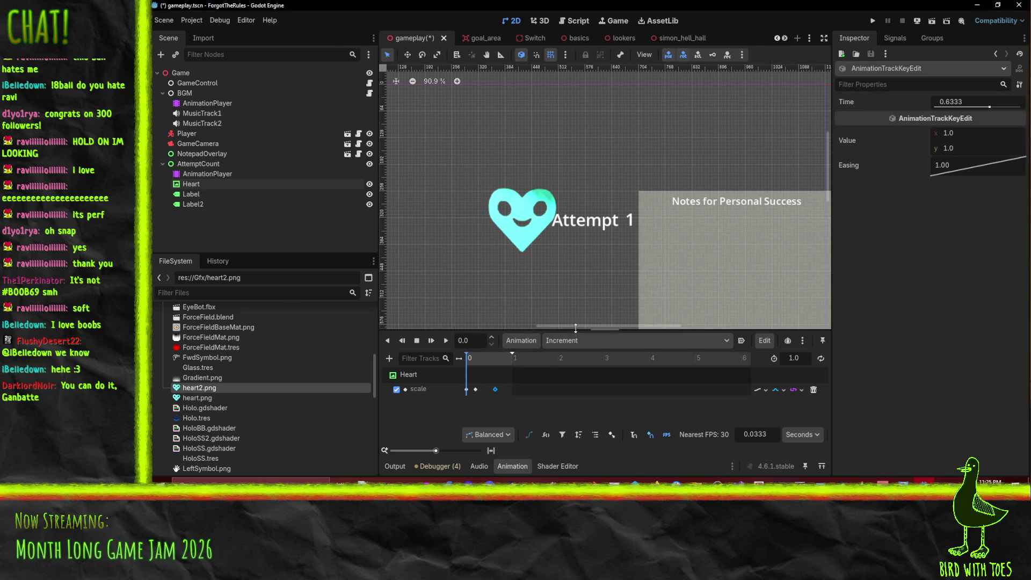
Key a texture track in Increment that swaps the Heart to heart2.png.
click(196, 184)
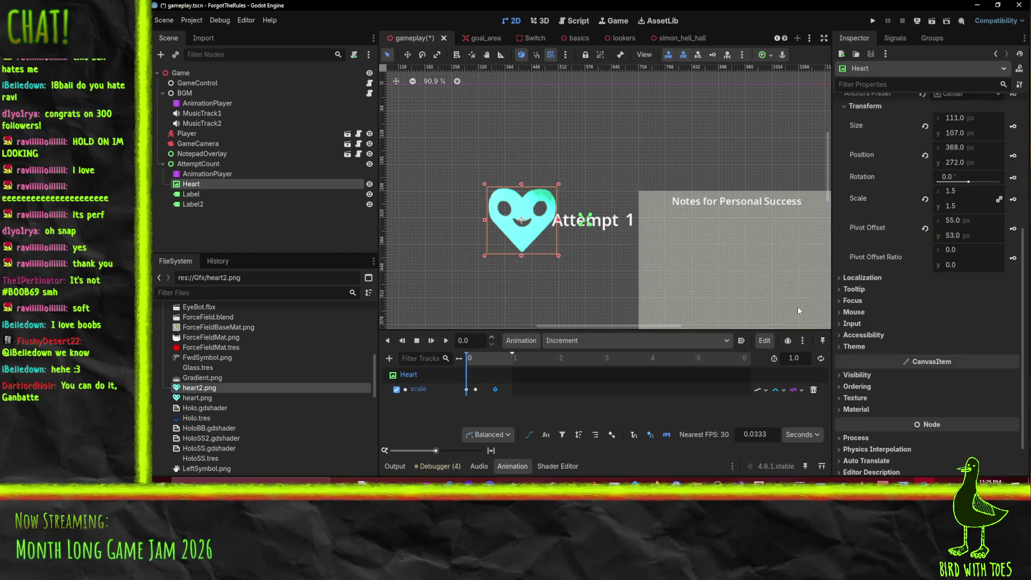
scroll(985, 218, up, 5)
click(1012, 126)
click(514, 274)
click(997, 128)
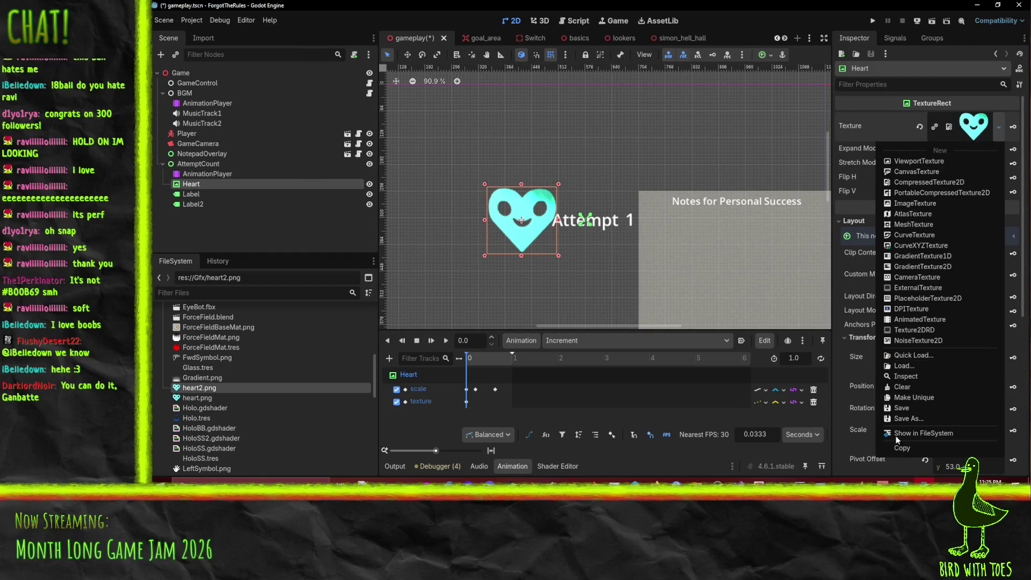
click(913, 355)
double_click(451, 230)
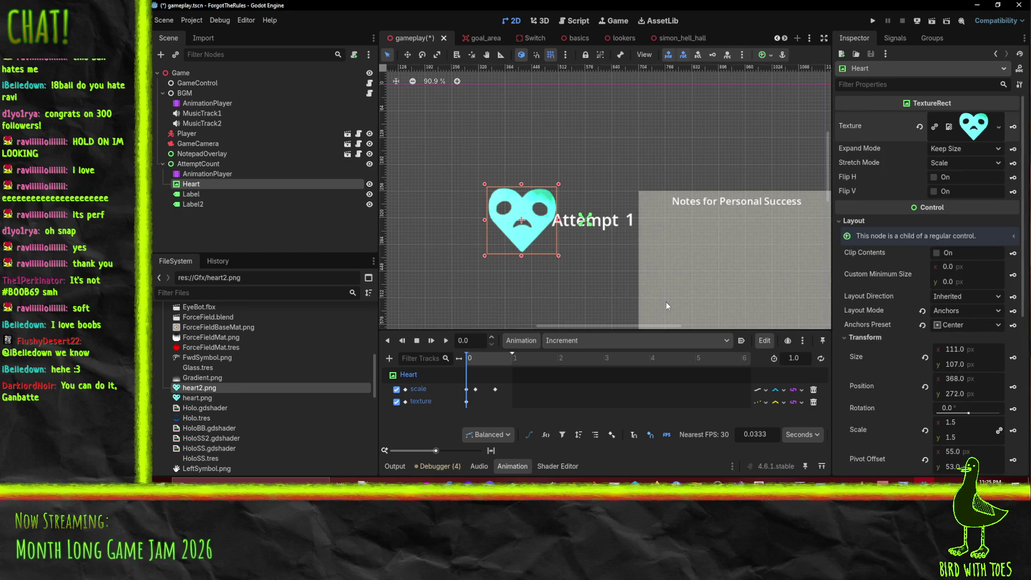
click(446, 340)
Switch to the Idle animation and rename it Enter.
click(612, 343)
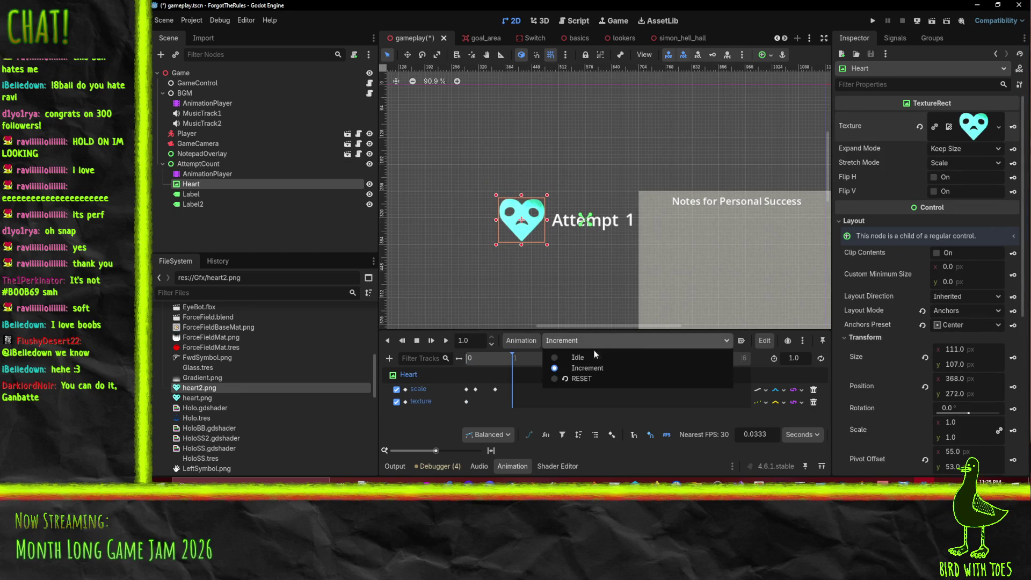
click(588, 357)
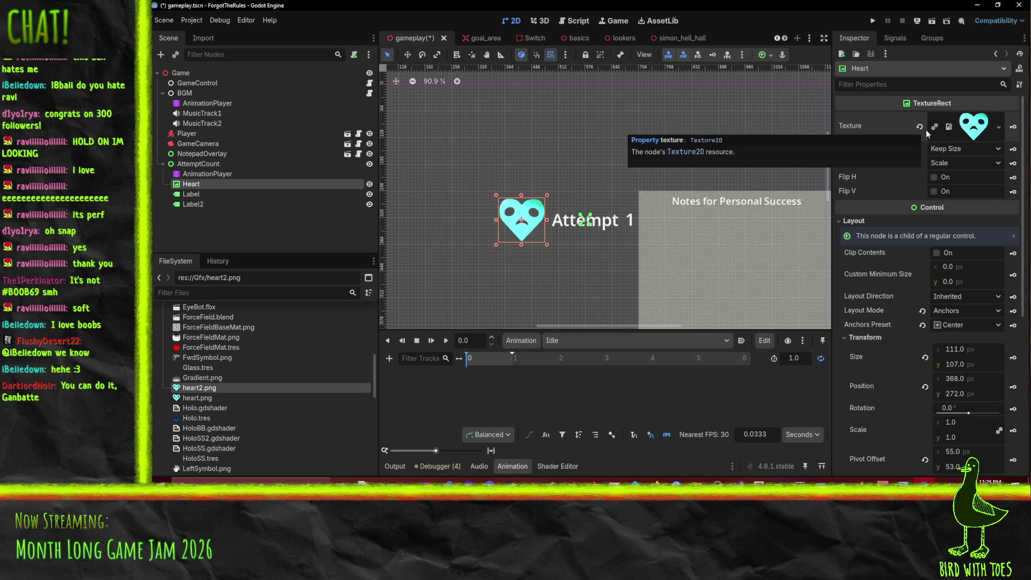
click(578, 343)
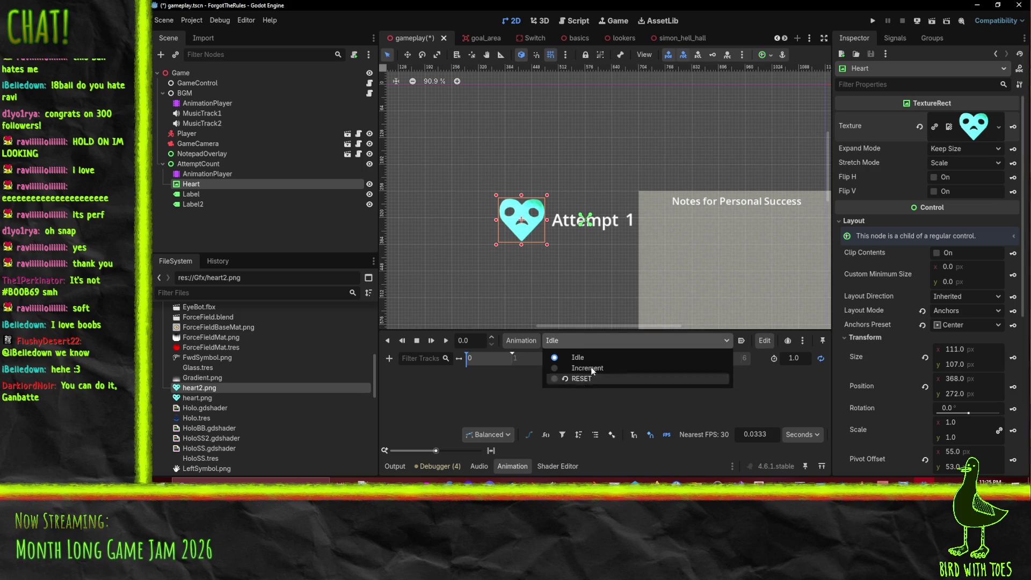
click(518, 343)
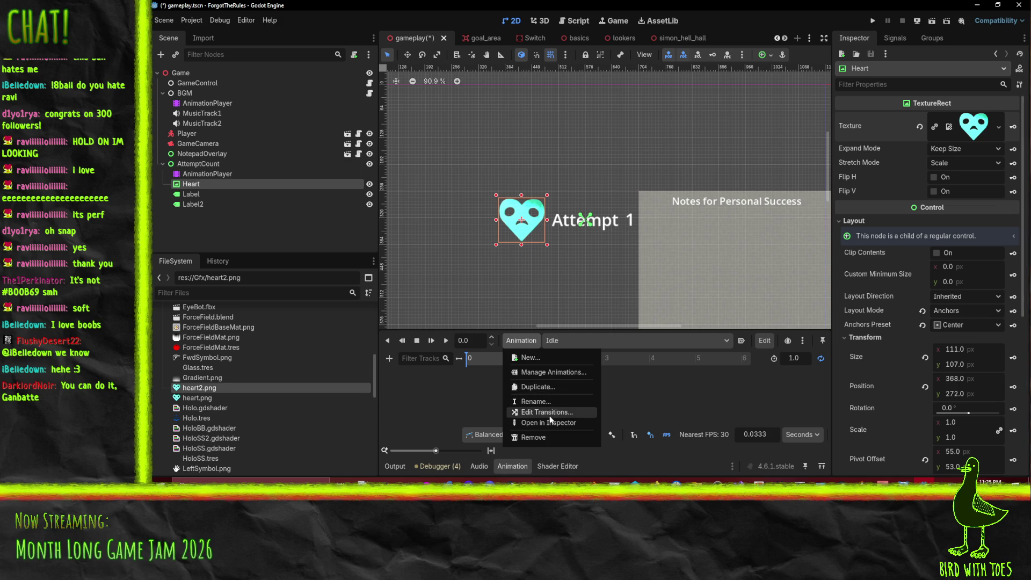
click(543, 402)
text(Enter)
key(Return)
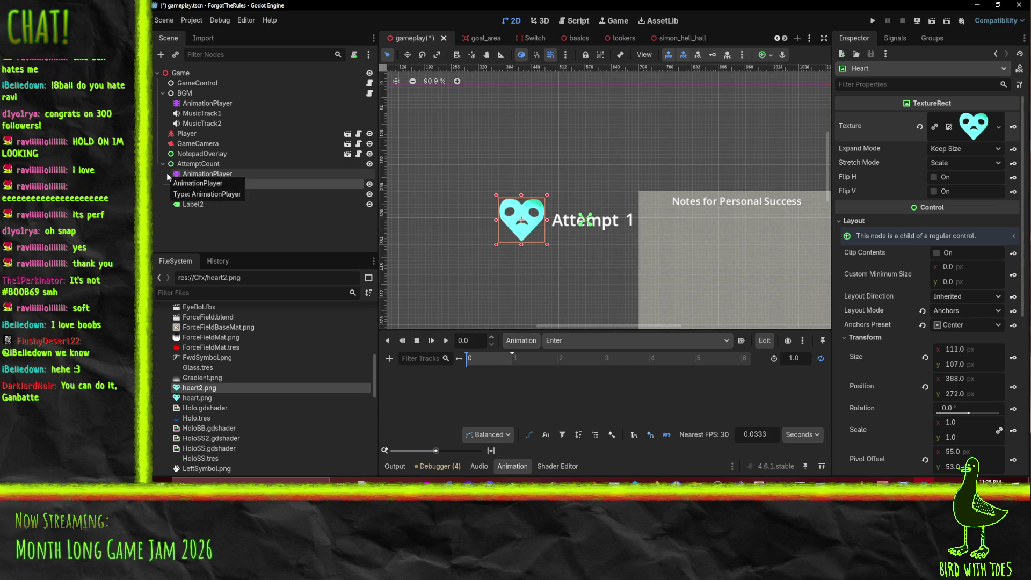
Restore the normal heart texture on Heart and key it on a texture track in Enter.
click(919, 127)
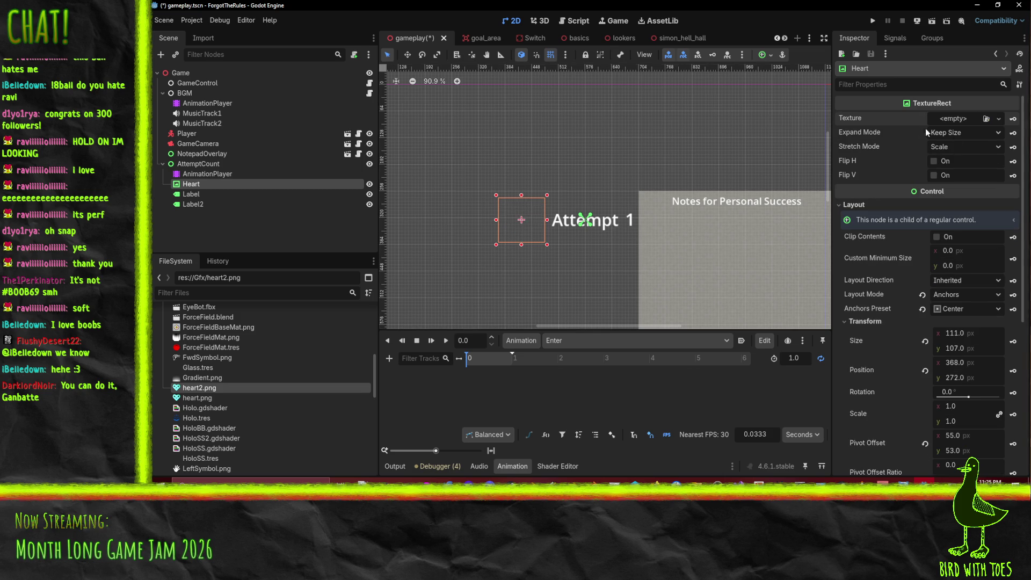
click(953, 118)
click(925, 342)
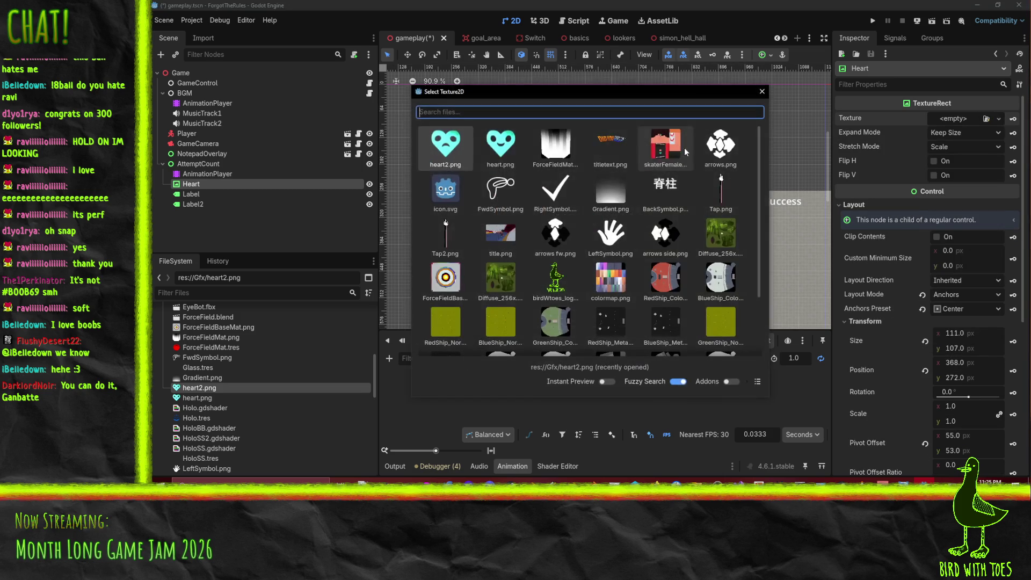
double_click(488, 147)
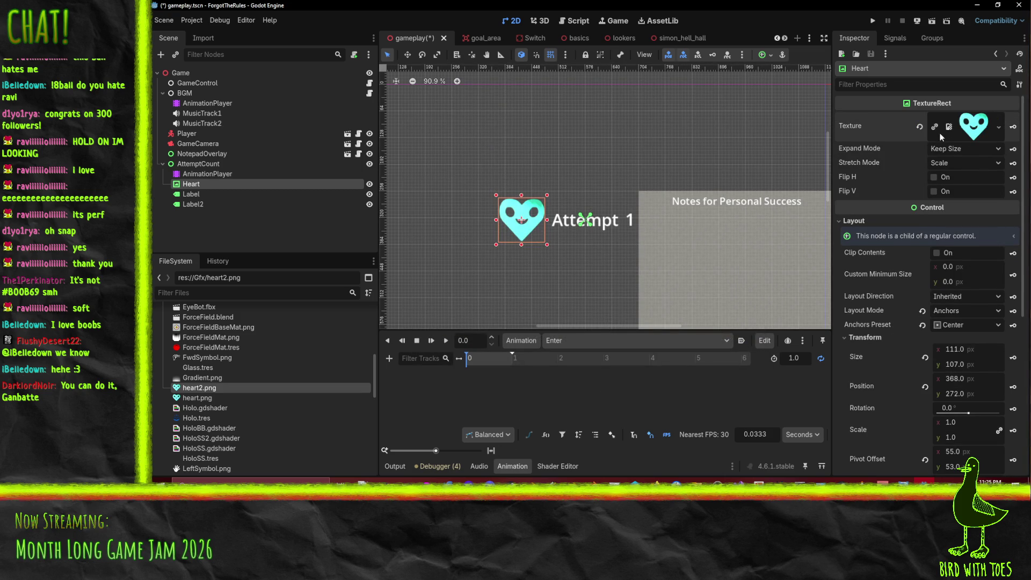
click(1013, 126)
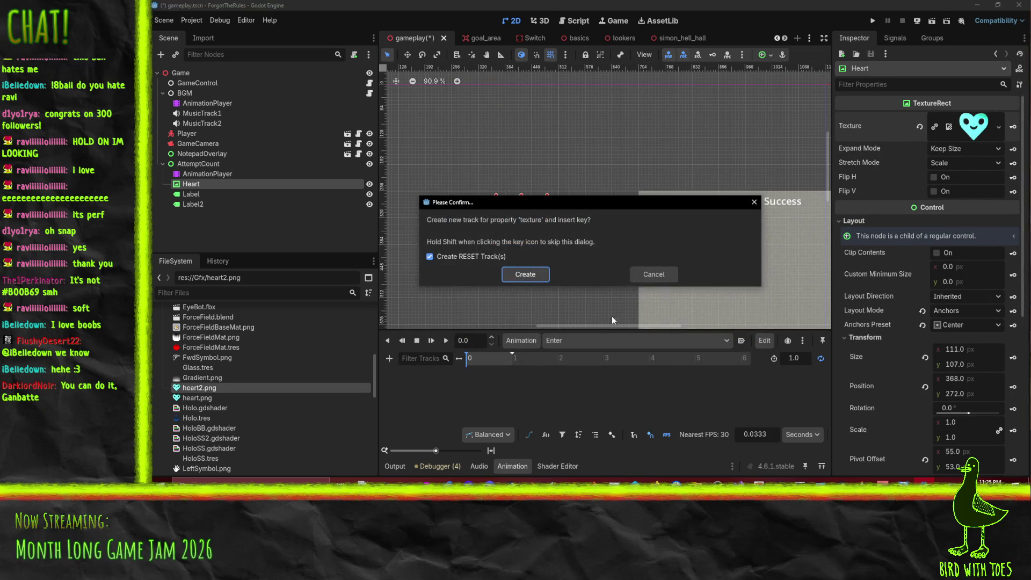
click(525, 274)
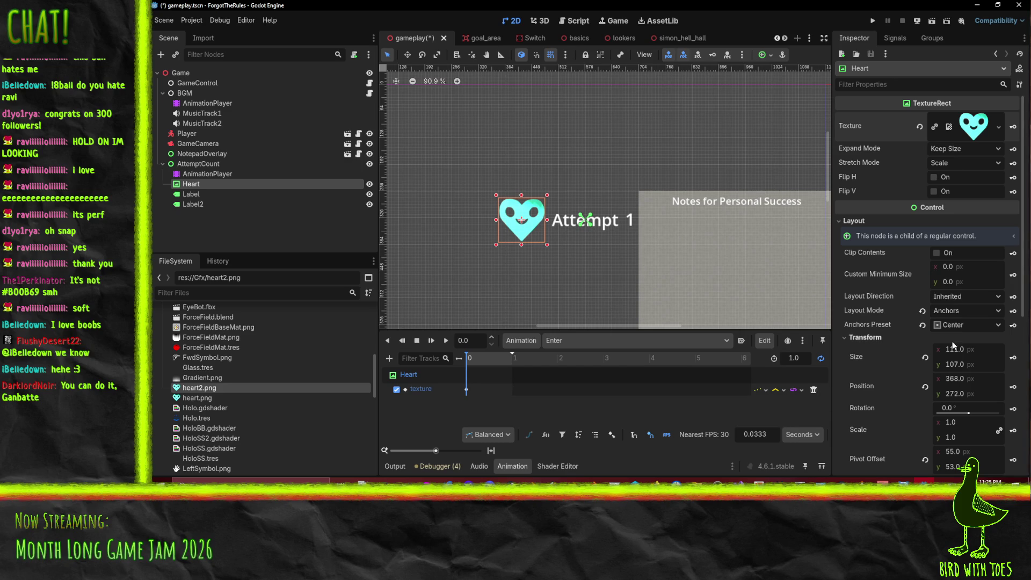
Add a Heart scale track to Enter, then select Heart, Label and Label2 together.
scroll(1000, 376, down, 3)
click(1013, 336)
click(525, 274)
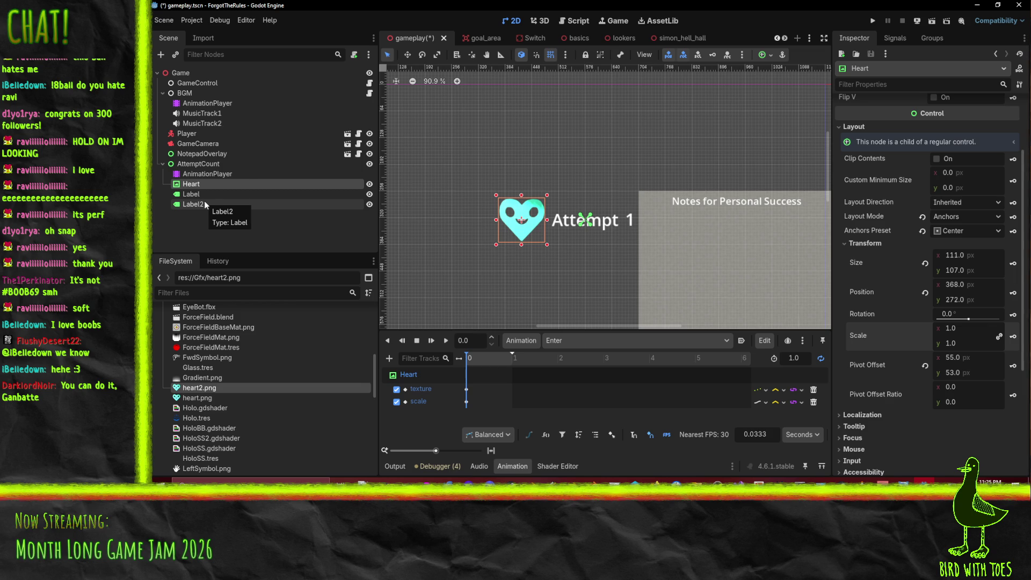
scroll(880, 290, down, 5)
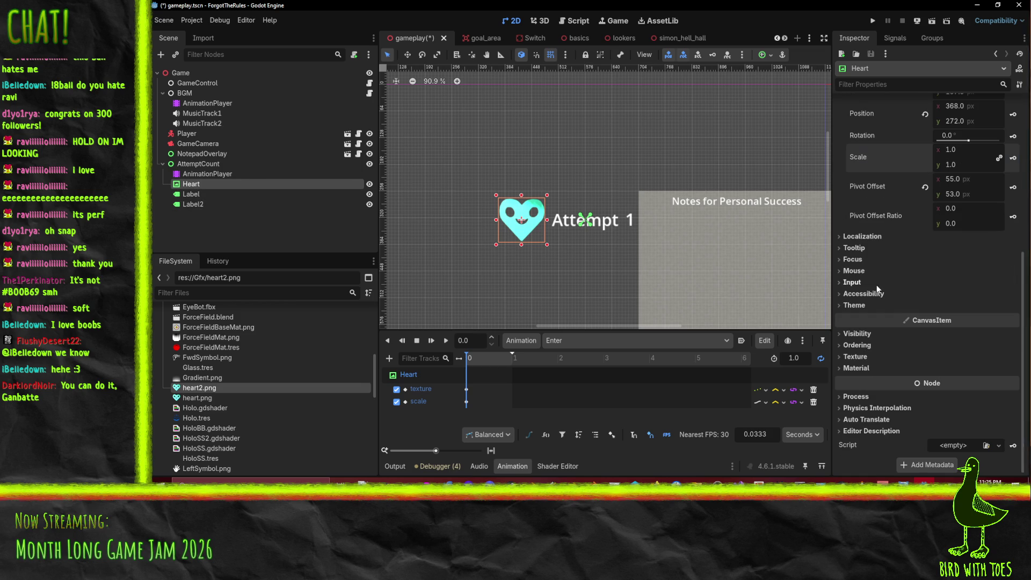
shift+click(202, 203)
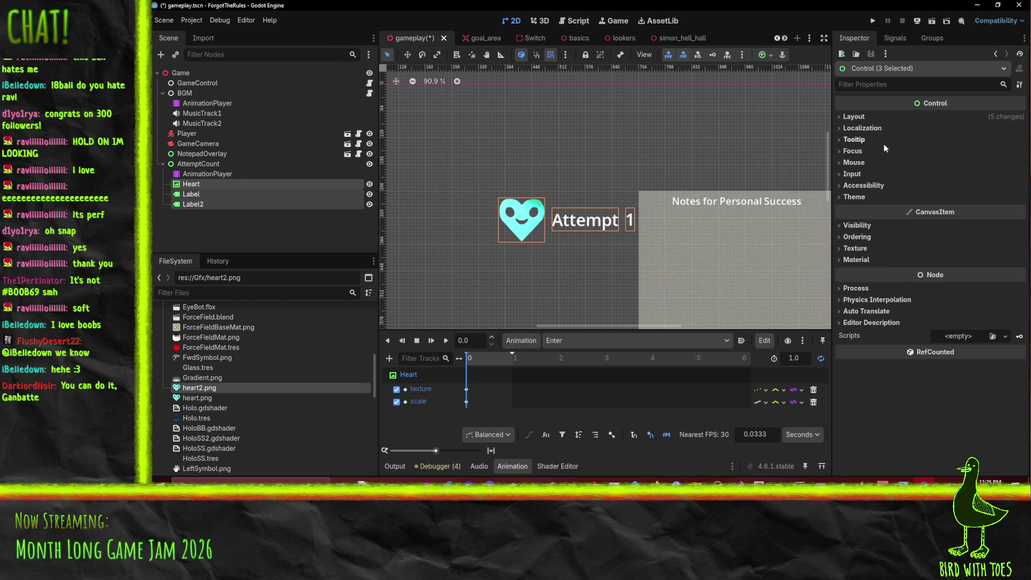
Create a Control node as a child of AttemptCount using Add Child Node.
right_click(201, 165)
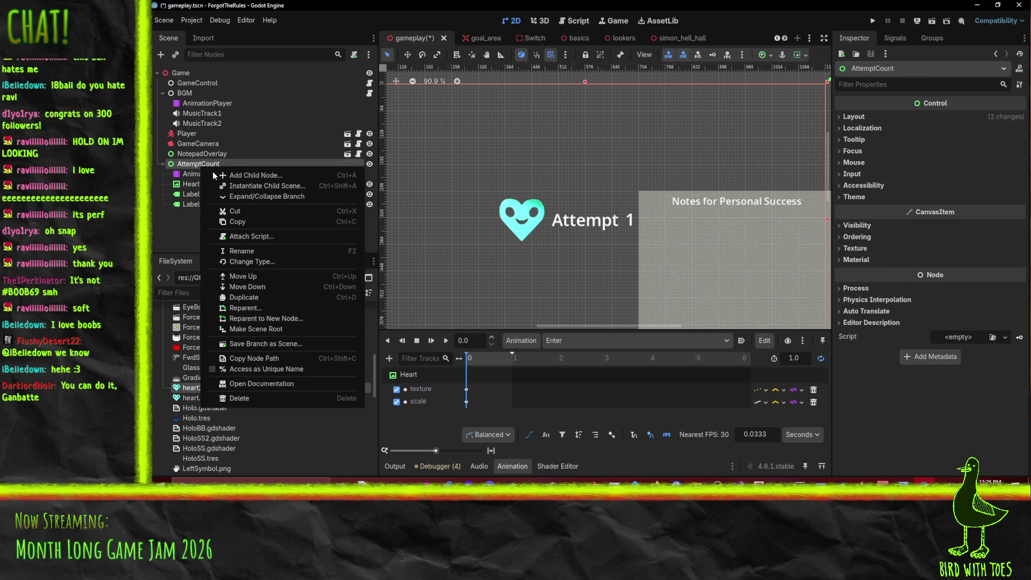
click(257, 176)
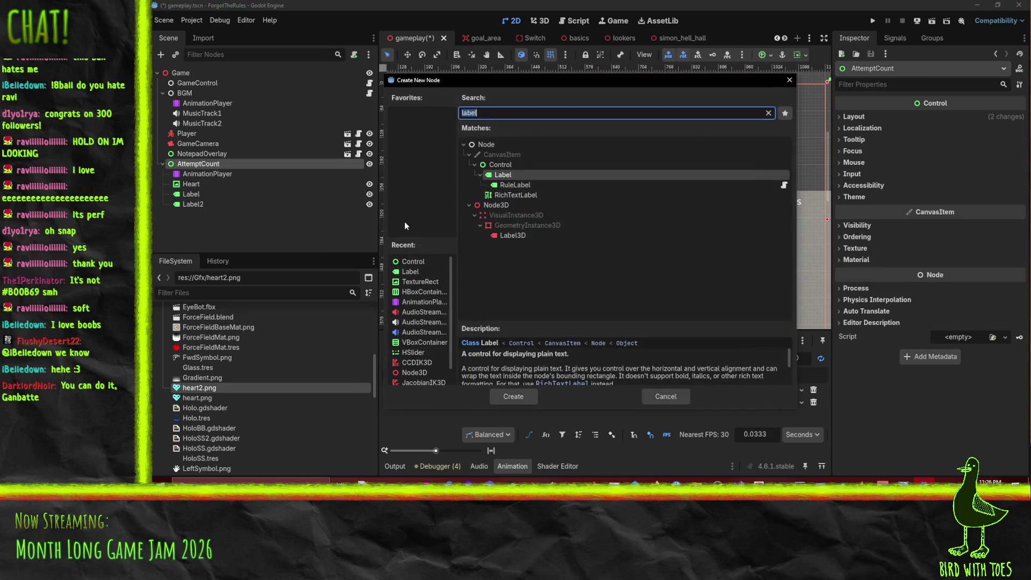
click(503, 167)
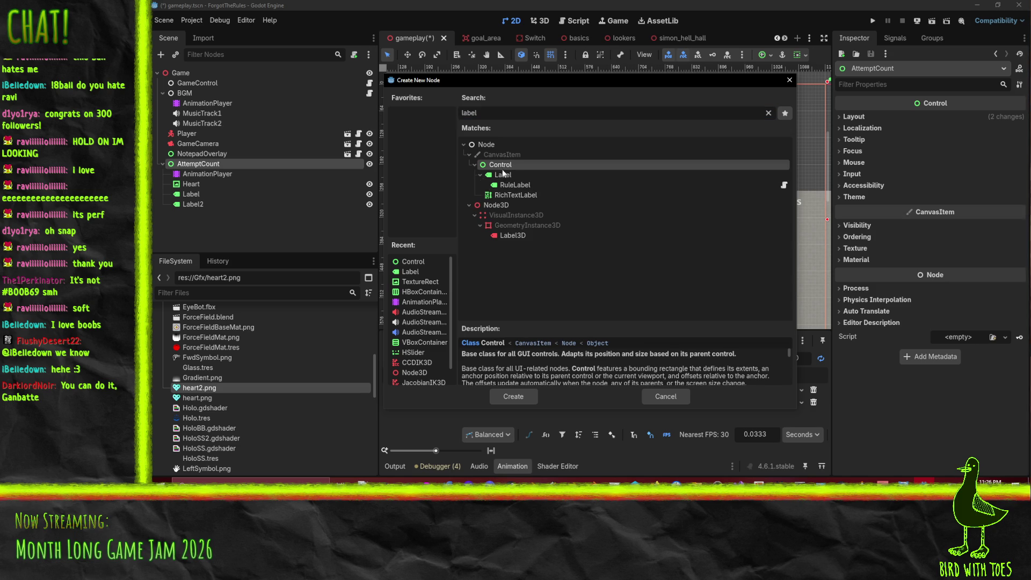
click(512, 401)
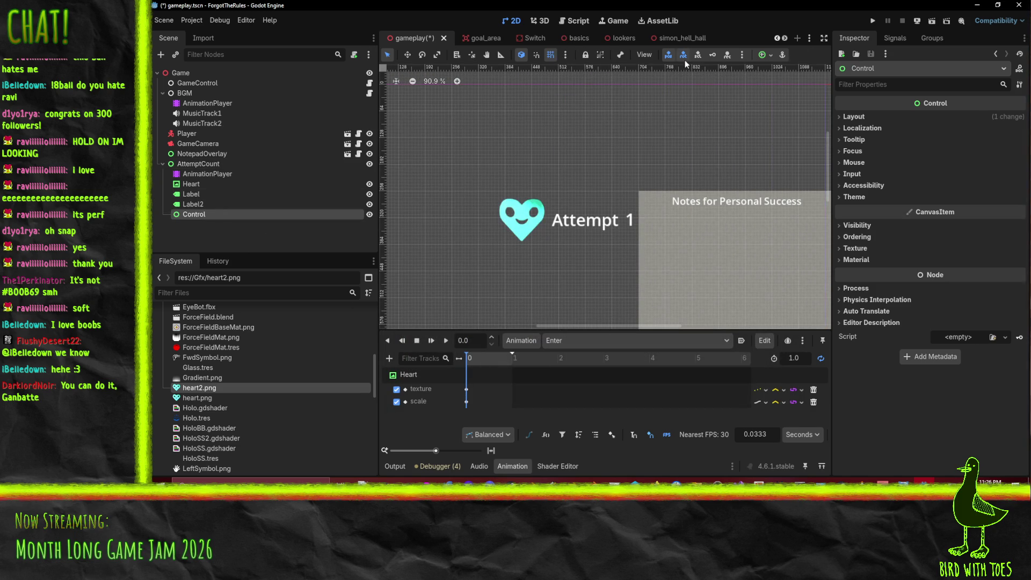
click(770, 56)
Center-anchor the new Control and resize its box to enclose the heart and 'Attempt 1' text.
click(784, 105)
click(573, 234)
drag(574, 230, 495, 251)
drag(500, 252, 475, 274)
mouse_move(594, 210)
mouse_down()
mouse_move(682, 183)
mouse_move(694, 162)
mouse_up()
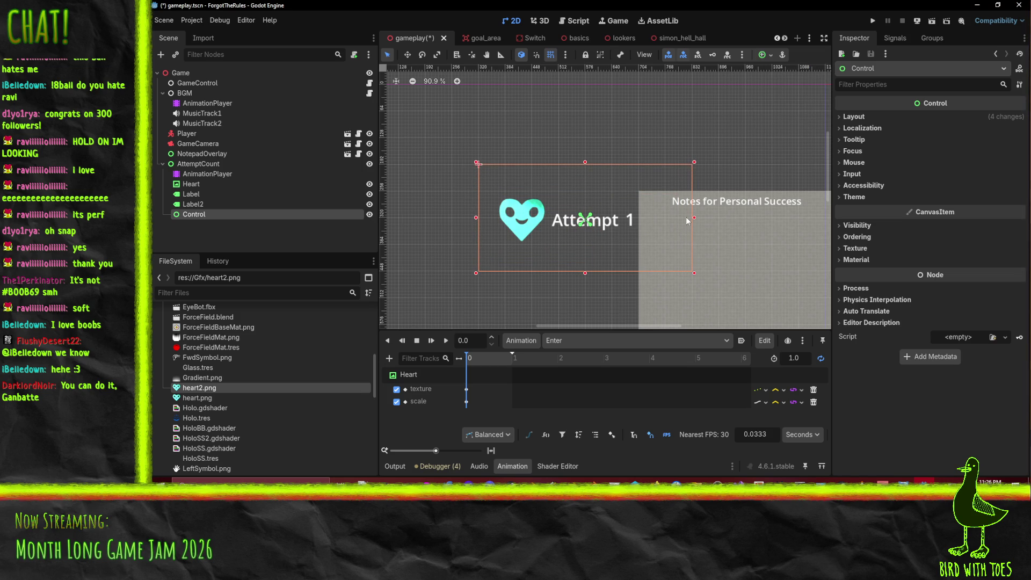
scroll(680, 220, right, 2)
scroll(673, 222, down, 4)
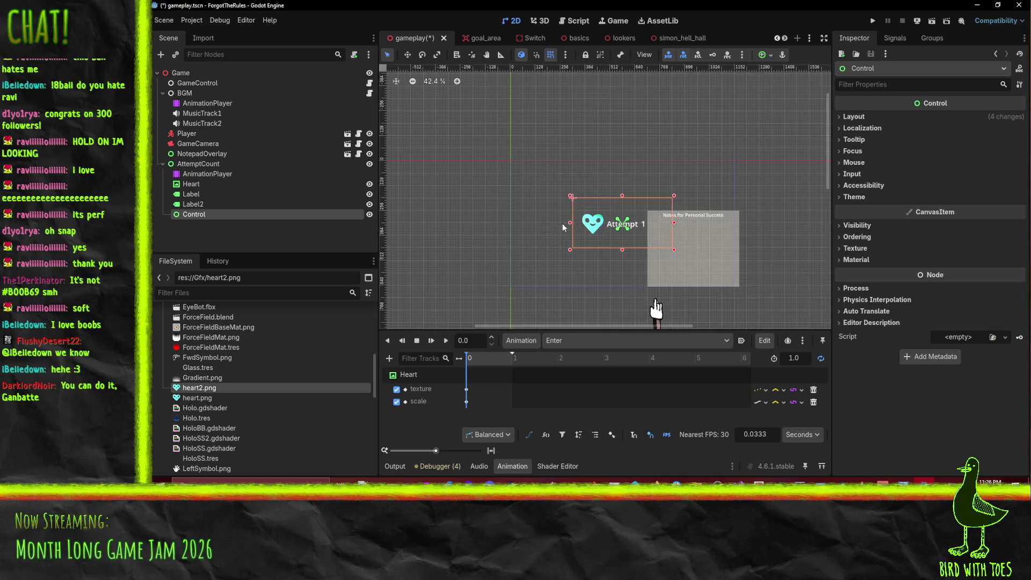
drag(567, 222, 469, 222)
scroll(451, 229, right, 5)
scroll(619, 224, right, 1)
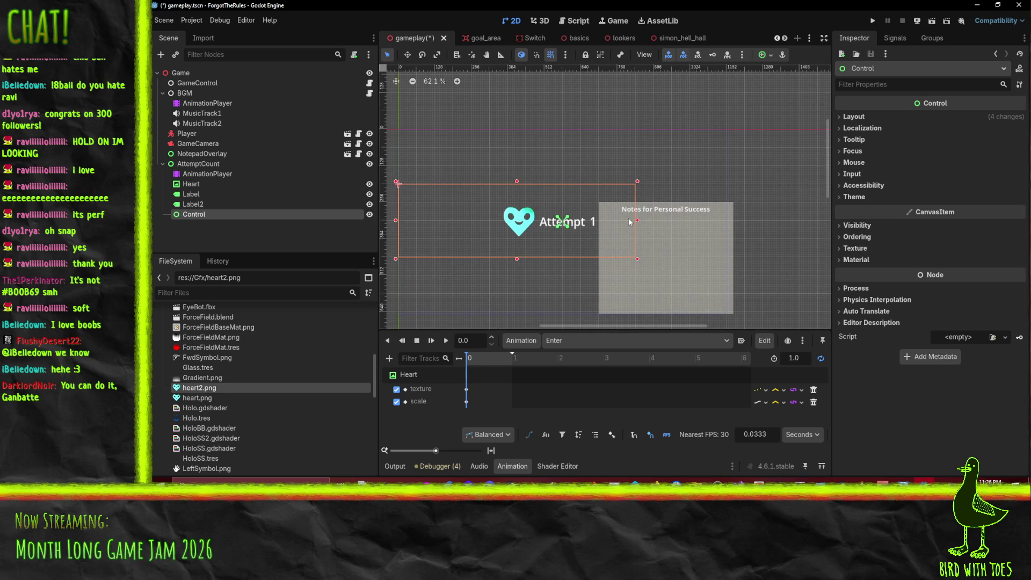
mouse_move(682, 219)
mouse_down()
mouse_move(741, 220)
mouse_move(729, 220)
mouse_up()
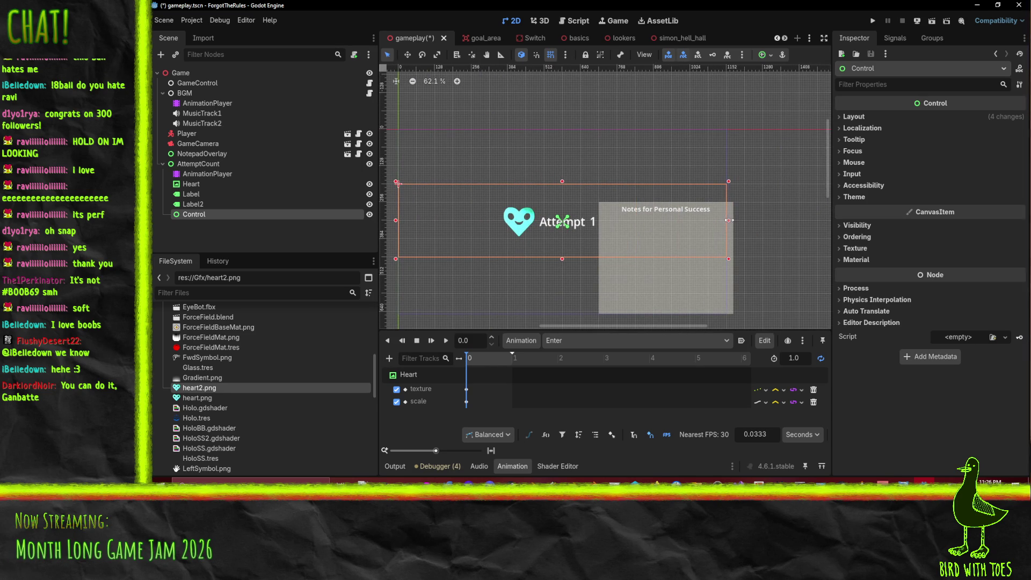
Rename the Control to Anchor and move Heart, Label and Label2 inside it.
double_click(199, 217)
text(Anchor)
key(Return)
drag(205, 216, 204, 186)
click(190, 194)
shift+click(200, 214)
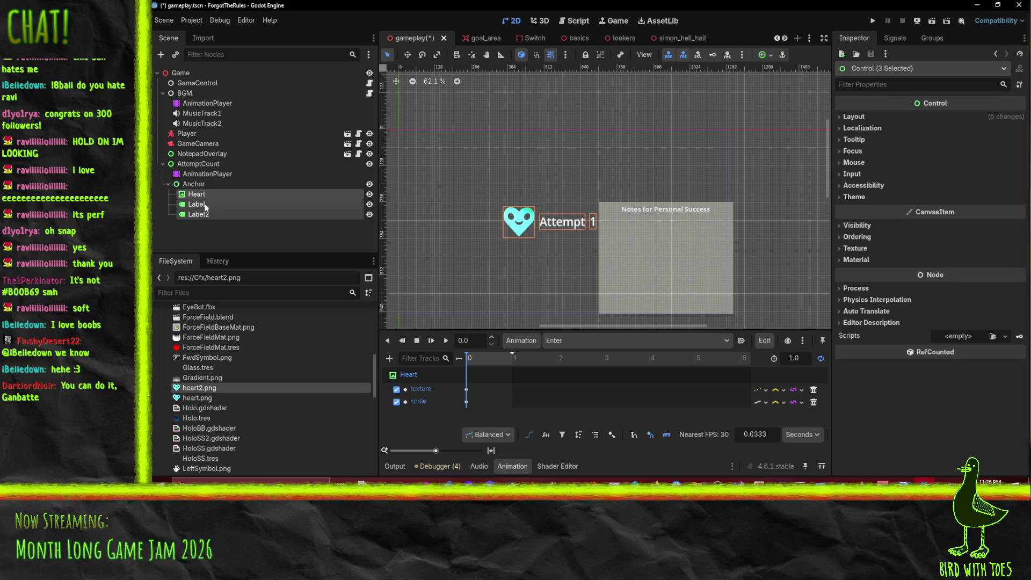
click(207, 215)
click(207, 217)
Rename Label2 to Count and add an Anchor position track to the Enter animation.
text(Count)
key(Return)
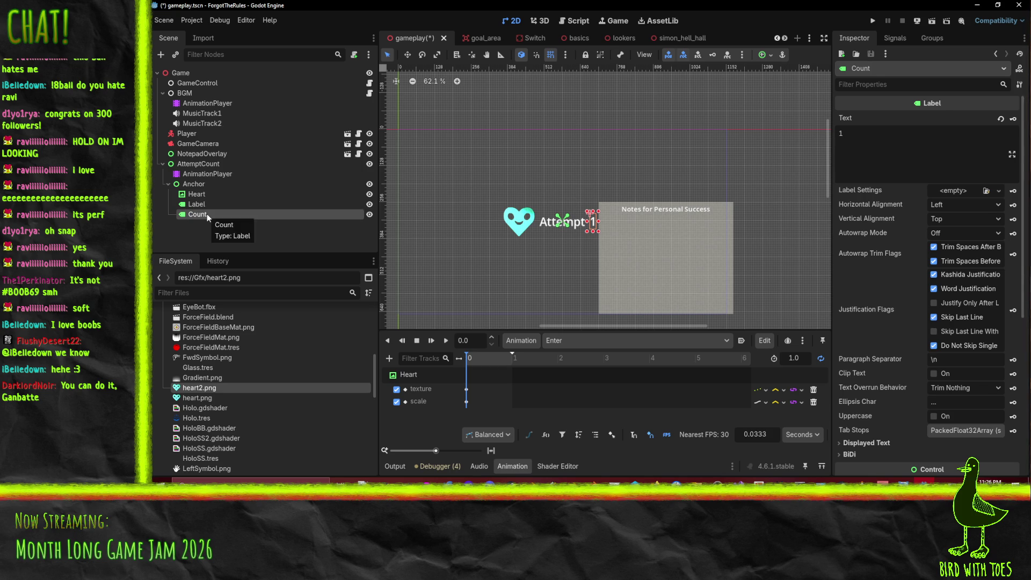
click(194, 184)
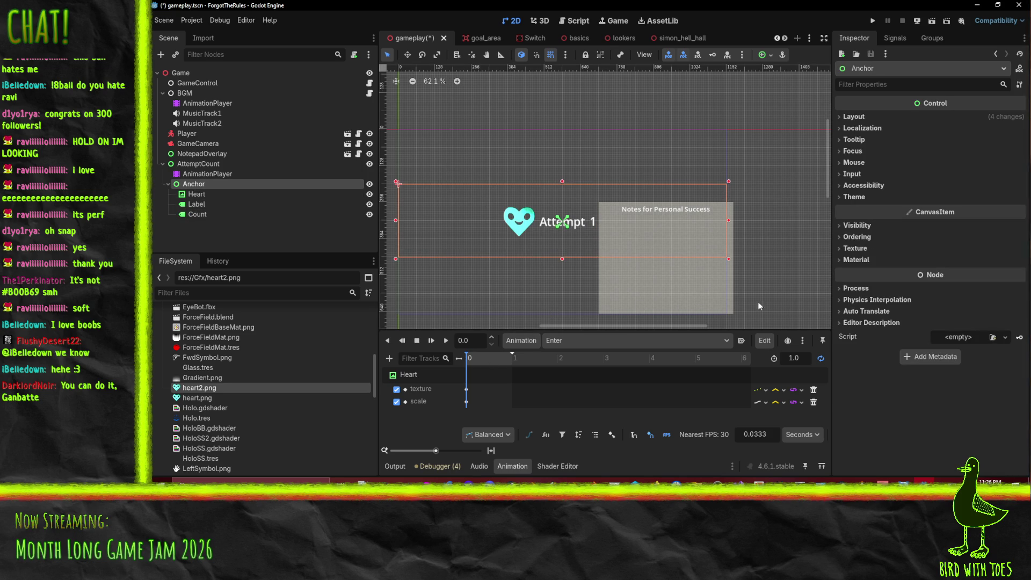
click(853, 117)
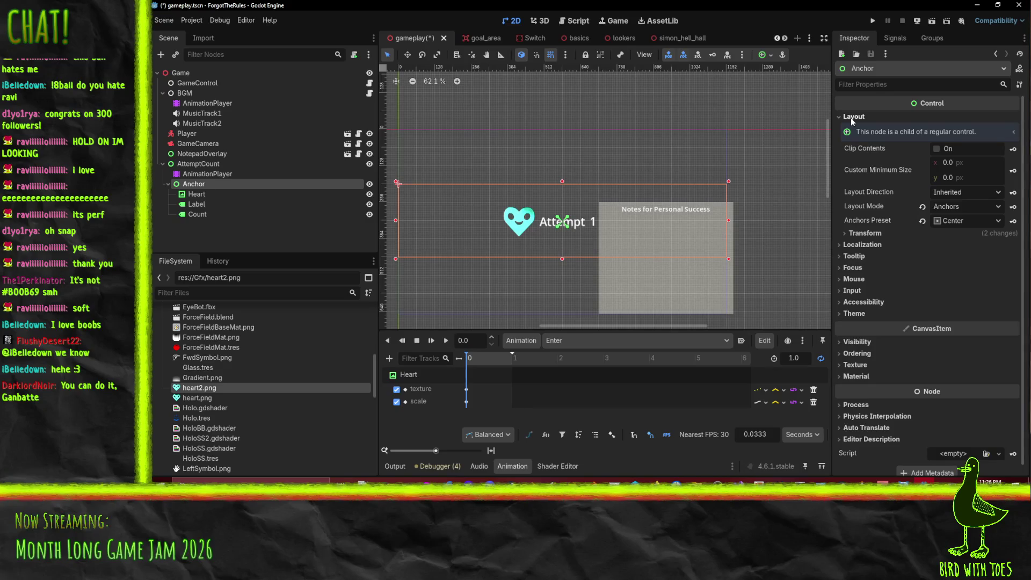
click(862, 235)
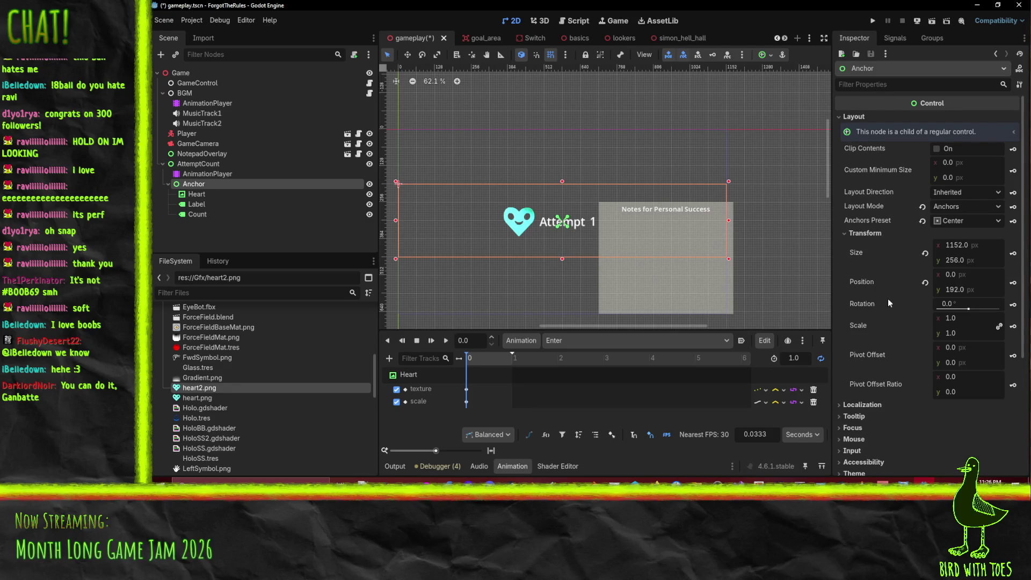
click(1013, 283)
click(529, 278)
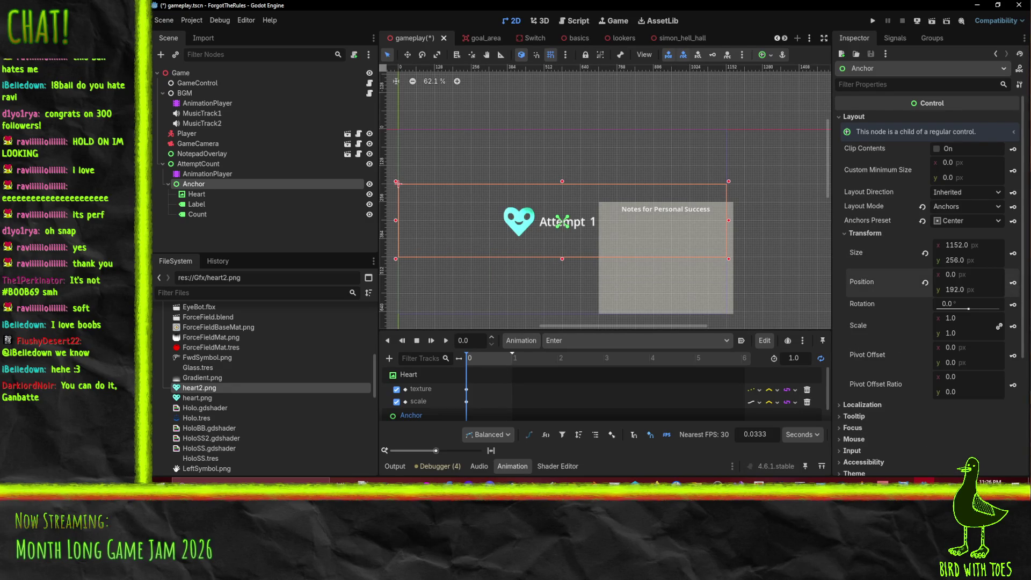
Move the Anchor's new position keyframe to 0.5 s.
click(467, 414)
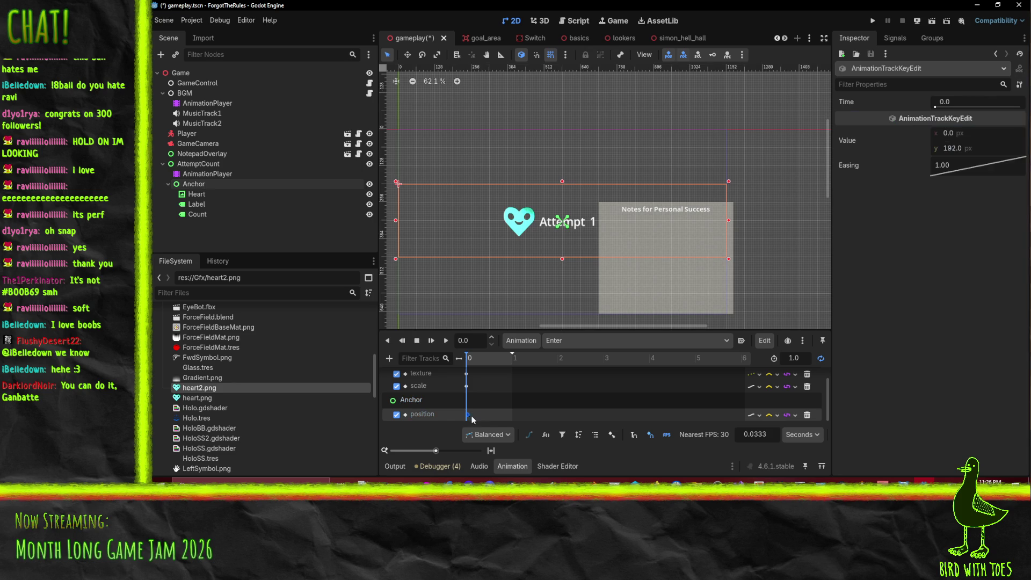
drag(514, 414, 496, 414)
click(491, 357)
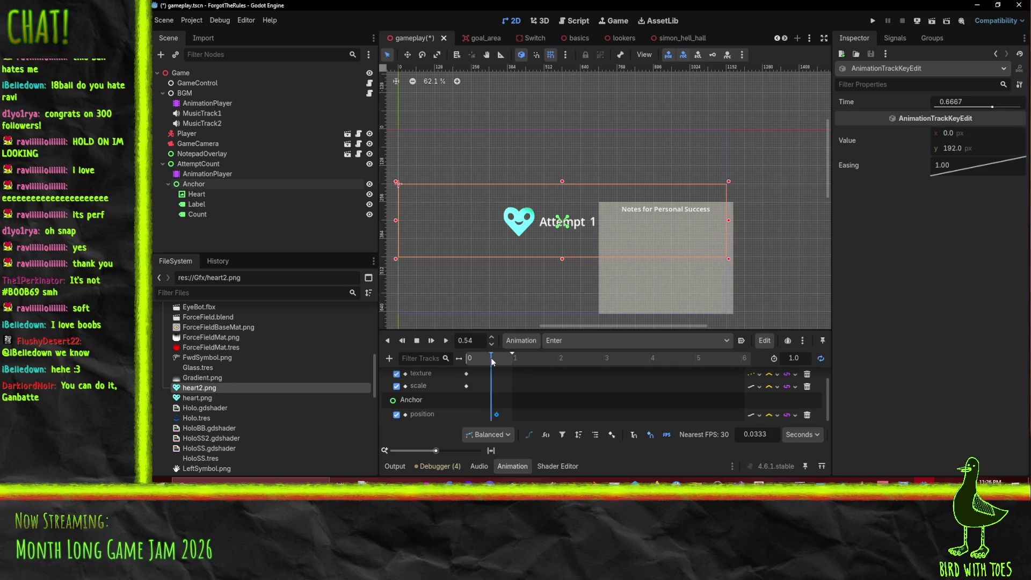
drag(490, 357, 487, 358)
scroll(473, 342, up, 1)
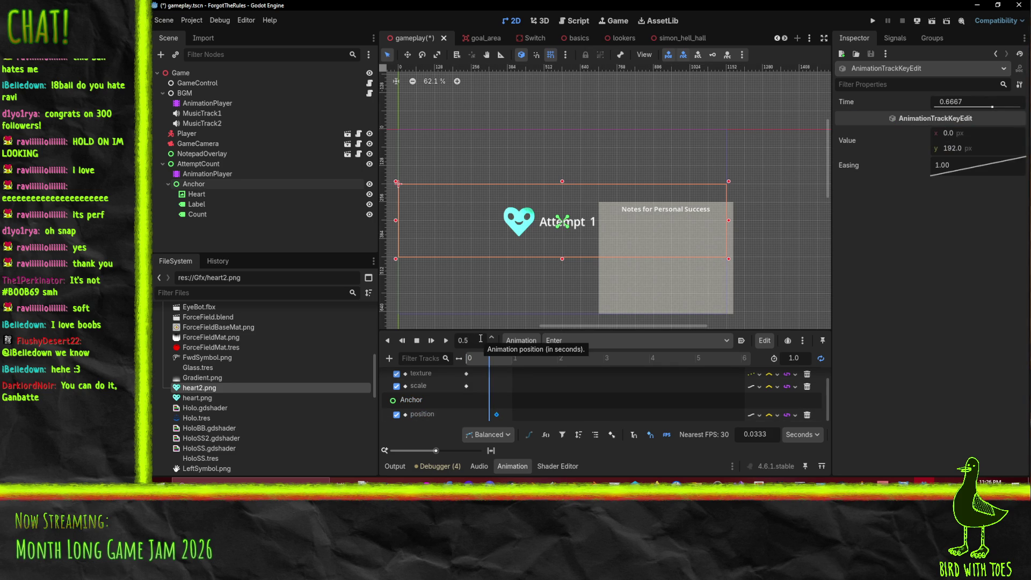
drag(497, 414, 490, 415)
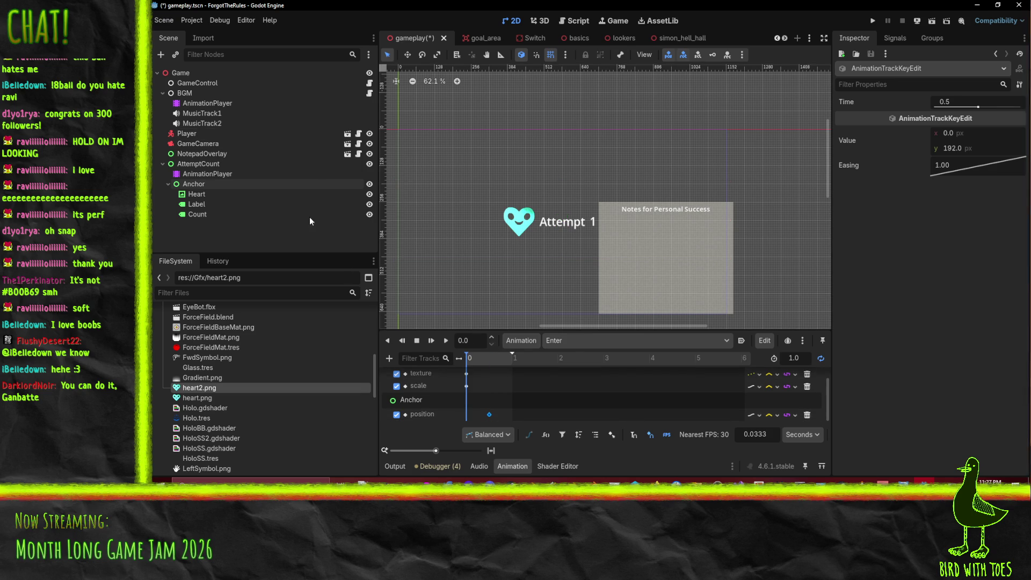
Key the Anchor's position at 0 × 100 px at the start of Enter.
click(217, 185)
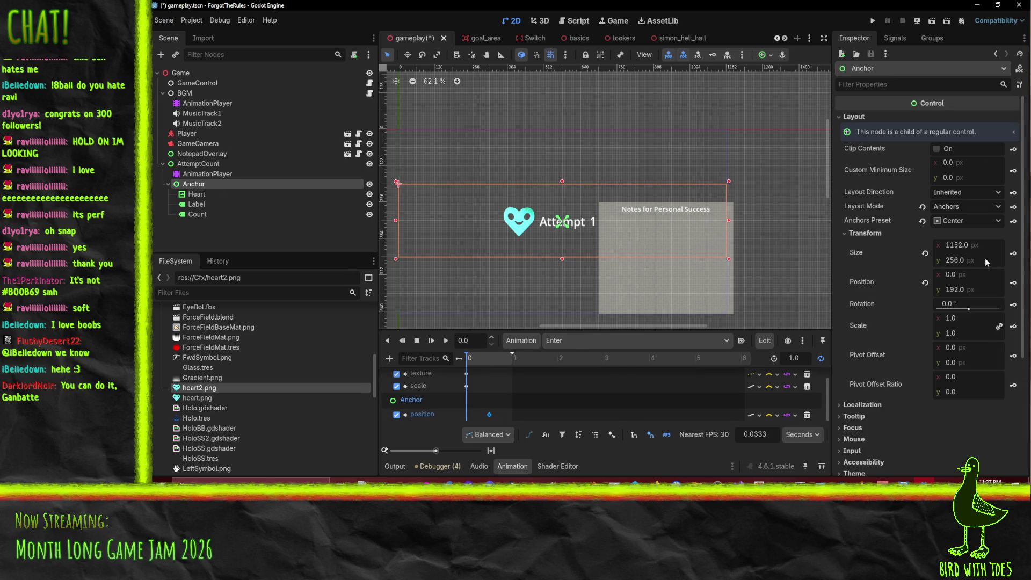
click(973, 276)
click(979, 293)
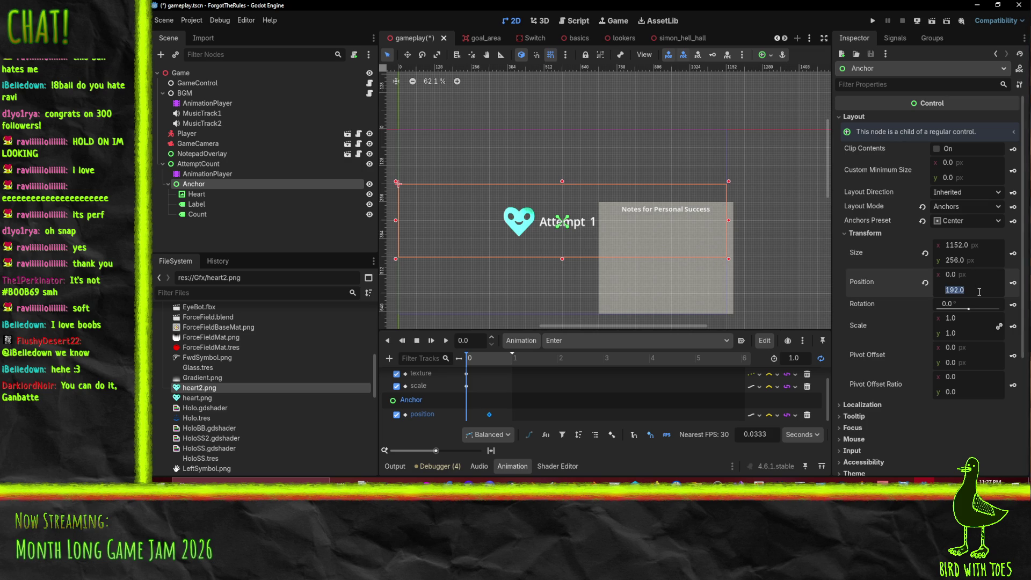
text(400)
text(300)
key(Return)
text(-300)
key(Return)
click(987, 290)
text(0)
key(Return)
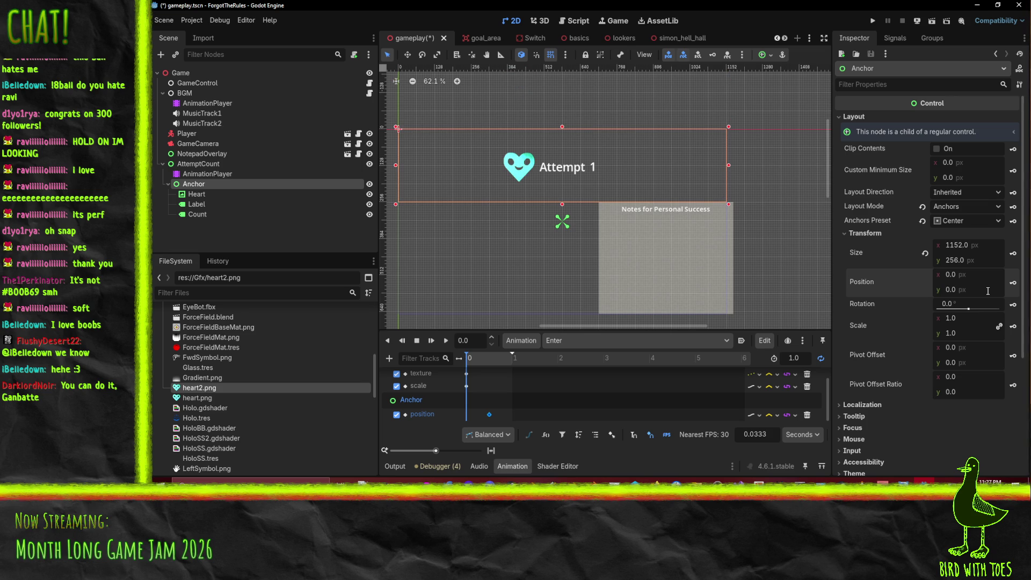
click(988, 291)
text(100)
key(Return)
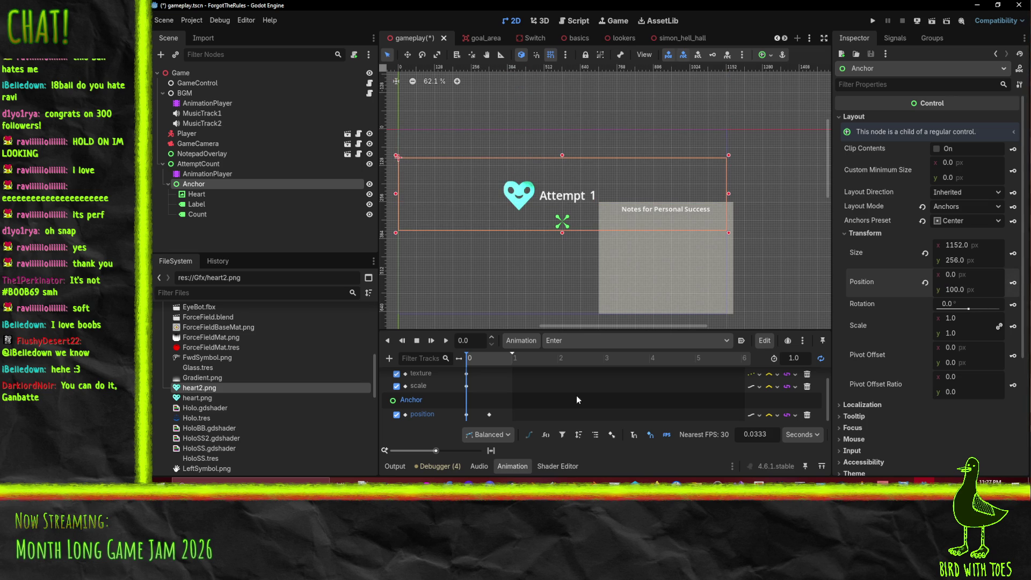
Preview the Enter animation's slide-down from the start.
click(445, 341)
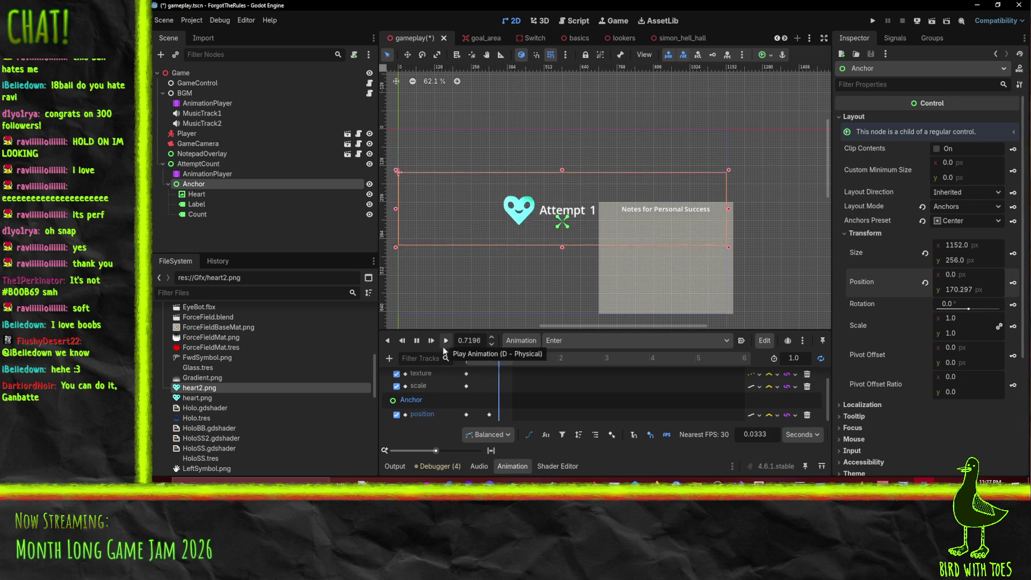
click(417, 342)
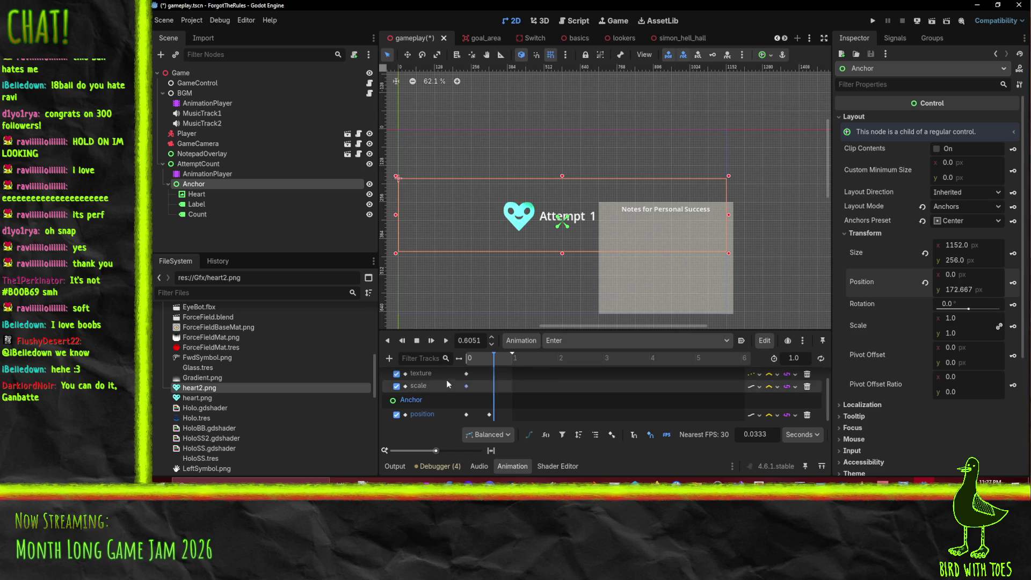
drag(489, 359, 460, 358)
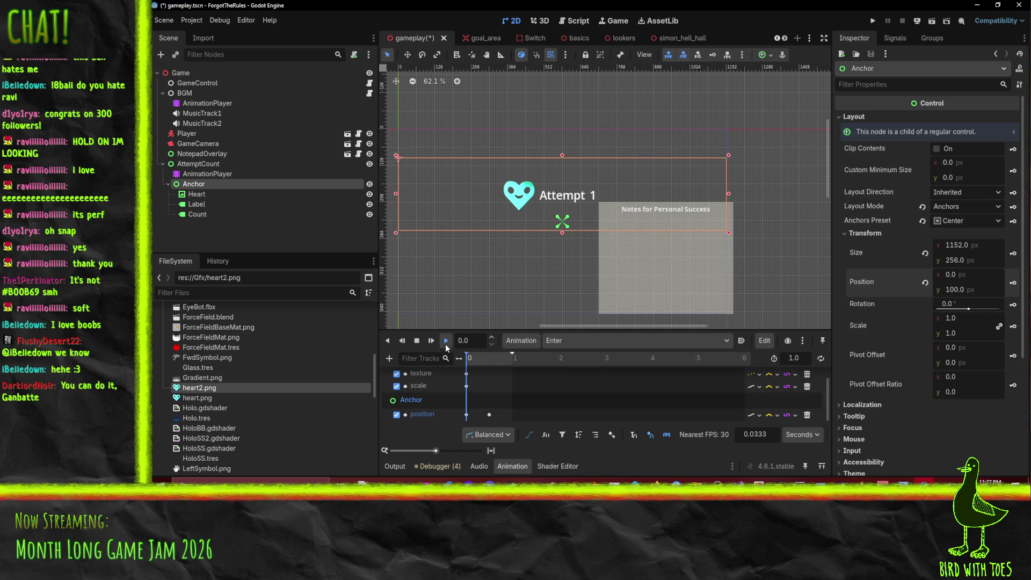
click(445, 341)
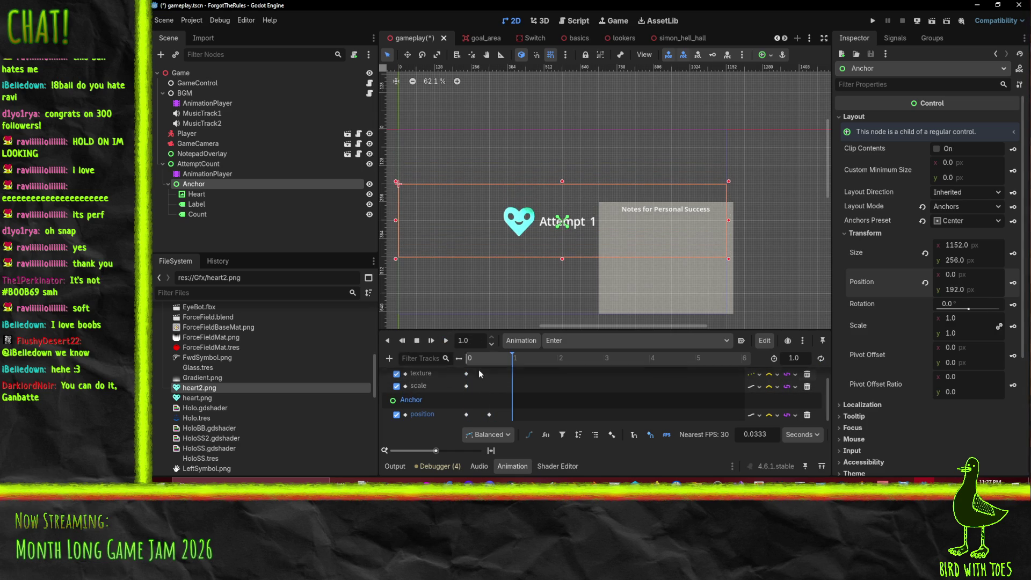
drag(481, 357, 456, 357)
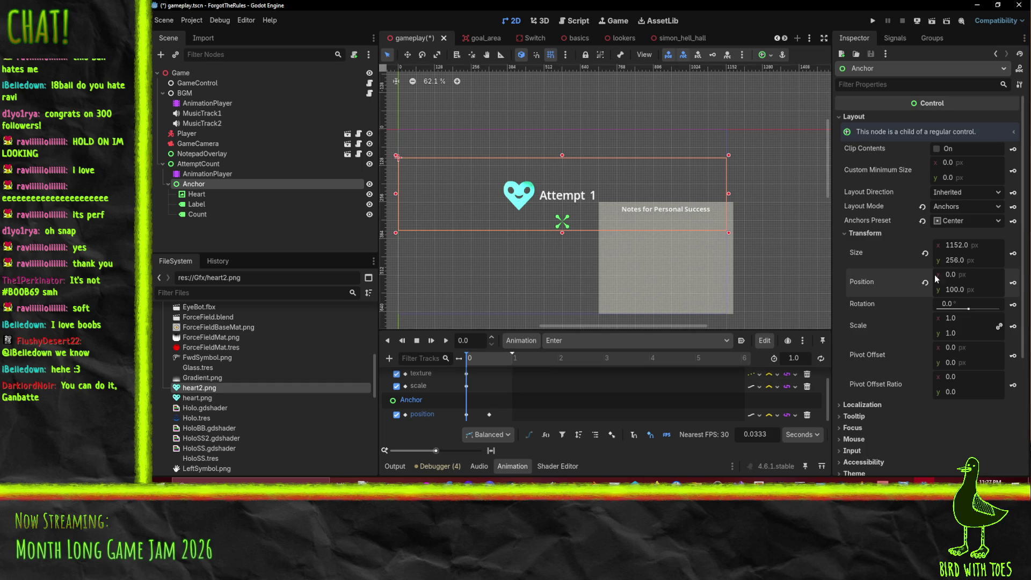
scroll(856, 245, down, 4)
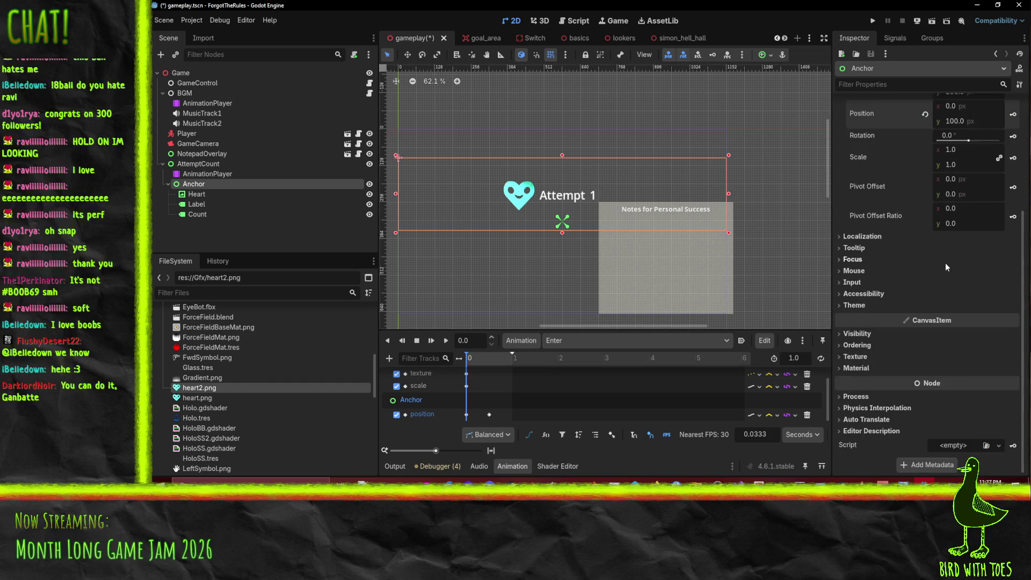
Add an Anchor modulate track to Enter and move its key to 0.5 s.
click(857, 334)
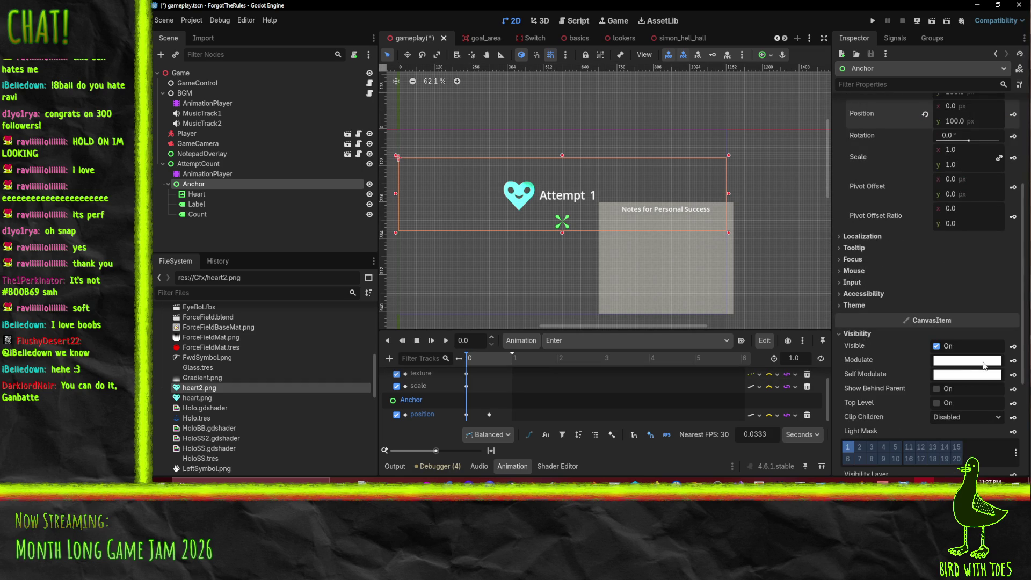
click(1014, 365)
click(526, 271)
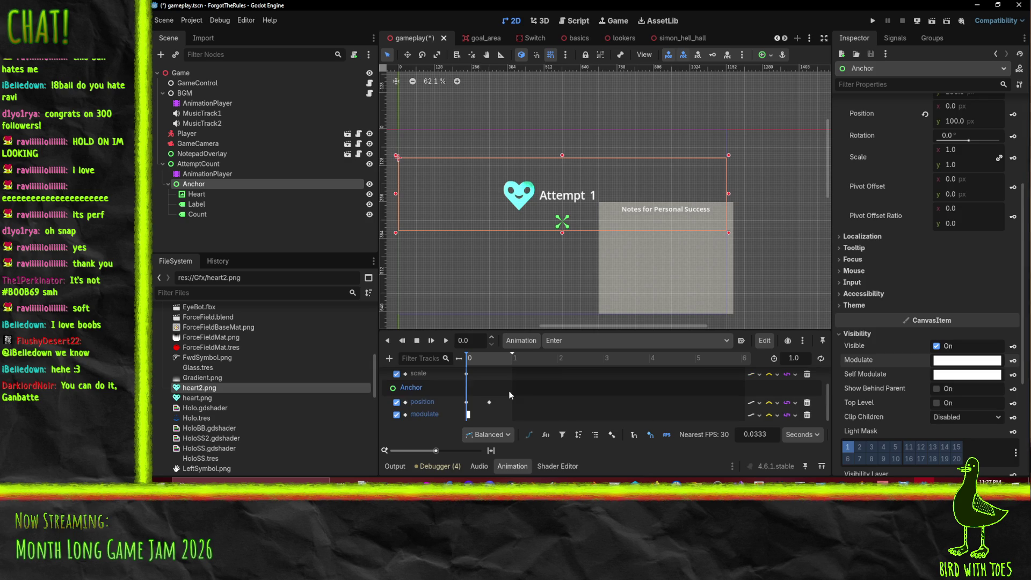
click(481, 414)
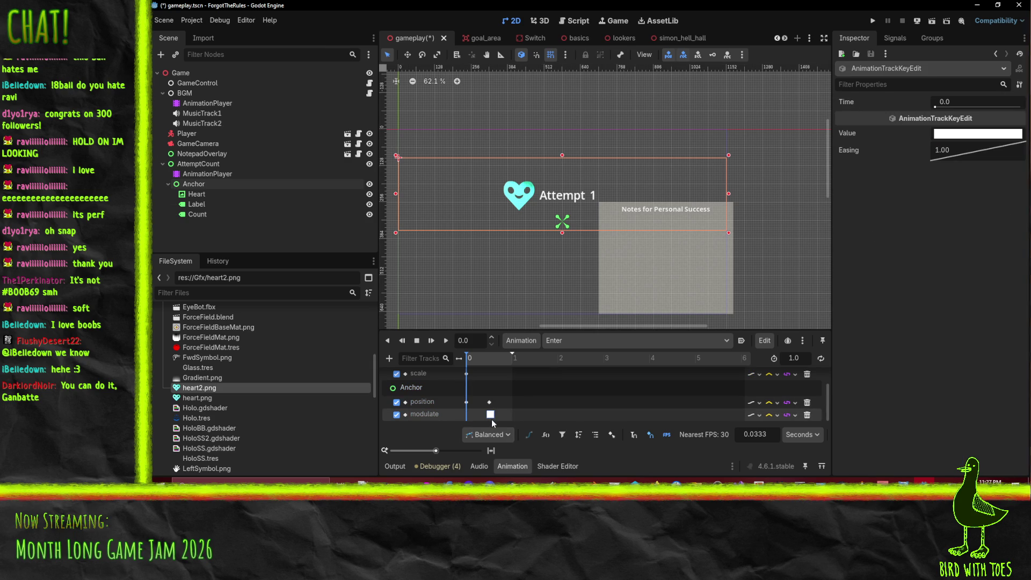
drag(491, 419, 490, 420)
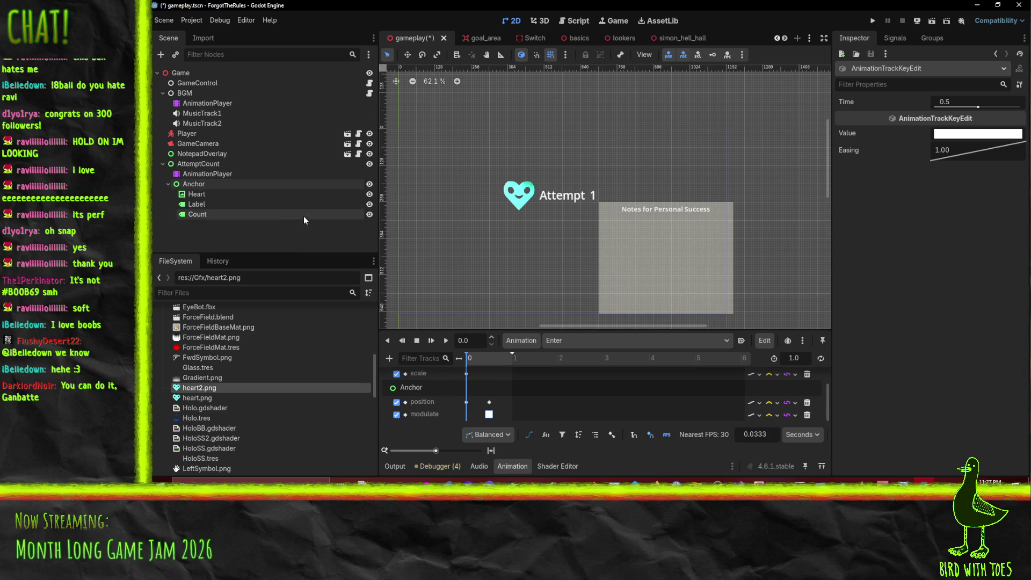
Key the Anchor's modulate as transparent ffffff00 at 0 s and preview the fade-in.
click(210, 183)
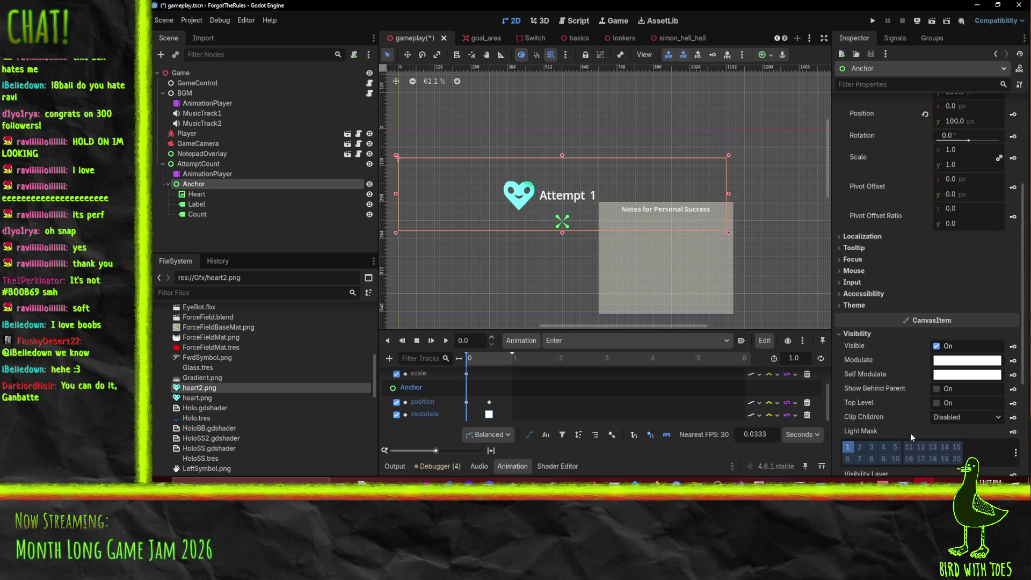
click(961, 375)
text(ffffff00)
key(Return)
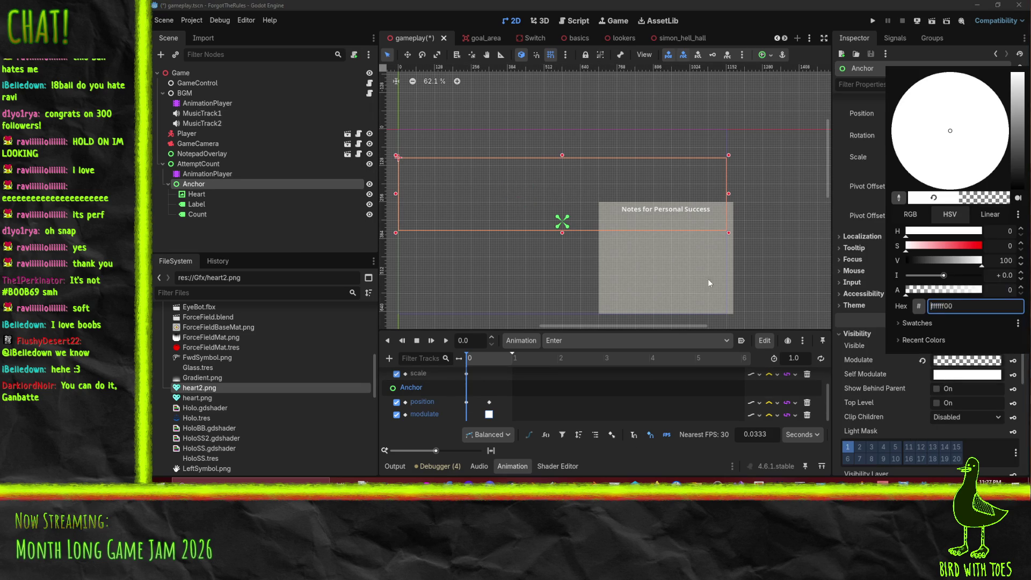
click(885, 376)
click(1012, 362)
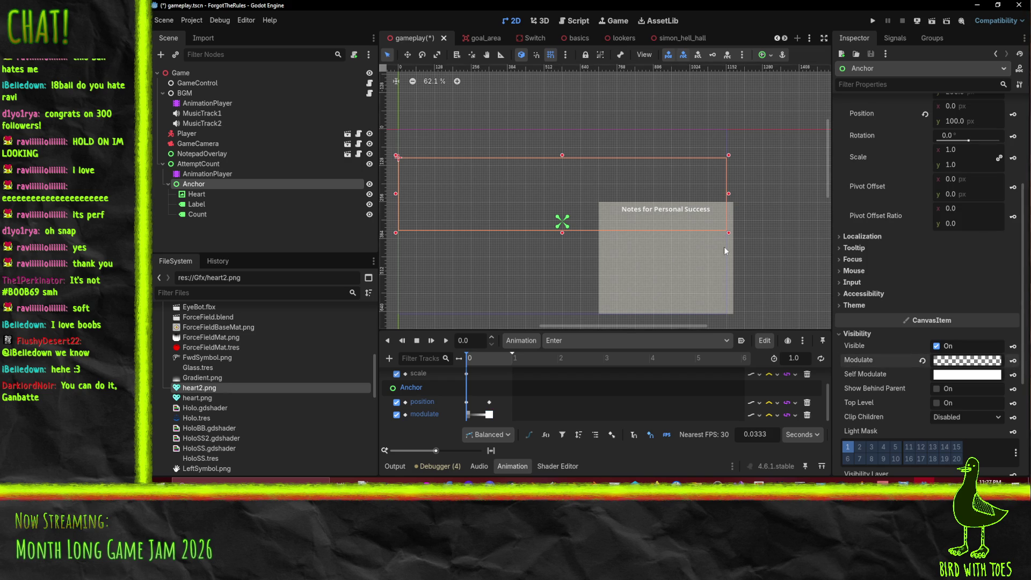
click(446, 341)
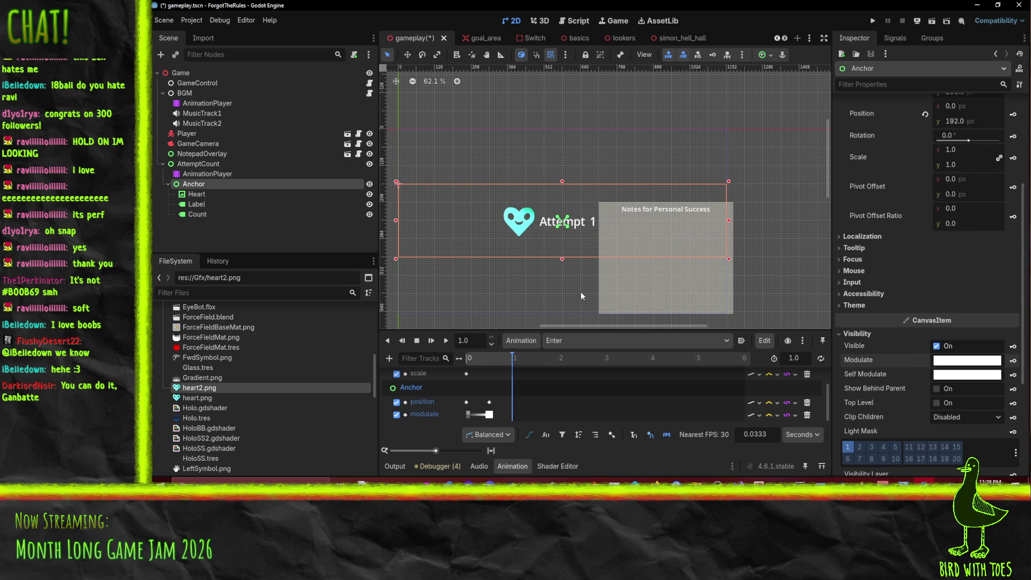
Switch to the Increment animation and shift its first scale keyframe to 0.0333 s.
click(576, 341)
click(579, 369)
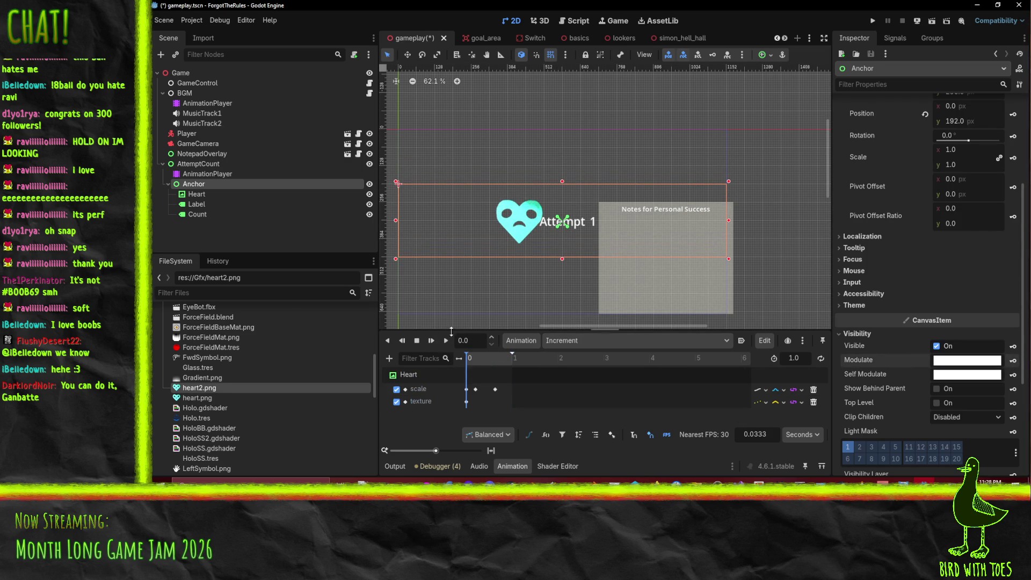
click(446, 341)
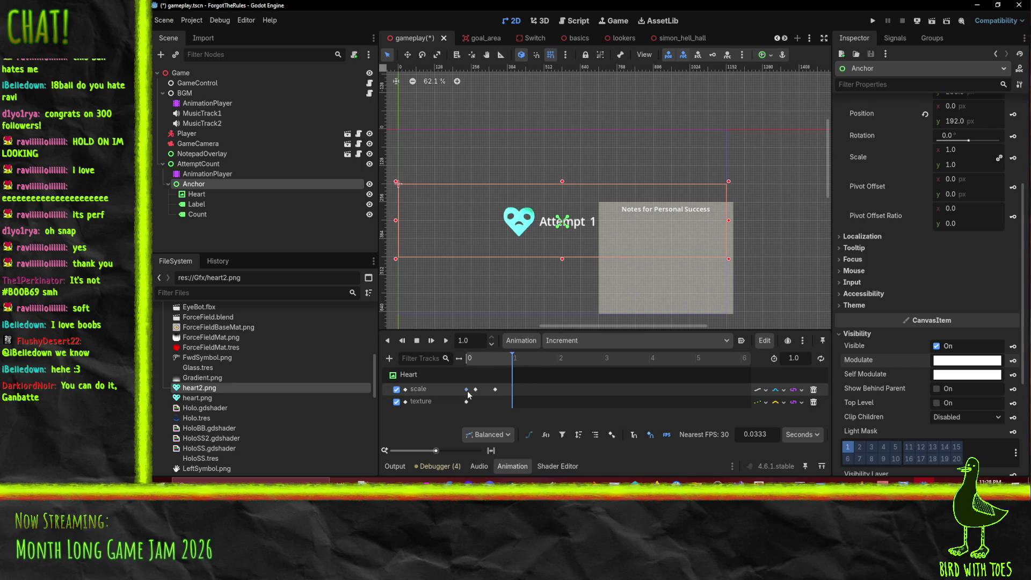
scroll(479, 397, up, 5)
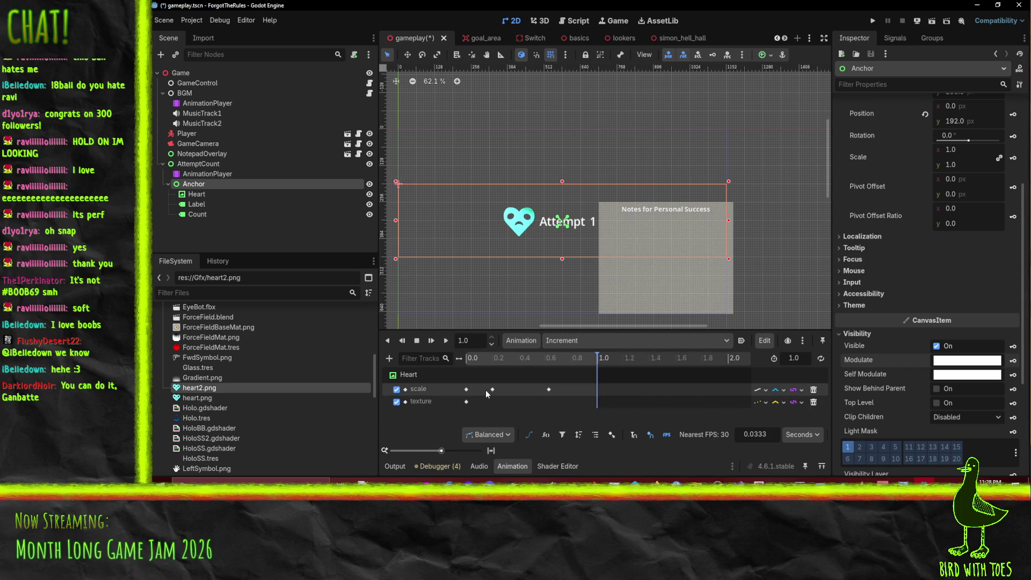
drag(466, 389, 440, 361)
drag(470, 392, 469, 401)
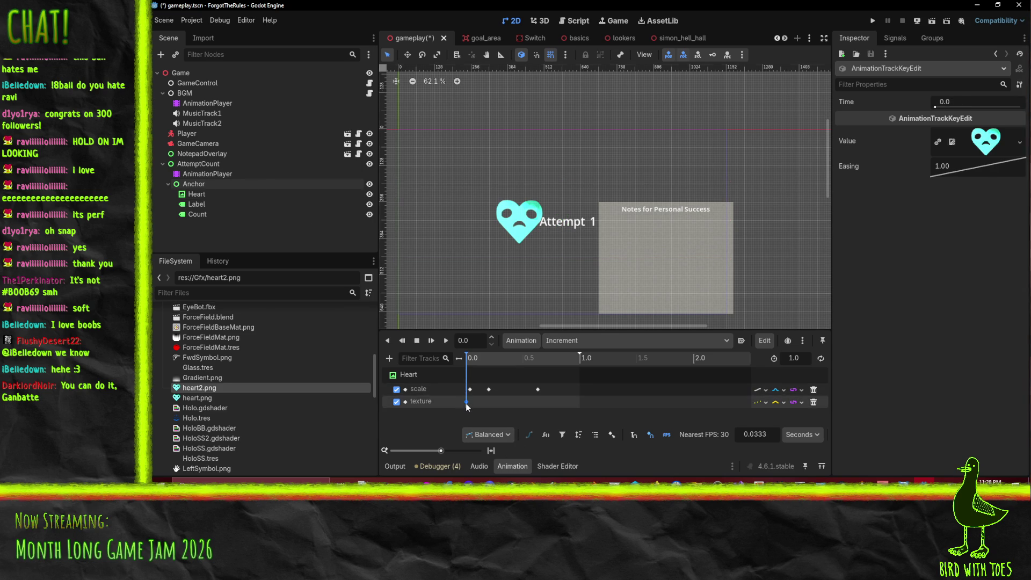
Set the 0.0333 s texture keyframe to the sad heart2.png.
click(1019, 142)
click(931, 370)
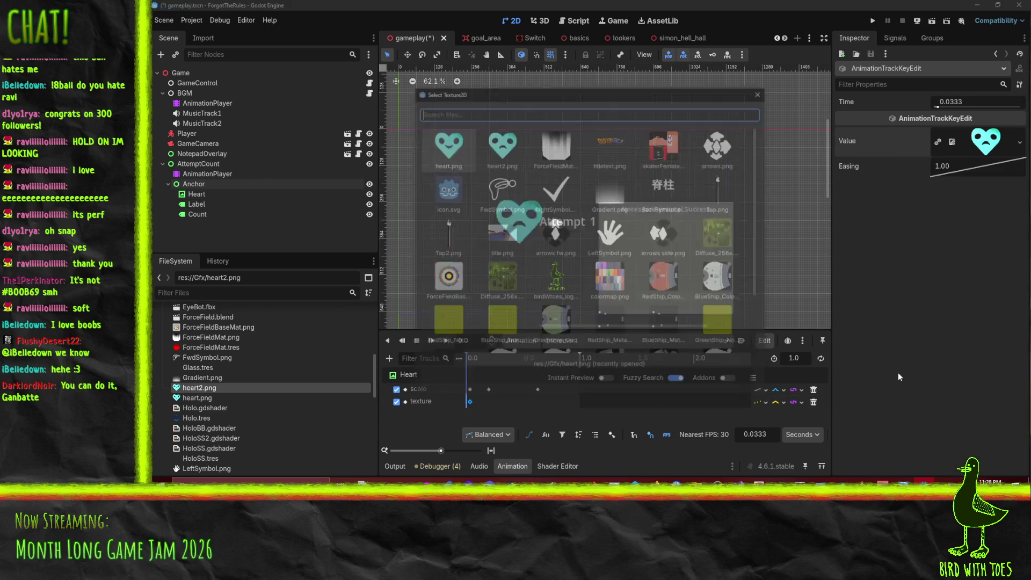
double_click(503, 153)
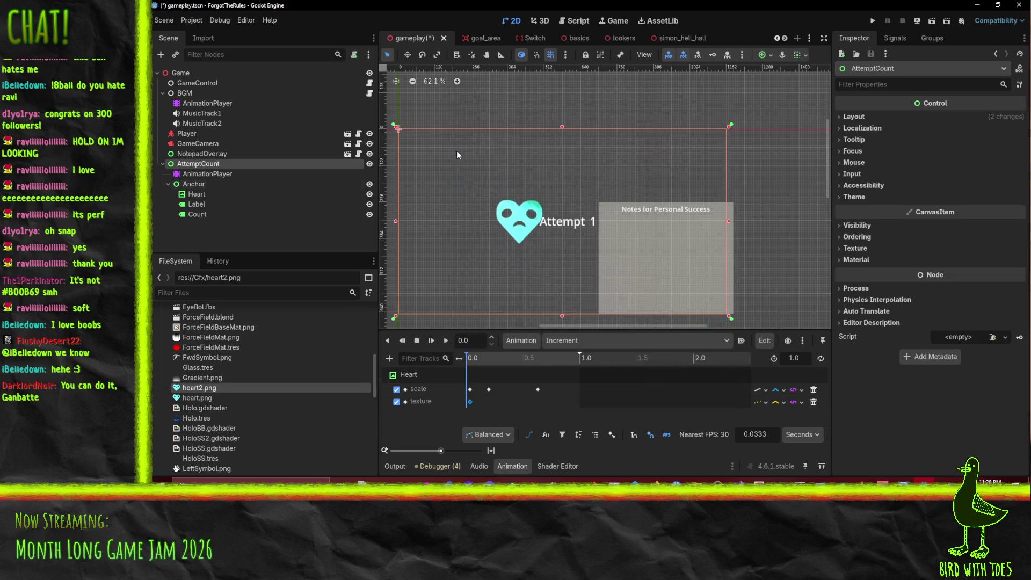
click(469, 402)
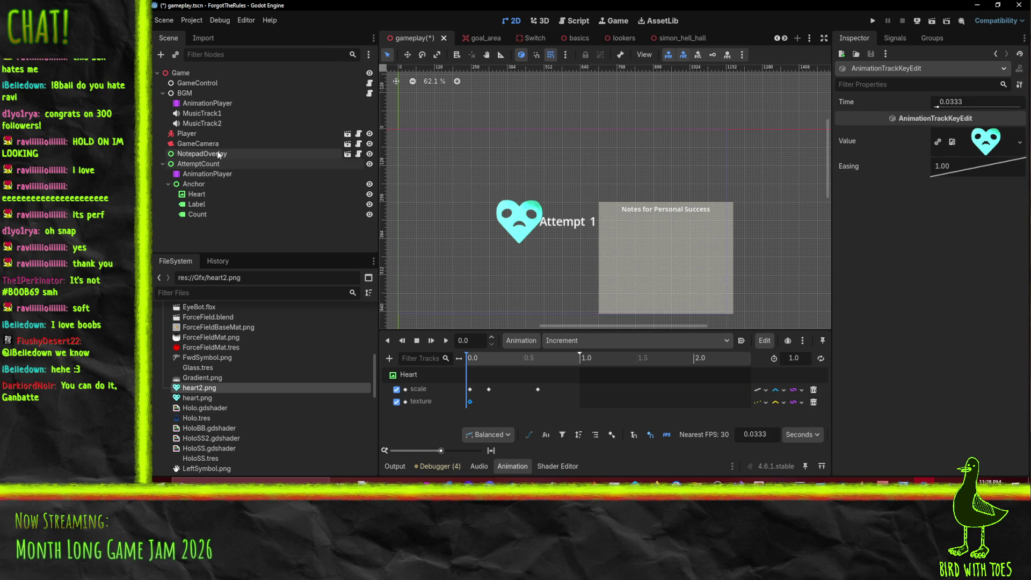
Key the Heart's scale back to 1 at time 0.
click(206, 192)
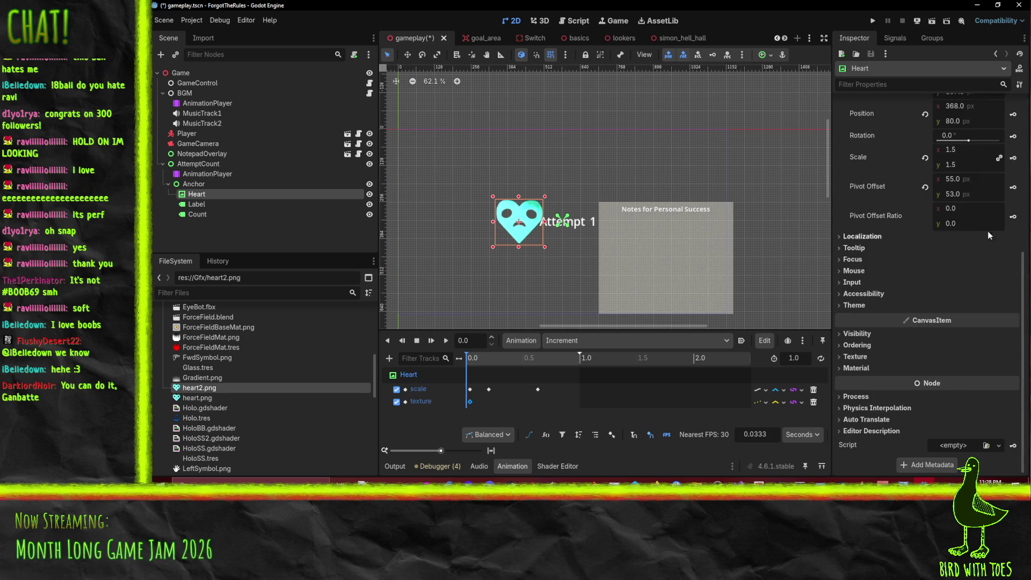
scroll(986, 231, up, 5)
scroll(957, 295, down, 5)
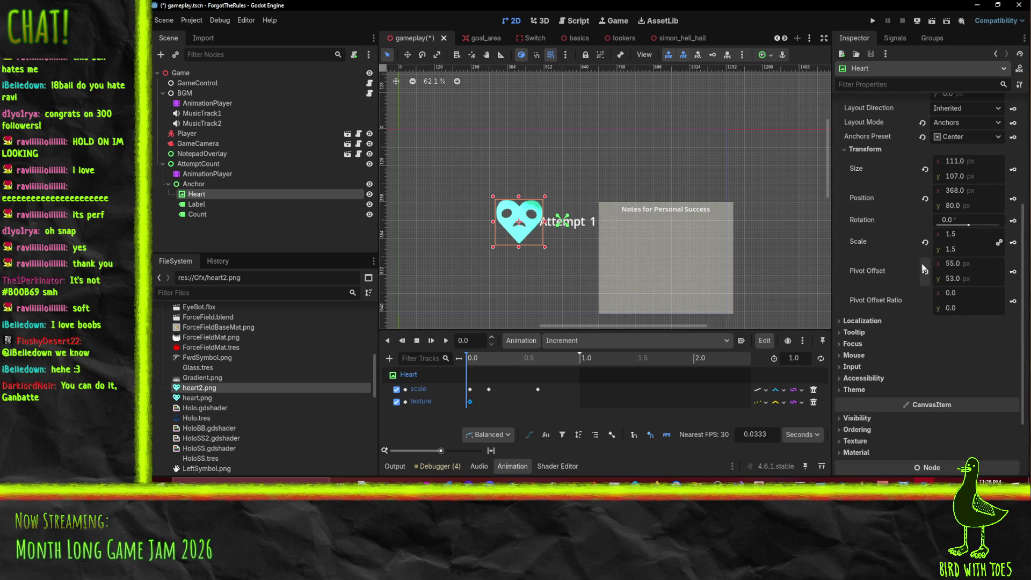
click(924, 242)
click(1012, 242)
Key the normal heart.png texture at 0 s, preview Increment, and save the scene.
scroll(957, 142, up, 5)
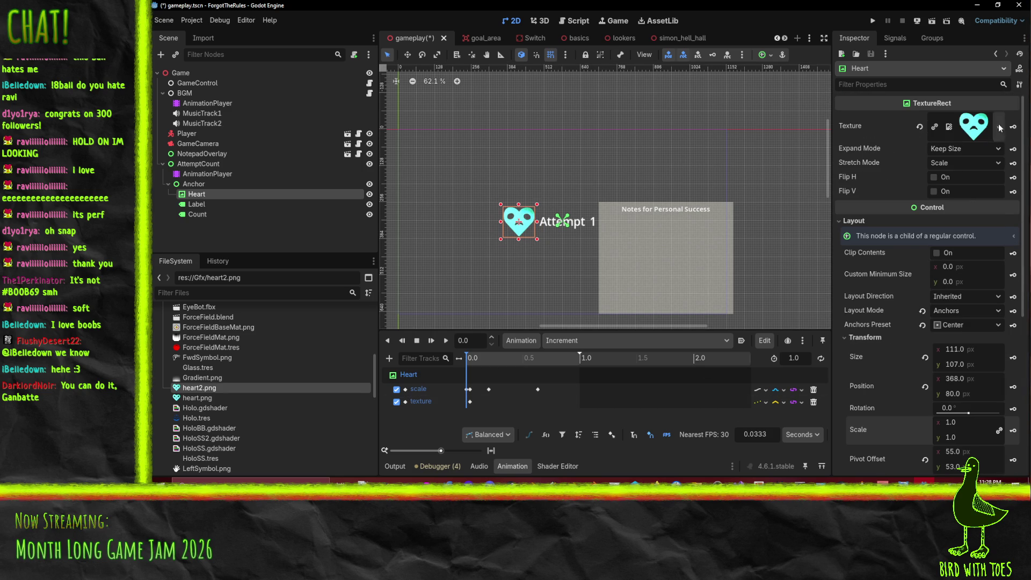
click(998, 128)
click(913, 355)
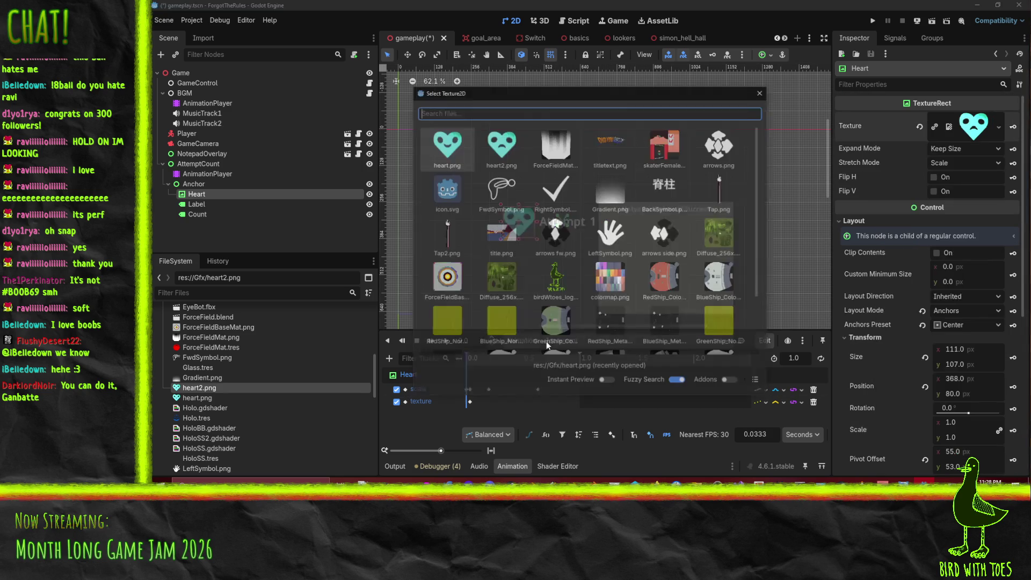
double_click(434, 141)
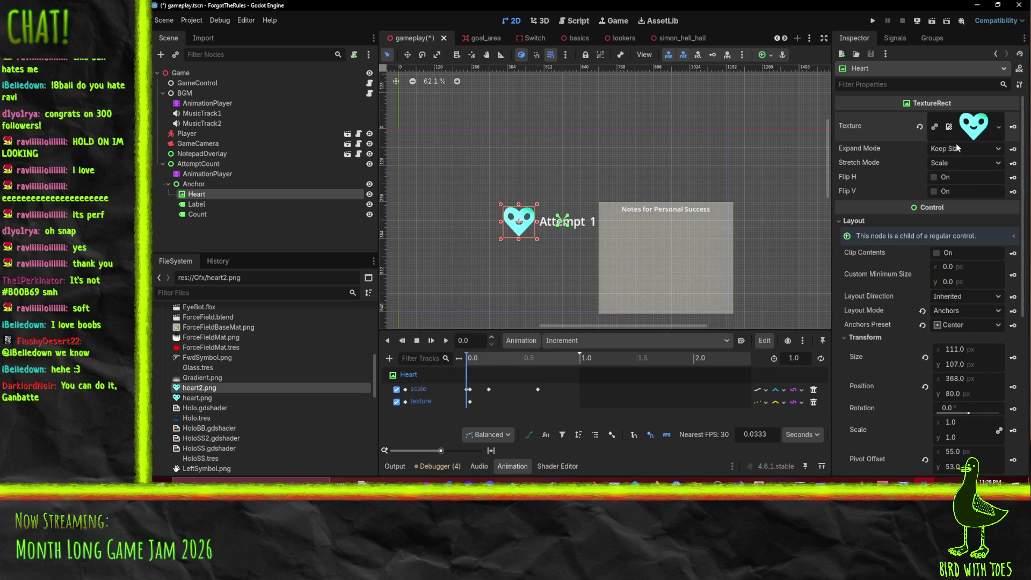
click(1012, 128)
click(446, 340)
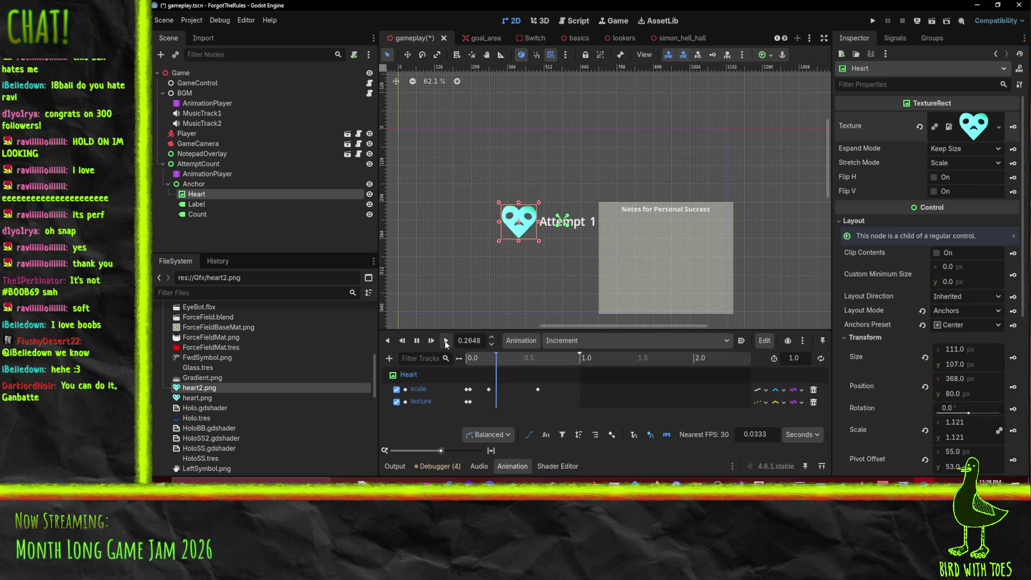
key(ctrl+s)
Create a new animation named Exit.
click(618, 341)
click(572, 341)
click(521, 340)
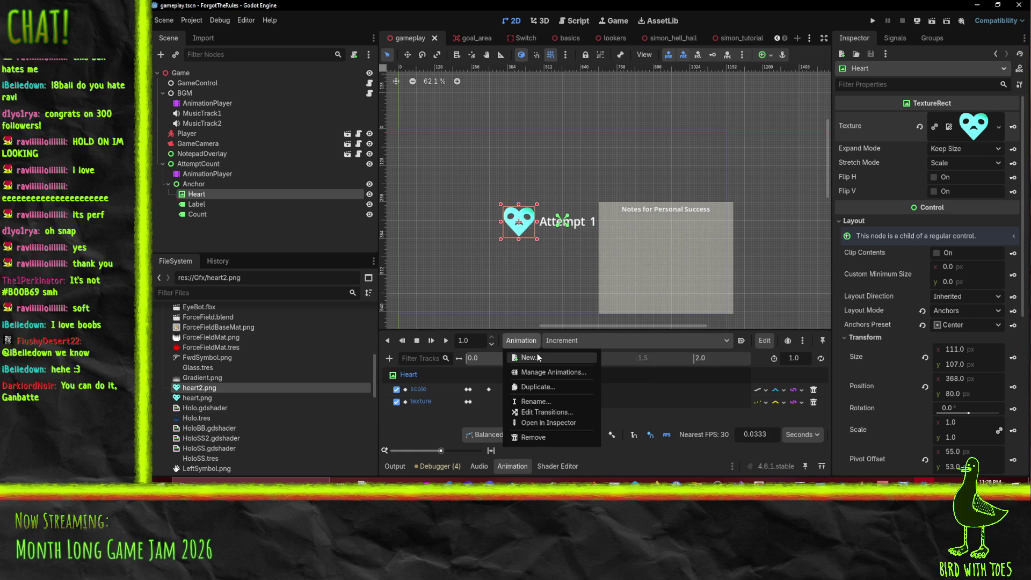
click(524, 357)
text(Exit)
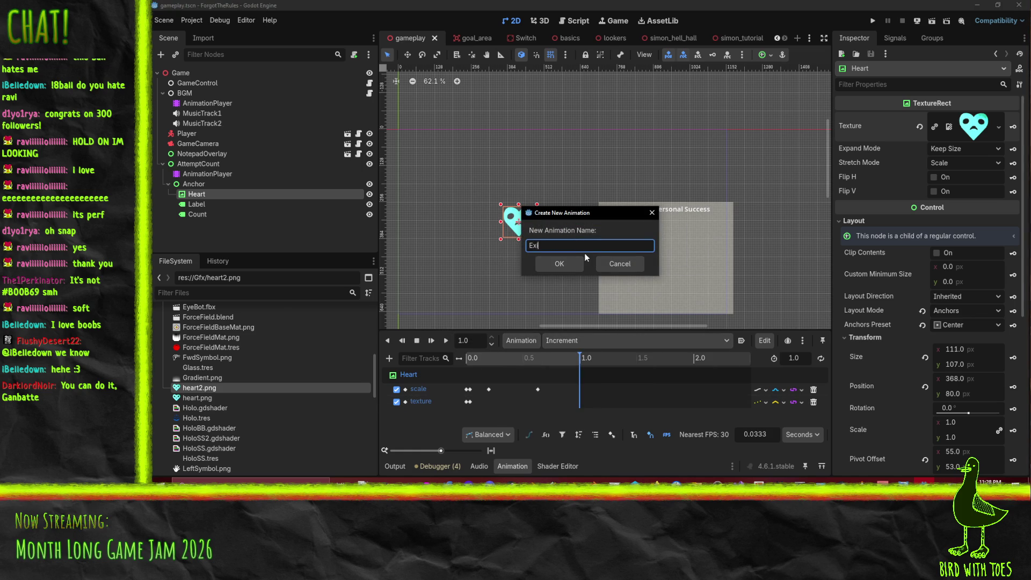
key(Return)
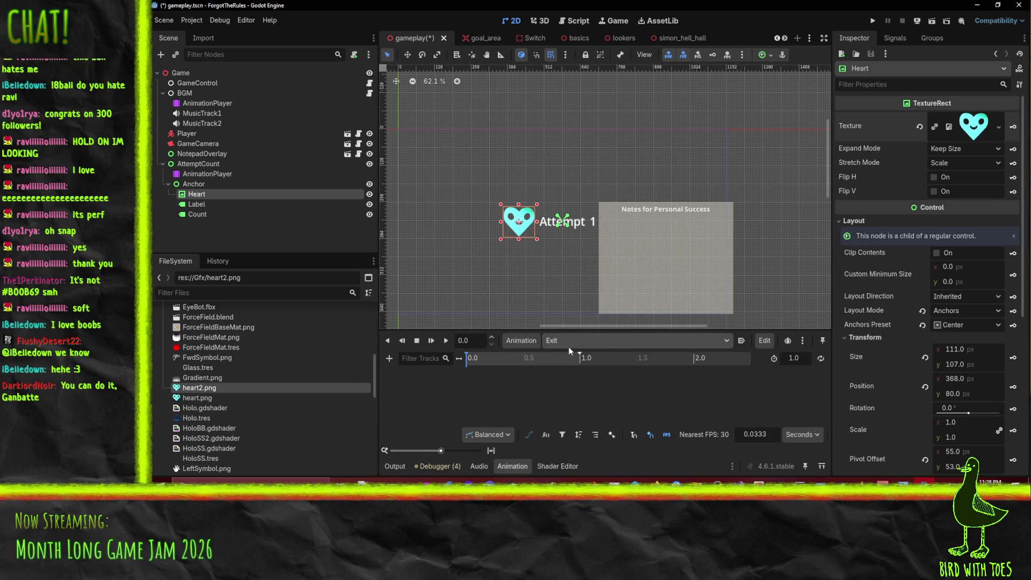
Add an Anchor position track keyed at 0 s in the Exit animation.
click(205, 185)
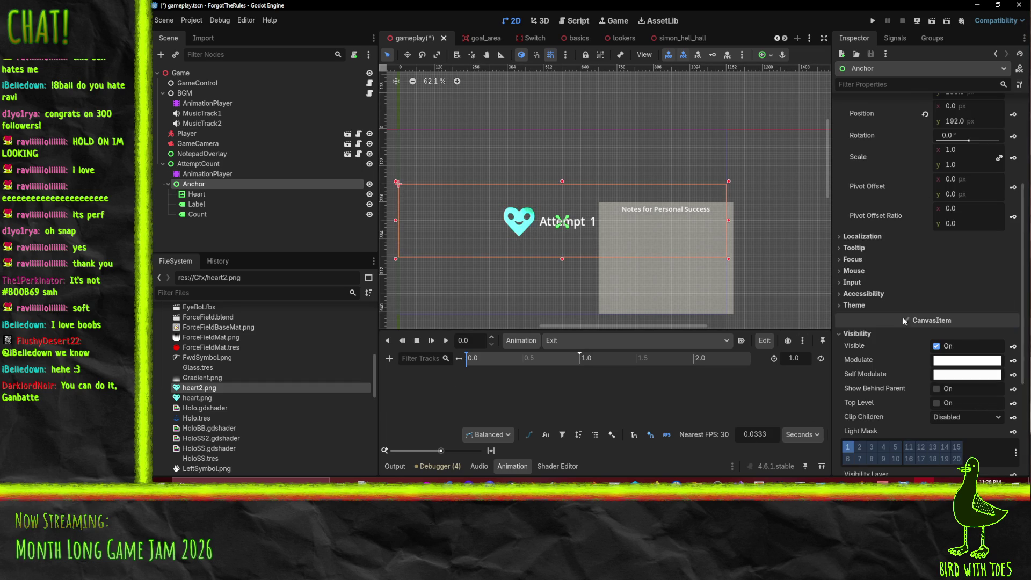
scroll(902, 300, up, 5)
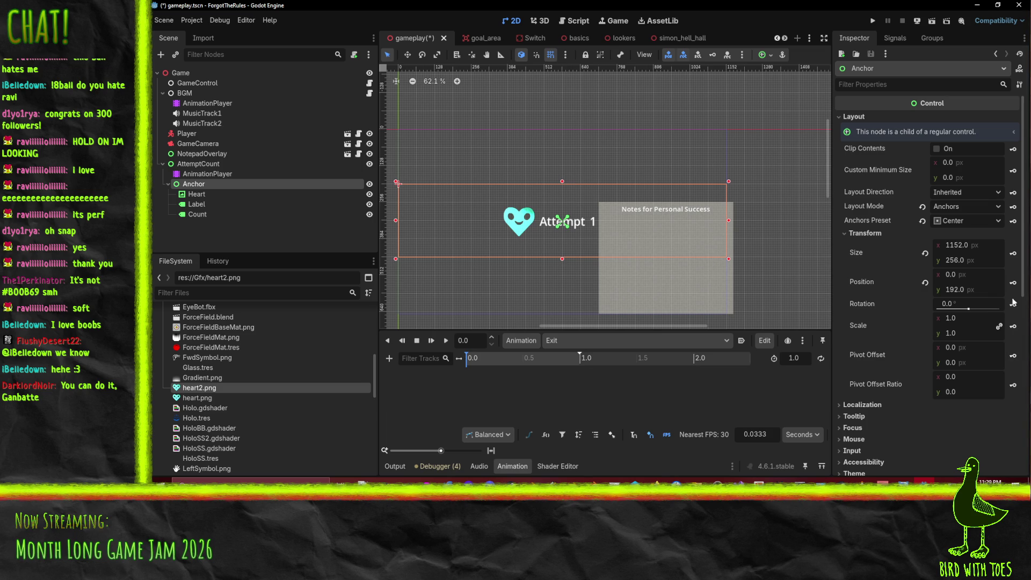
click(1012, 283)
click(525, 275)
click(583, 360)
drag(584, 362, 483, 350)
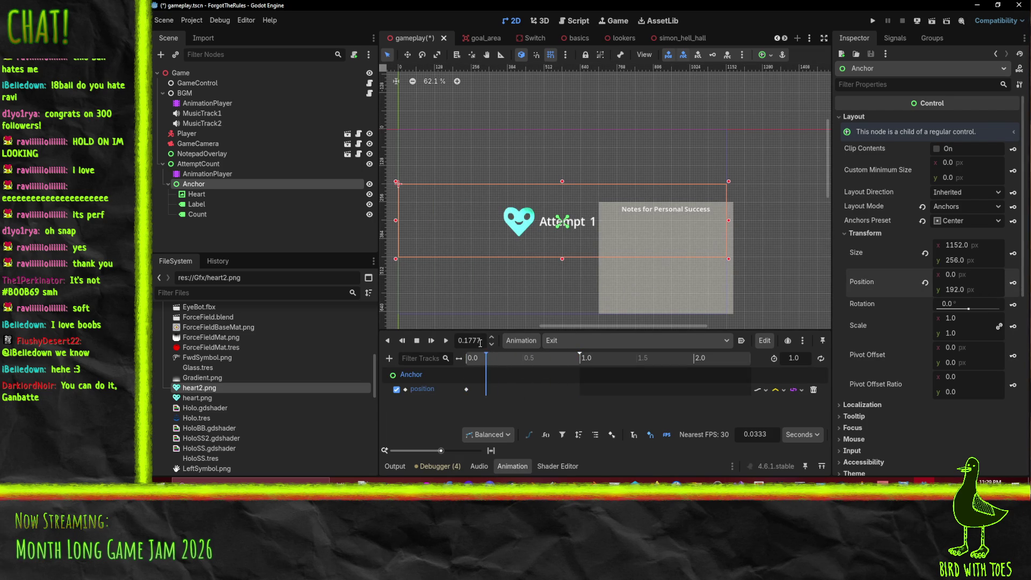